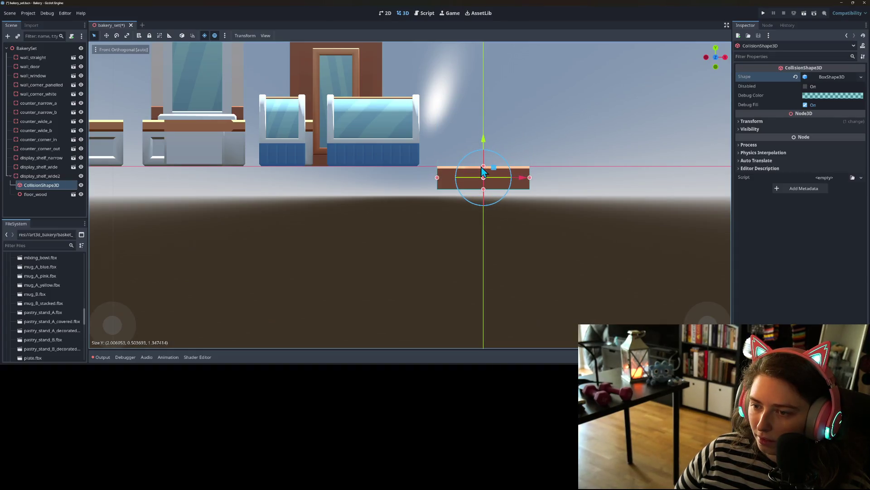
Step: In Right Orthogonal view, stretch display_shelf_wide2's box collision to about 2.0 × 0.5 × 1.99 to span the floor tile
key("KP_3")
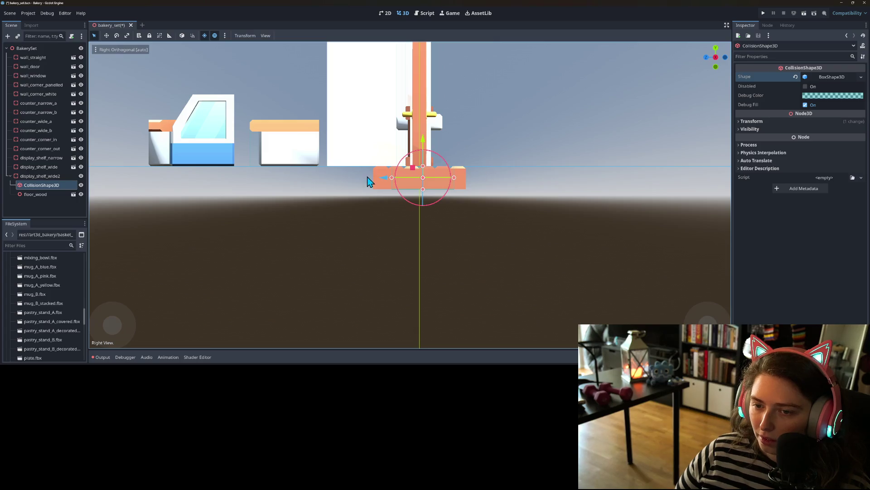
left_click_drag(393, 179, 374, 180)
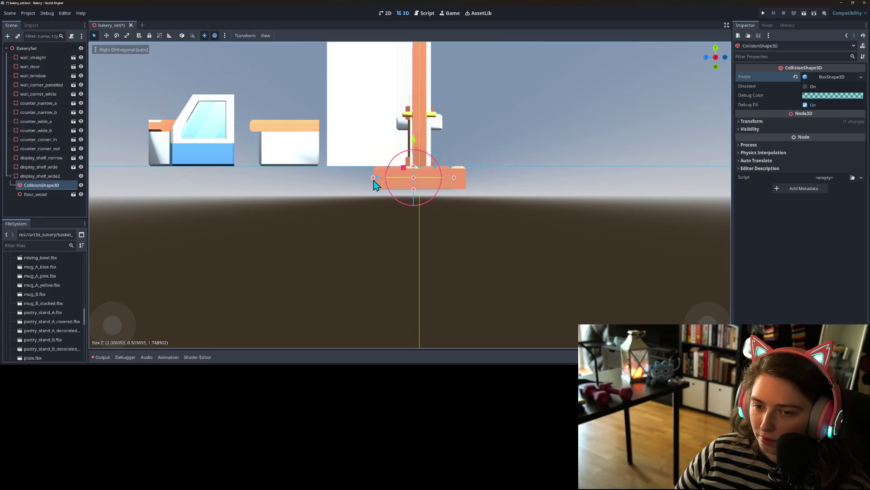
left_click_drag(454, 179, 466, 178)
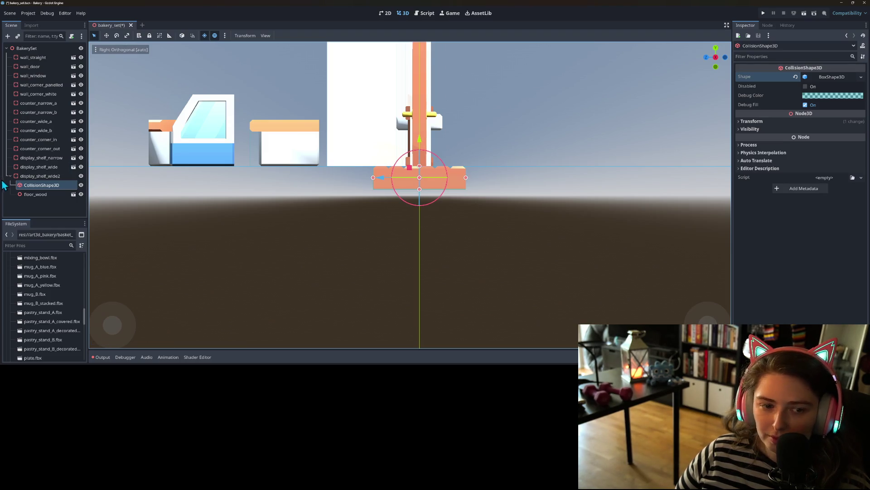
right_click(51, 176)
left_click(74, 240)
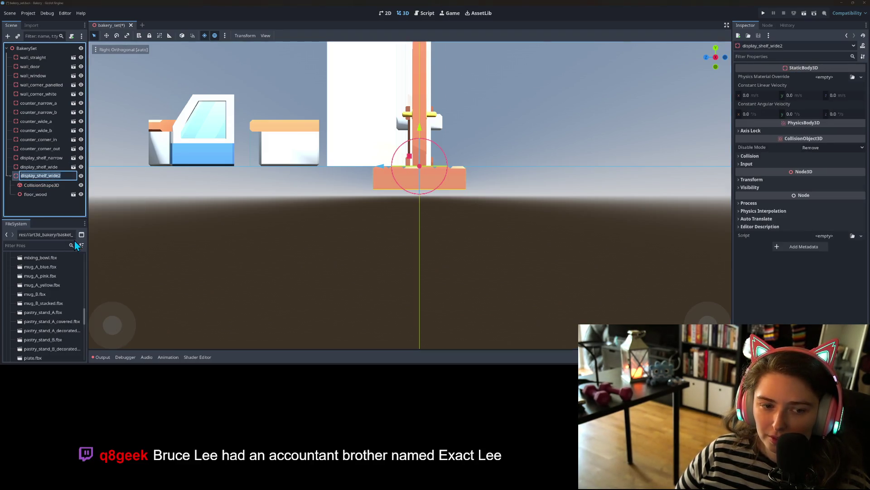
Step: Rename the body floor_wood, duplicate it, and name the copy floor_tile
type("floor_wood")
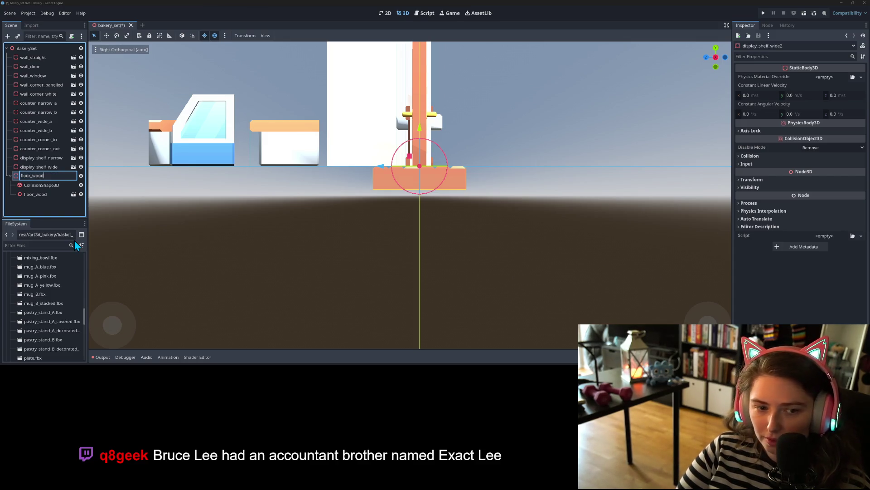
key("Return")
left_click_drag(227, 211, 403, 292)
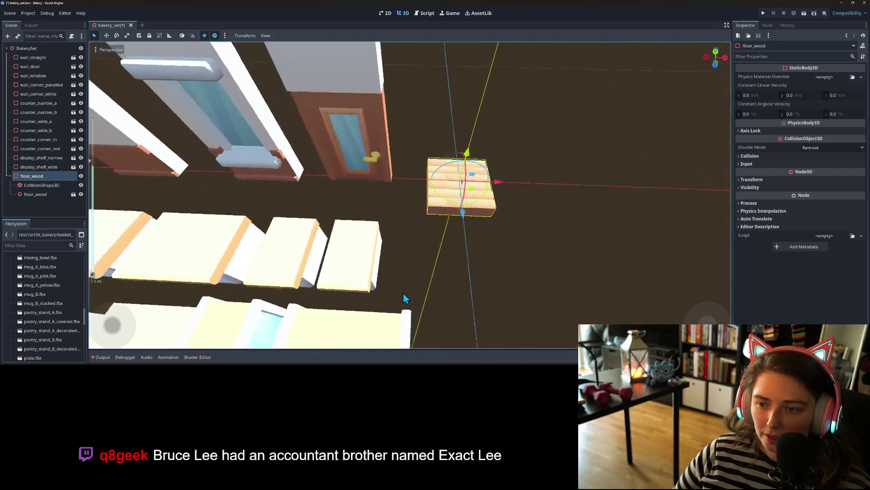
scroll("down", 3)
key("ctrl+d")
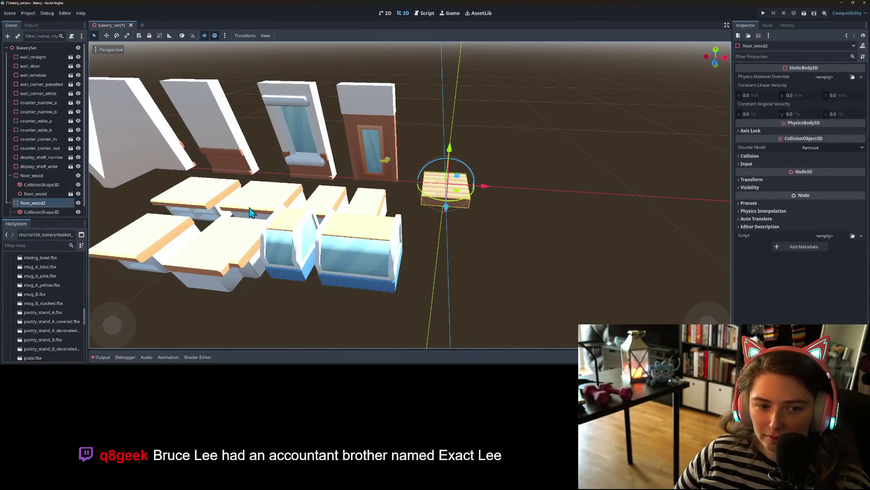
right_click(35, 204)
left_click(64, 241)
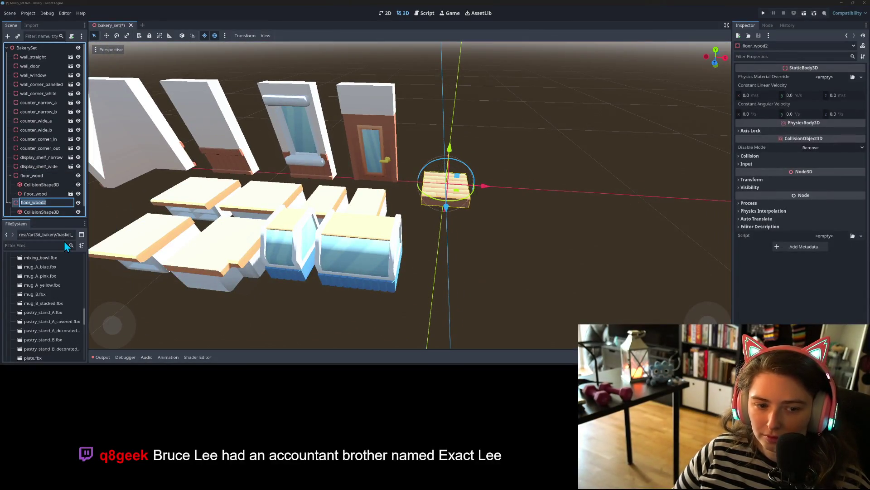
key("BackSpace")
key("BackSpace")
key("BackSpace")
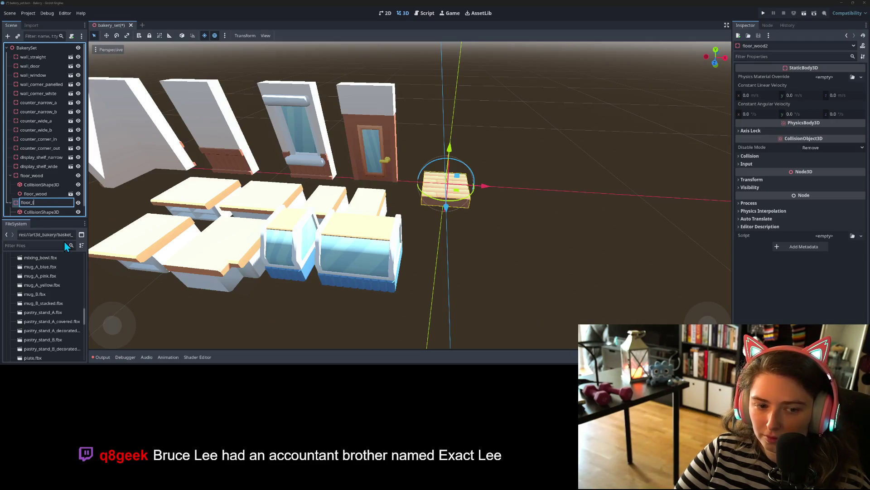
type("tile")
key("Return")
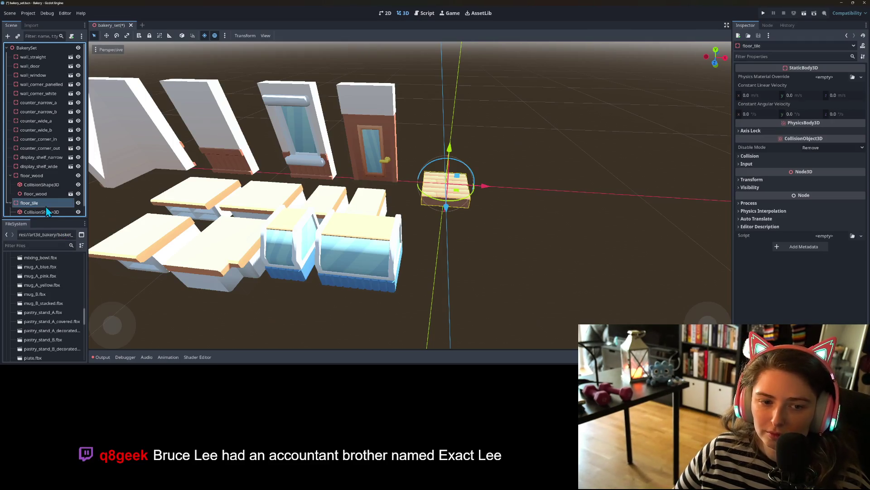
Step: Move floor_wood aside along X and delete the wood model inside floor_tile
left_click(45, 168)
left_click(47, 173)
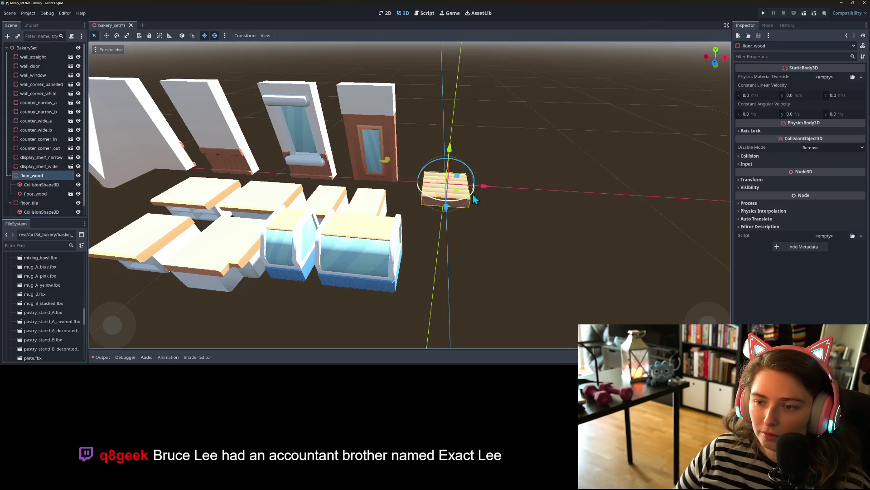
left_click_drag(484, 191, 607, 194)
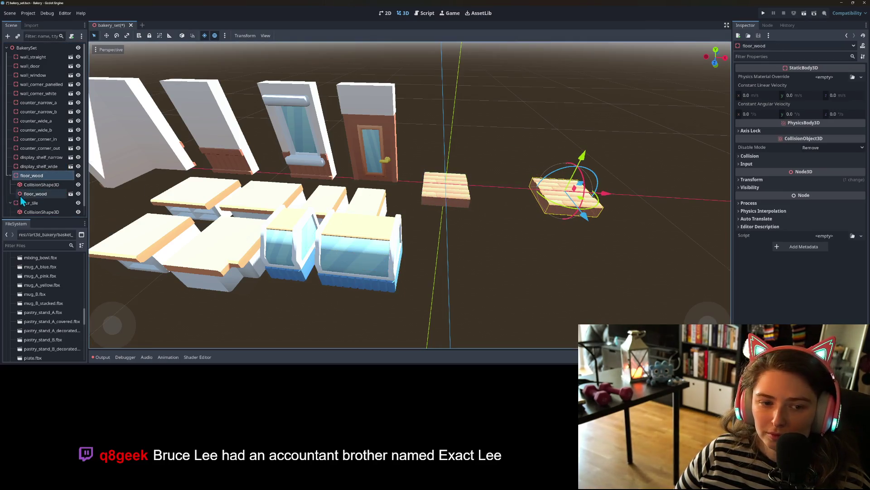
left_click(27, 202)
left_click(35, 211)
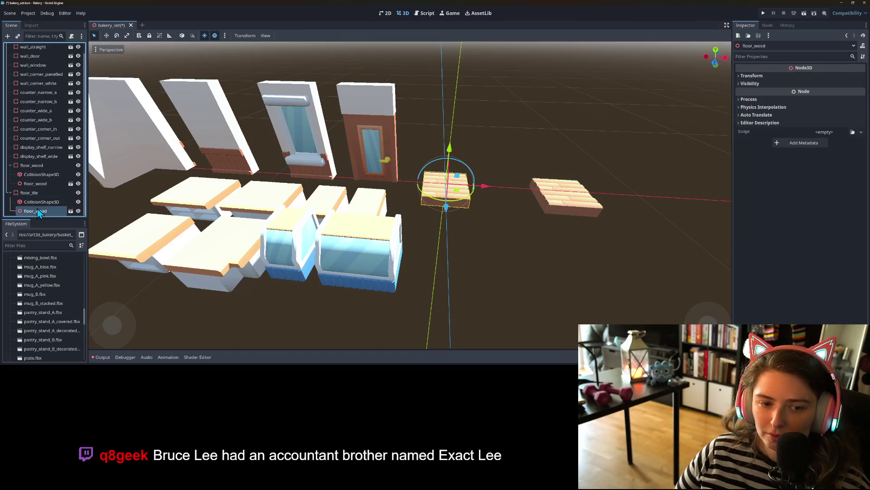
key("Delete")
Step: Instantiate the floor_tiled.fbx model as a child of floor_tile
right_click(40, 203)
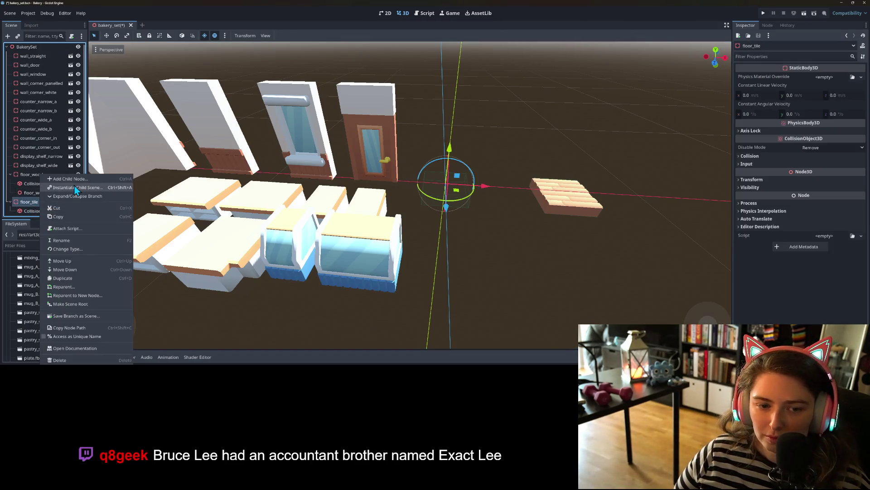
left_click(74, 187)
type("floo")
key("Down")
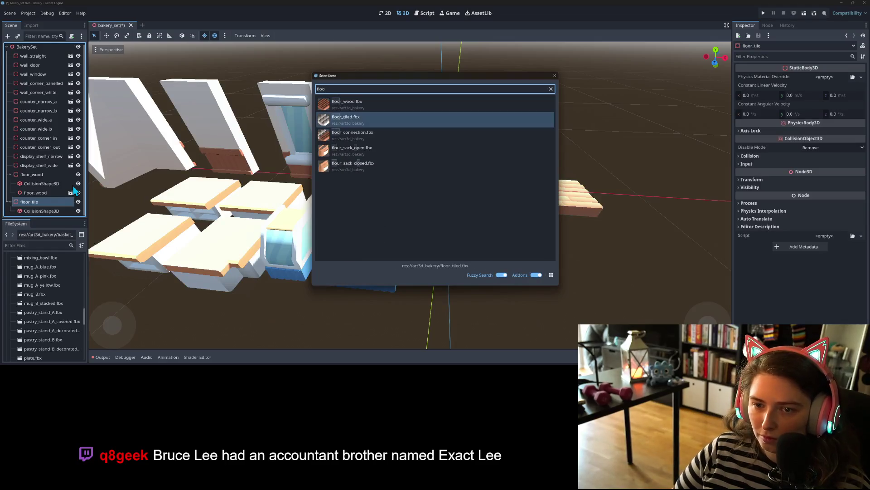
key("Return")
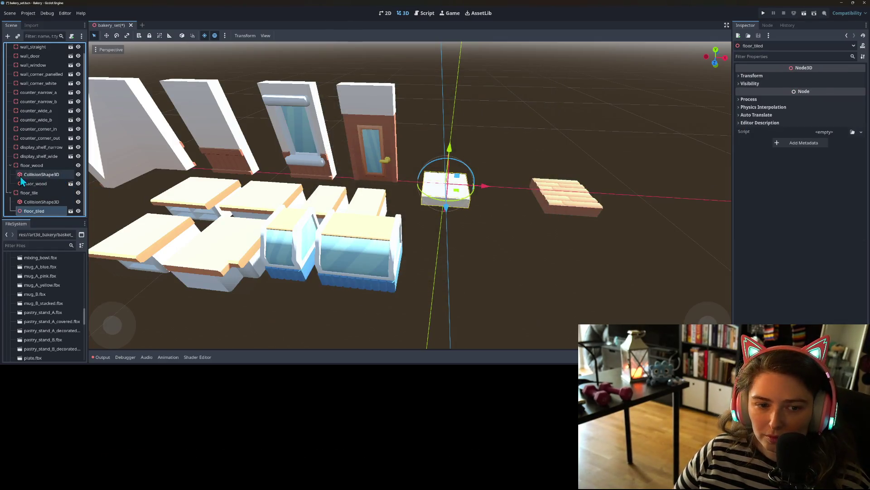
Step: Duplicate floor_tile as floor_tile2 and slide floor_tile right beside the wood tile
left_click(31, 194)
key("ctrl+d")
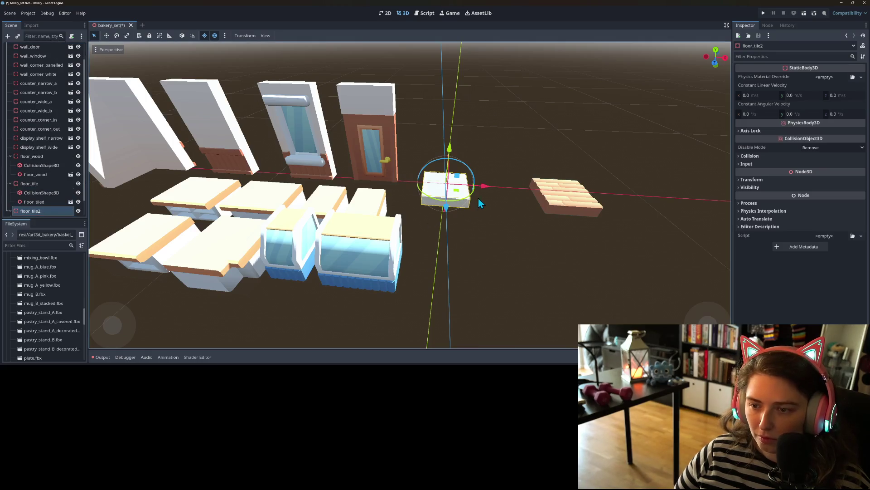
key("Up")
key("Up")
key("Up")
left_click_drag(485, 194, 685, 192)
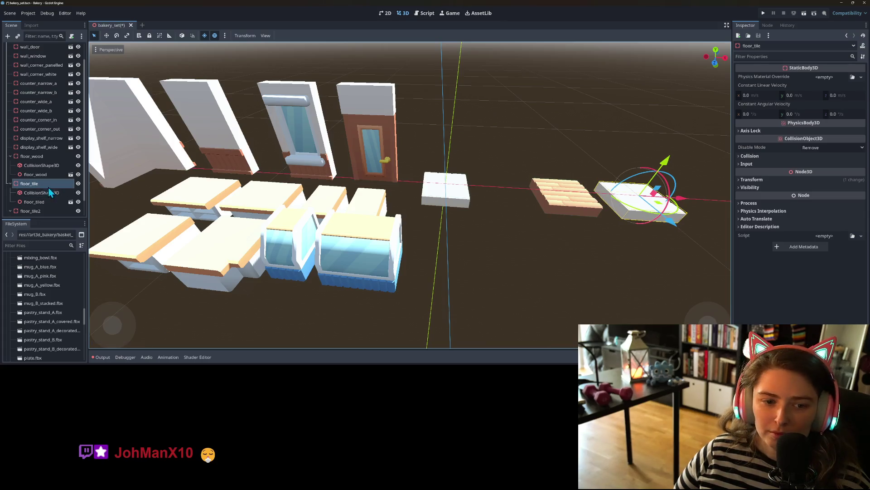
left_click(39, 211)
right_click(40, 195)
Step: Swap floor_tile2's floor_tiled child for the floor_connection.fbx model
left_click(108, 195)
type("floor")
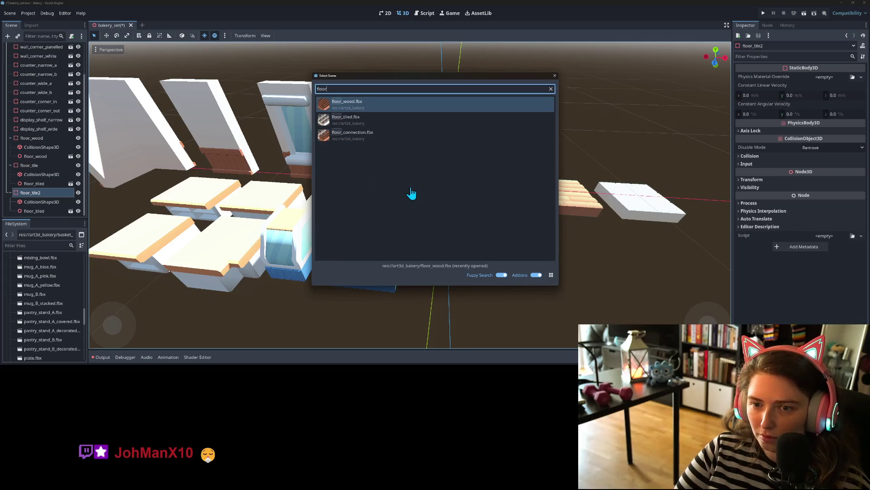
key("Down")
key("Down")
key("Return")
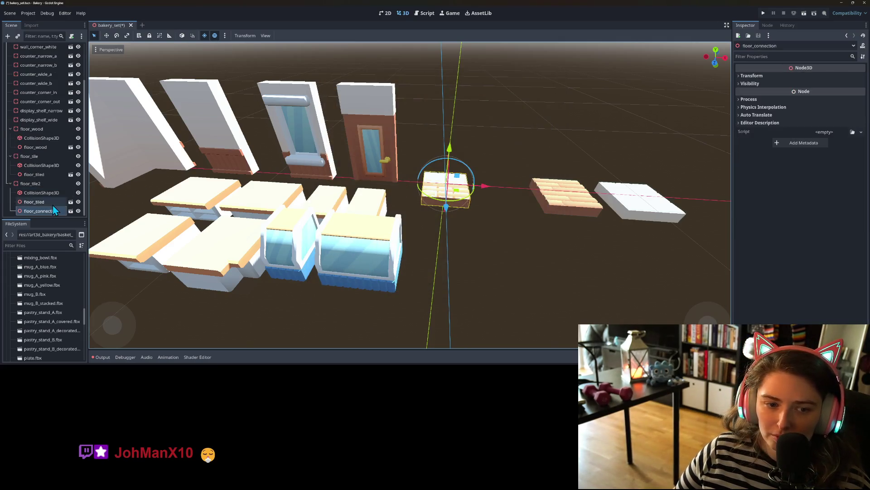
left_click(53, 205)
key("Delete")
key("Return")
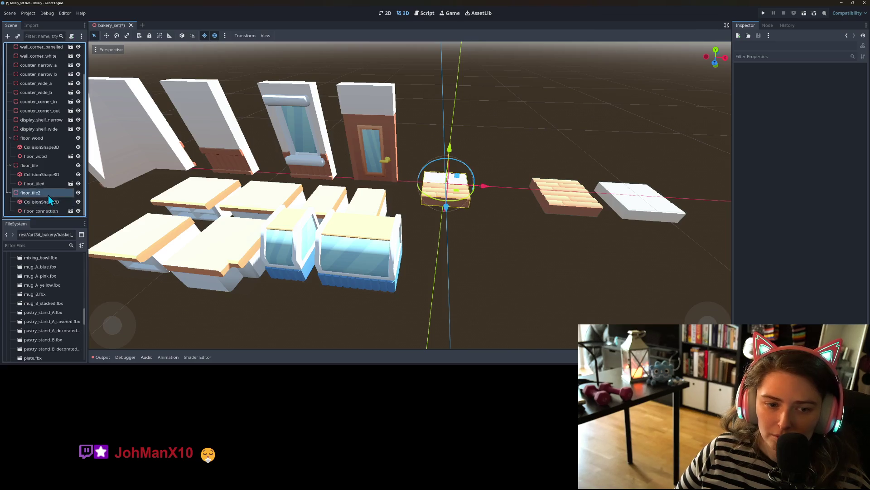
Step: Rename floor_tile2 to floor_tile_wood_join, save the scene, and duplicate the node
right_click(48, 195)
left_click(70, 240)
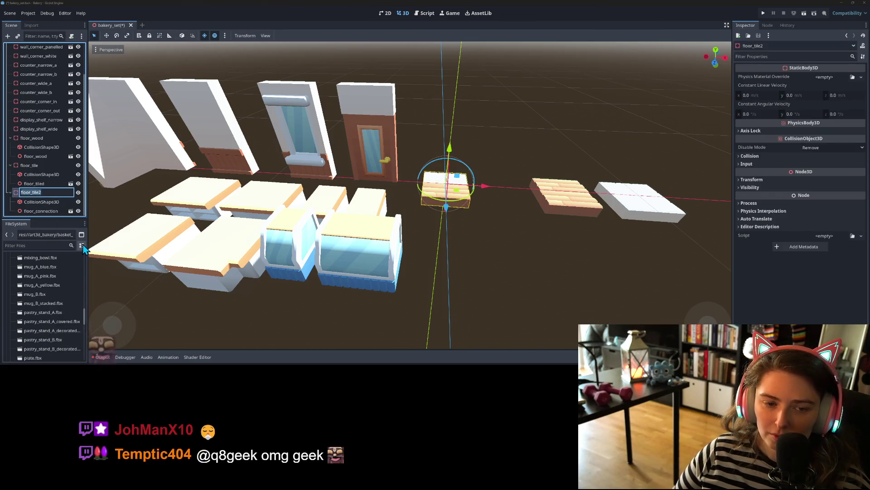
key("BackSpace")
type("_wood")
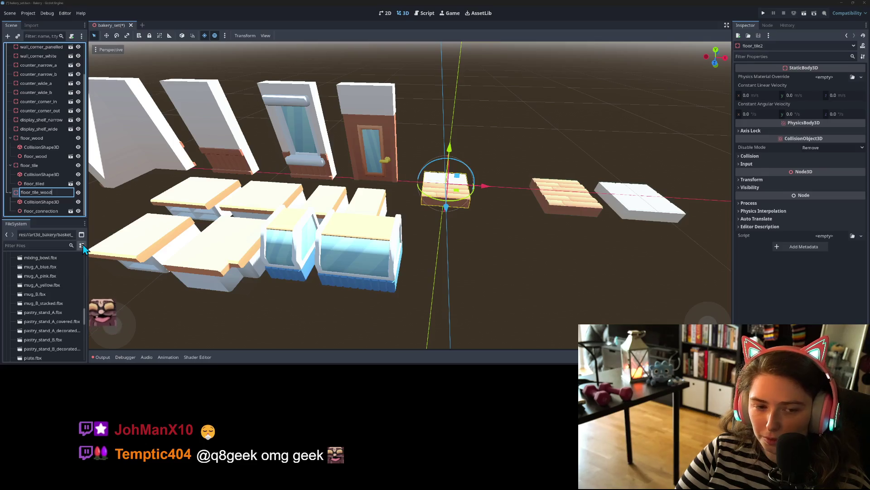
type("_join")
key("Return")
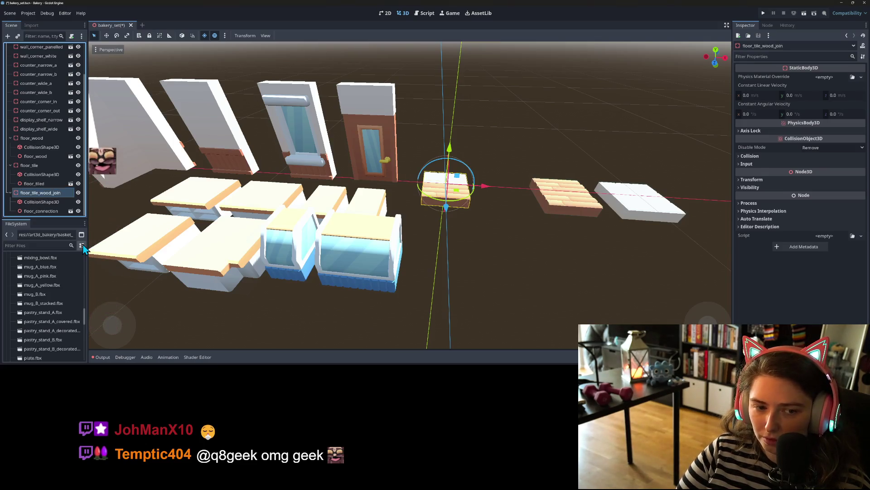
key("ctrl+s")
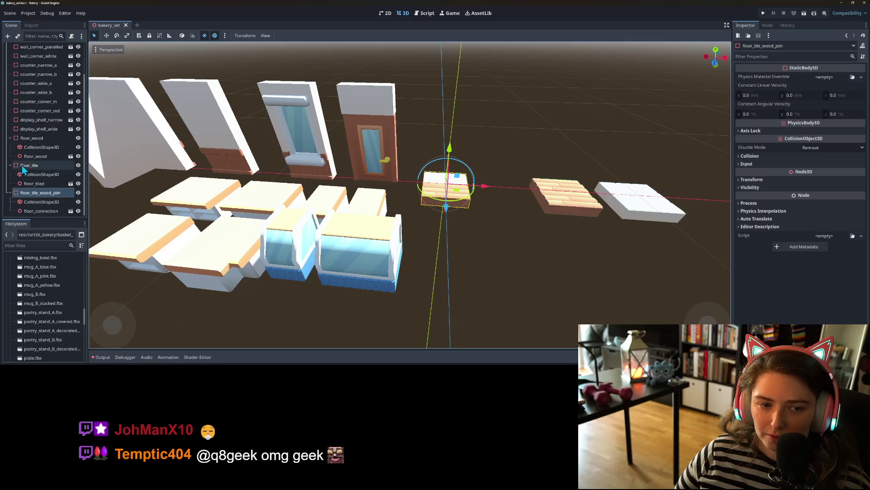
key("ctrl+d")
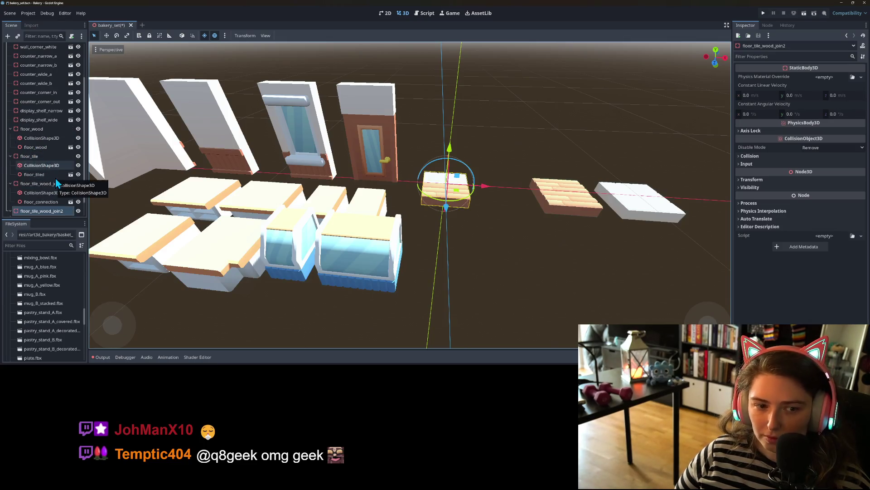
Step: Save the floor_wood branch as floor_wood.tscn
right_click(36, 132)
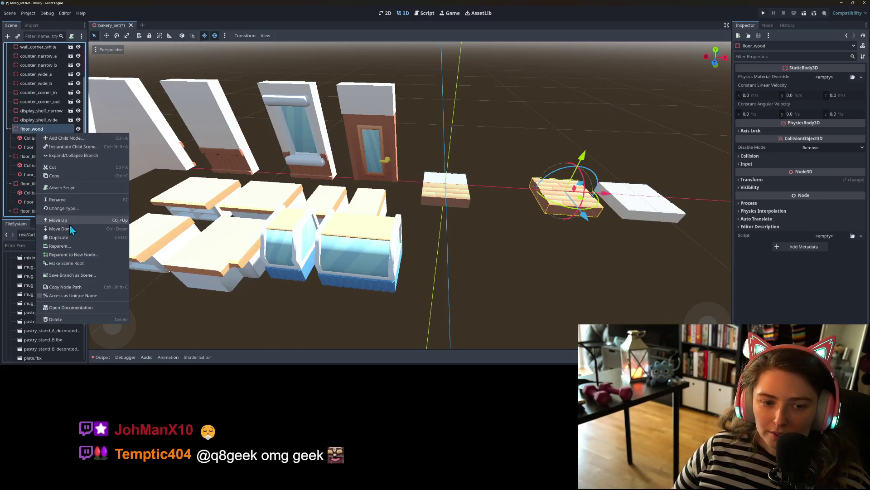
left_click(81, 276)
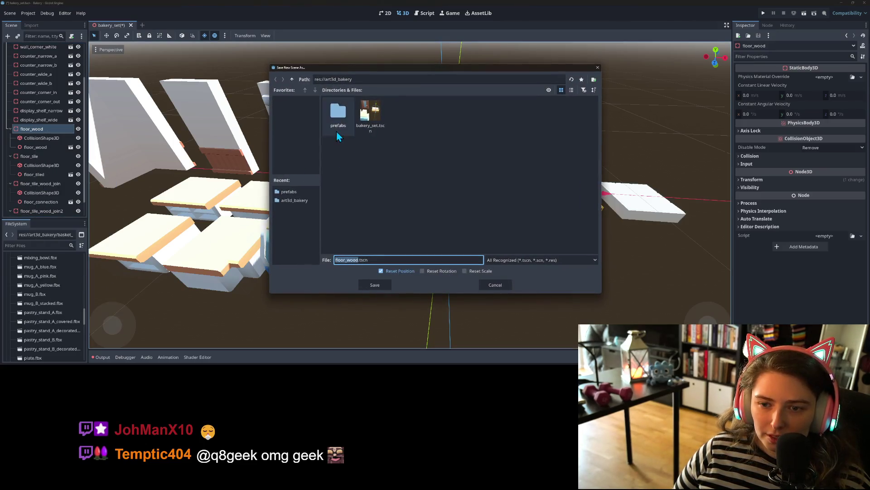
left_click(377, 283)
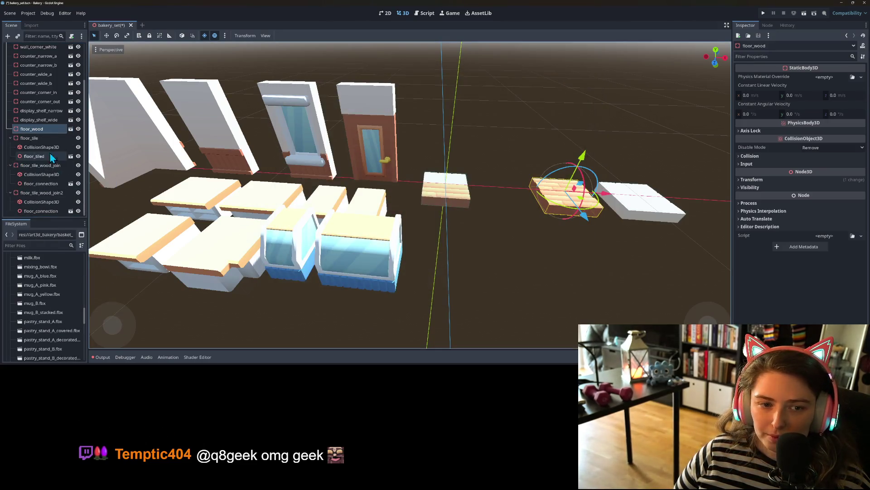
Step: Save the floor_tile branch as floor_tile.tscn in the prefabs folder
left_click(40, 141)
right_click(40, 140)
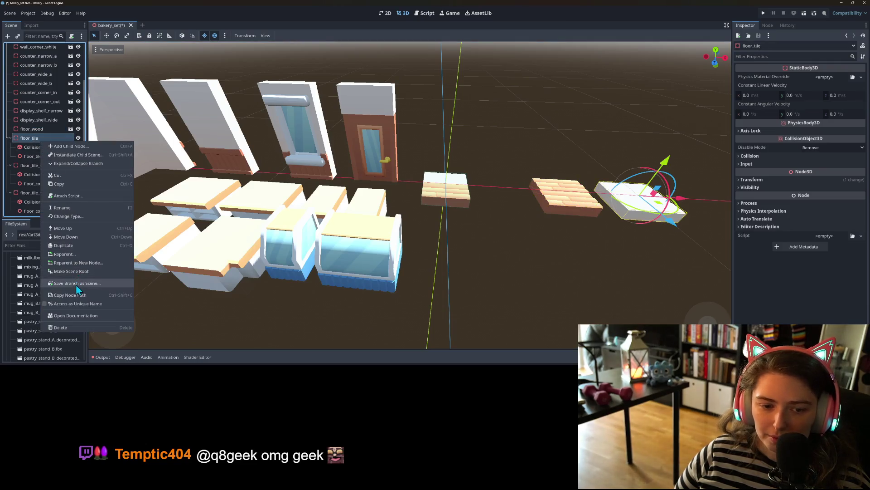
left_click(75, 283)
left_click(345, 121)
left_click(374, 285)
Step: Save the floor_tile_wood_join branch as floor_tile_wood_join.tscn in the prefabs folder
left_click(45, 166)
right_click(46, 165)
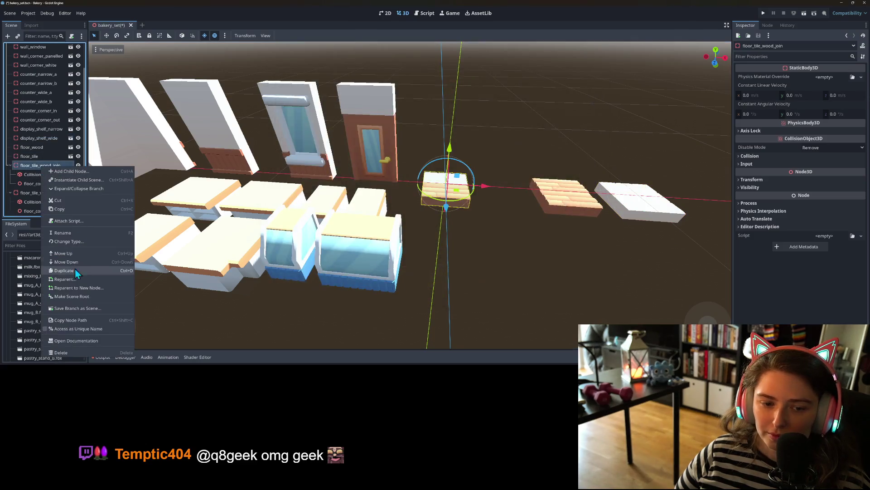
left_click(69, 308)
left_click(347, 128)
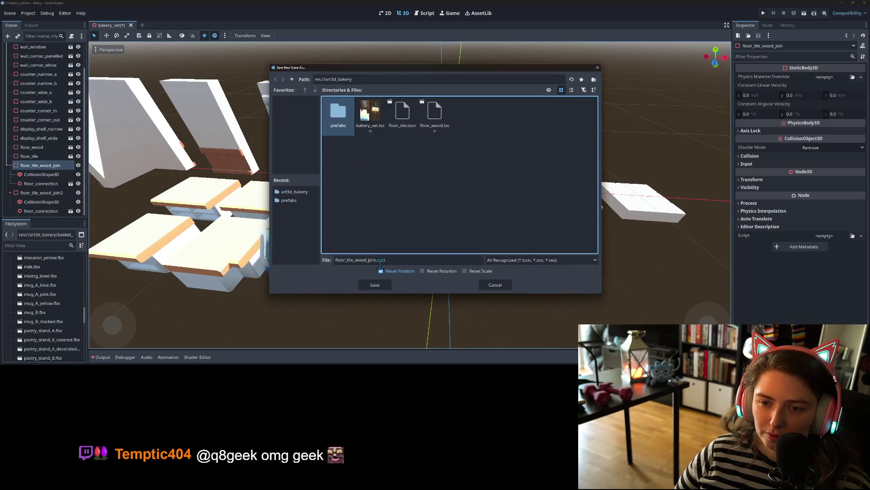
double_click(340, 128)
left_click(375, 285)
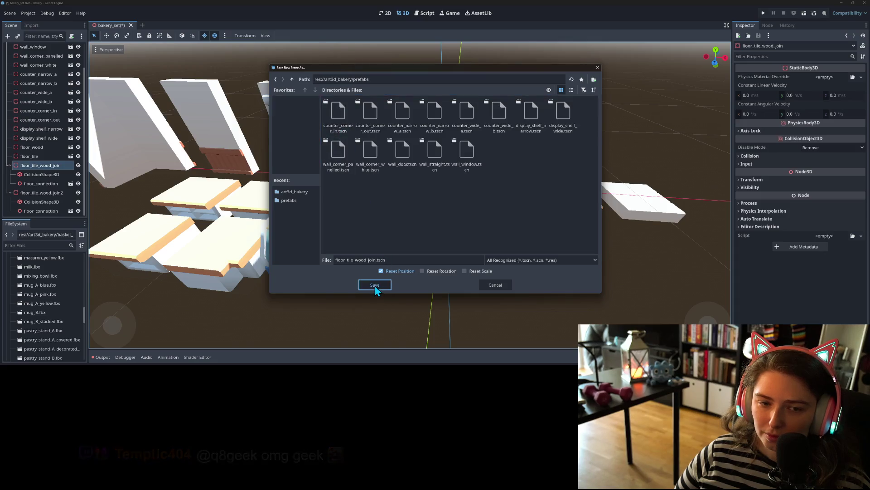
scroll("up", 3)
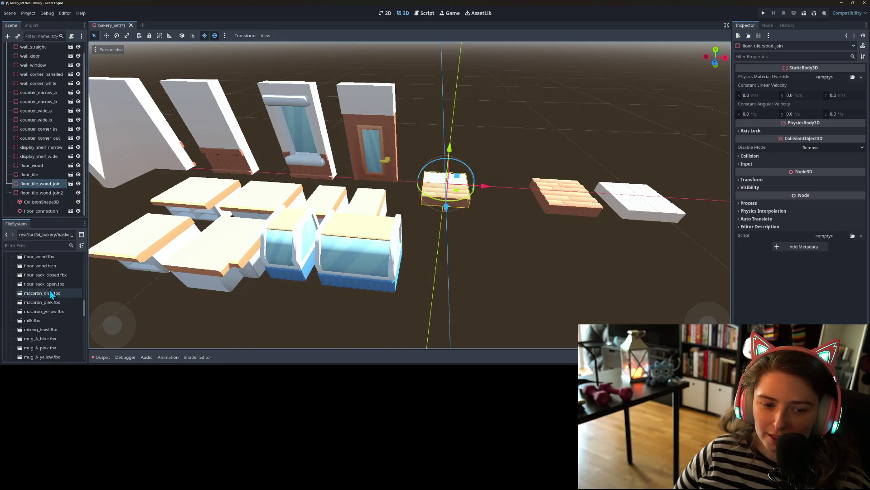
Step: Save the bakery scene
scroll("up", 3)
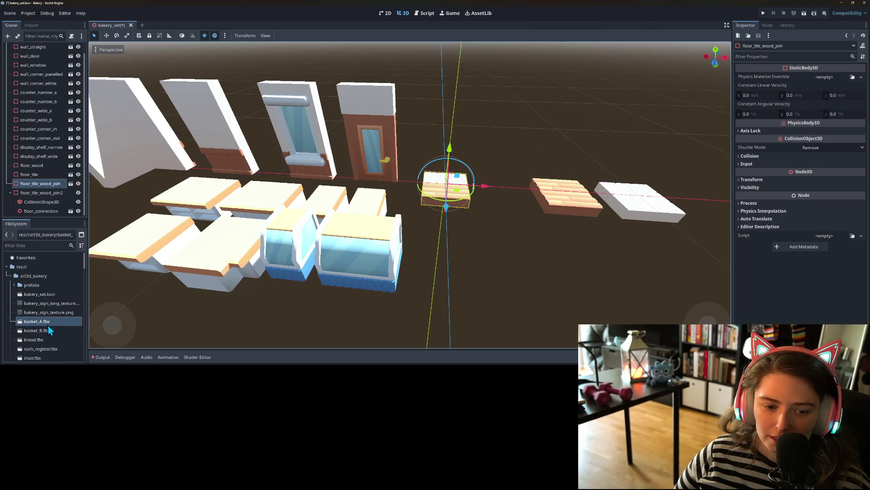
scroll("down", 3)
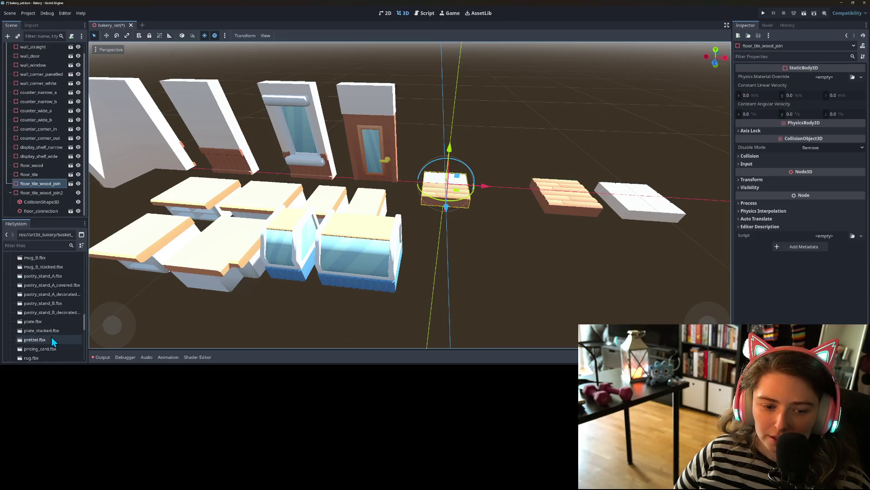
scroll("down", 3)
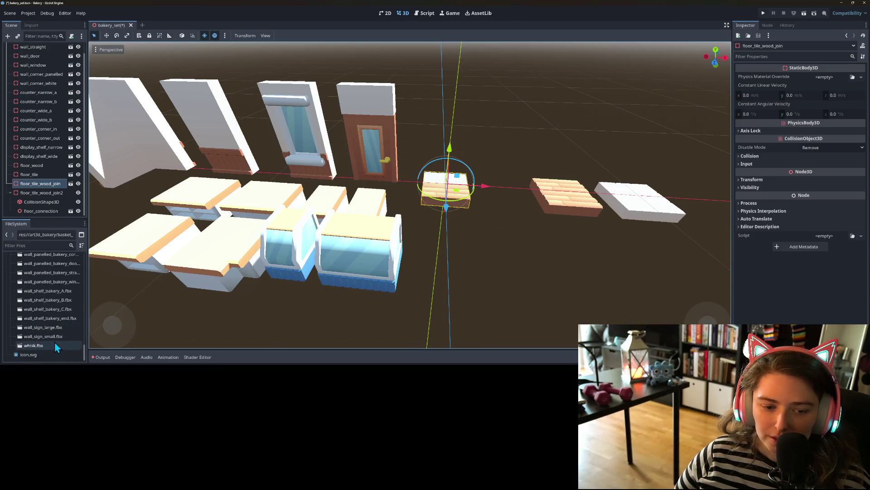
key("ctrl+s")
Step: Move floor_wood.tscn and floor_tile.tscn into the prefabs folder in the FileSystem dock
scroll("up", 3)
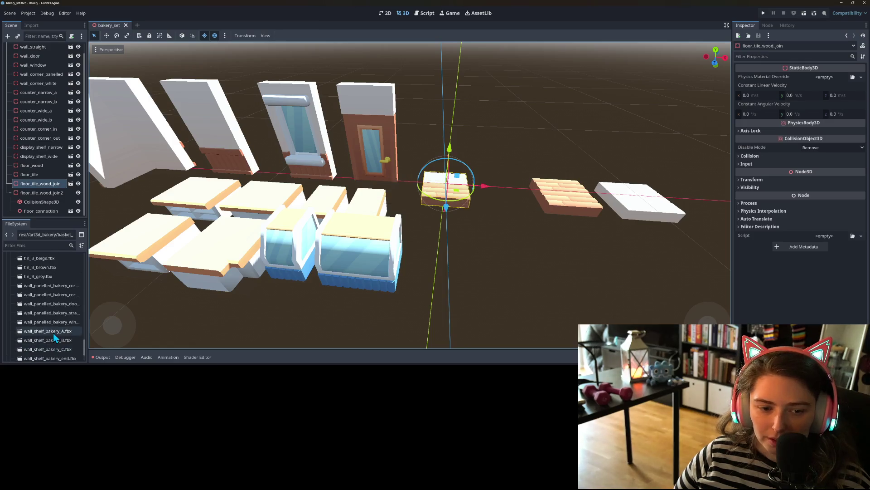
scroll("up", 3)
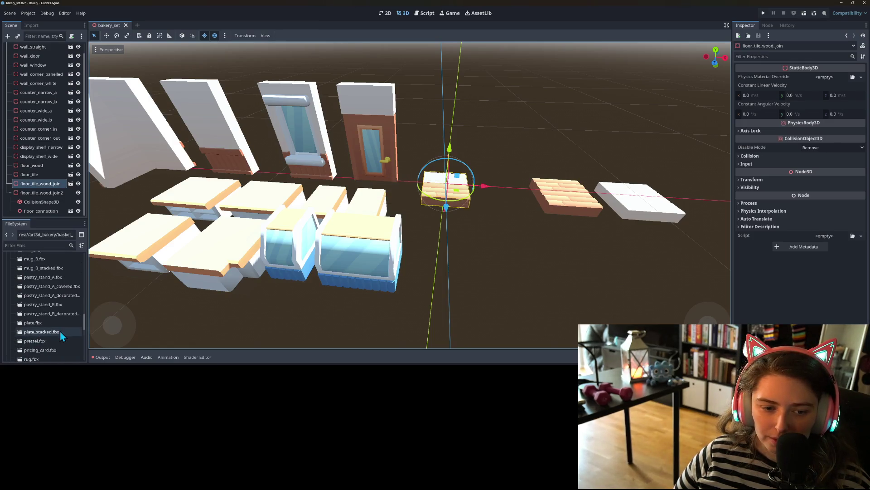
scroll("up", 3)
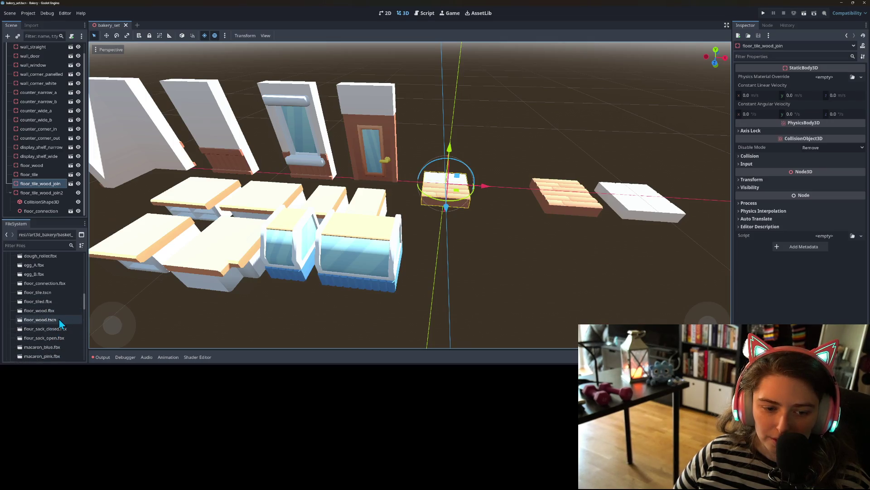
left_click(72, 319)
left_click(64, 291)
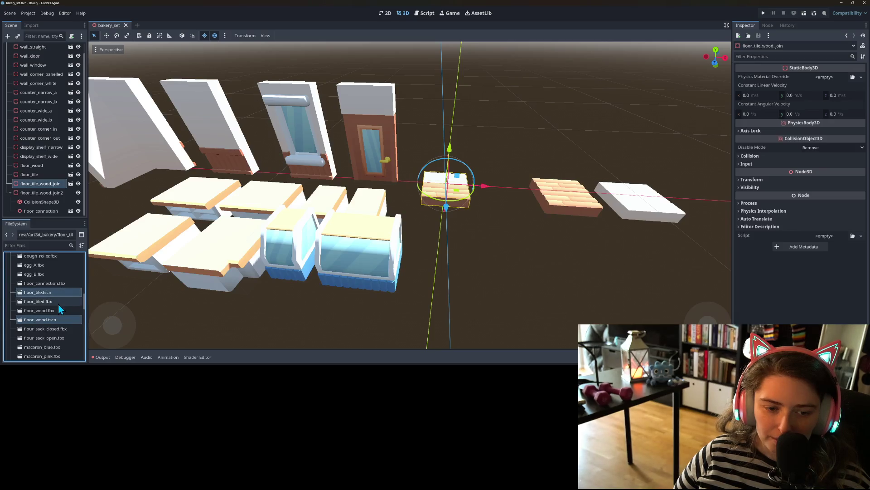
left_click_drag(51, 294, 42, 286)
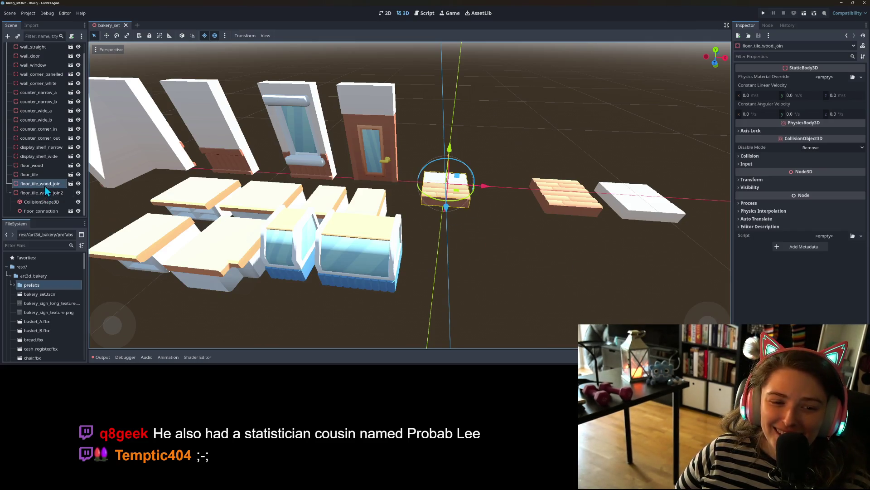
Step: Slide floor_tile_wood_join along X to the far right of the floor row
left_click_drag(500, 187, 442, 195)
scroll("up", 3)
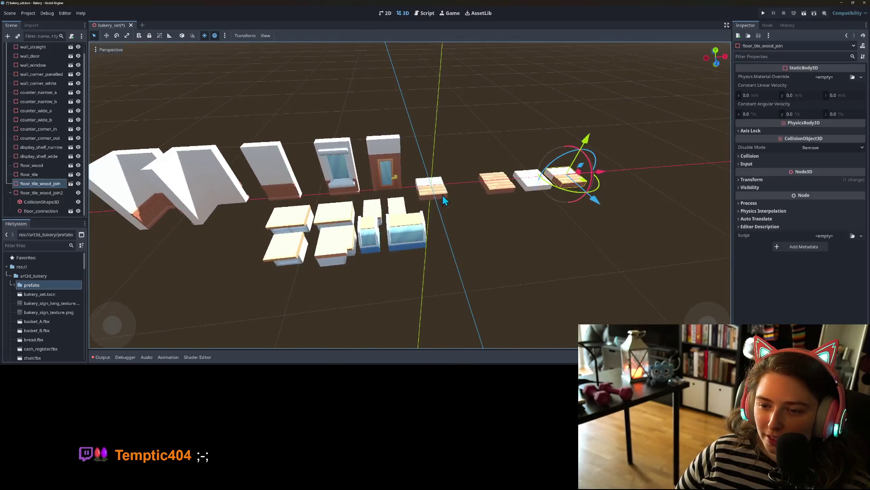
left_click(438, 188)
Step: Add counter_table.fbx as a child of floor_tile_wood_join2 and reorder it in the hierarchy
right_click(37, 193)
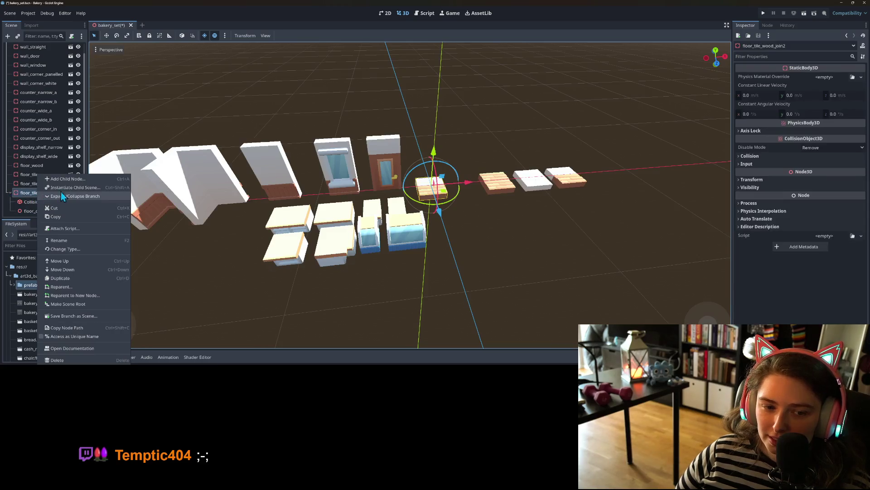
left_click(59, 207)
scroll("down", 3)
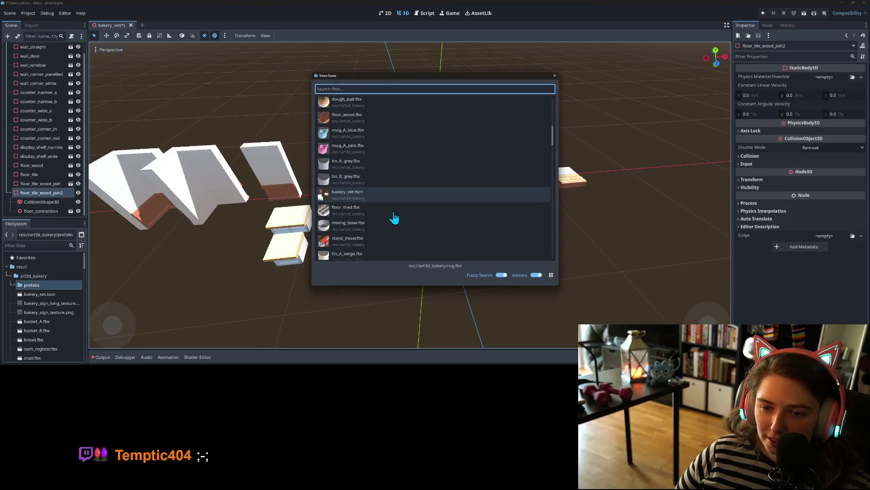
scroll("down", 3)
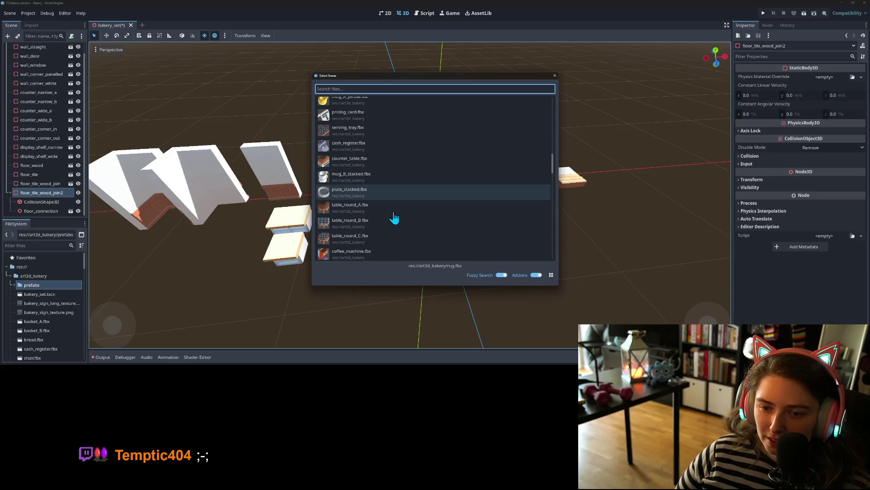
scroll("down", 3)
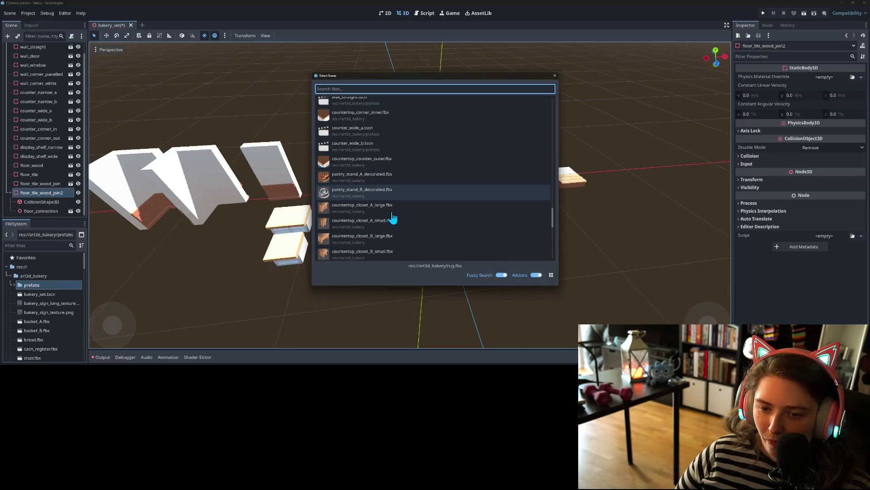
scroll("down", 3)
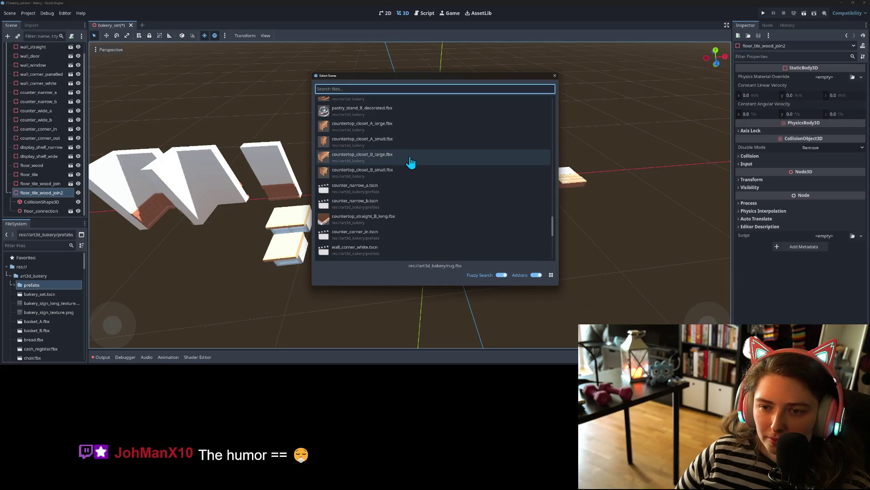
scroll("down", 3)
scroll("down", 3)
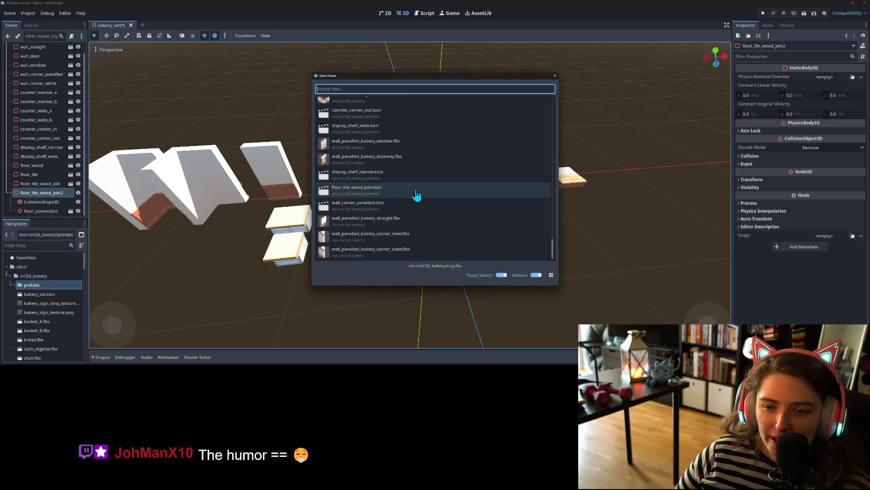
scroll("up", 3)
scroll("up", 3)
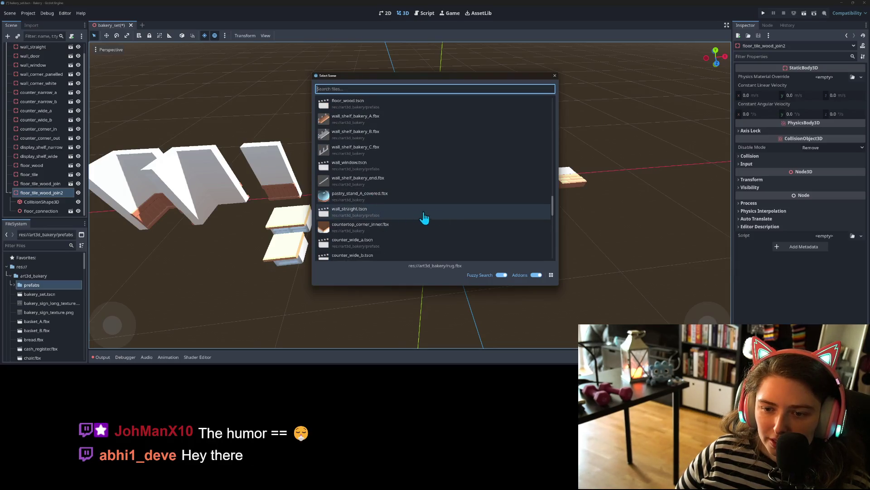
scroll("up", 3)
scroll("up", 3)
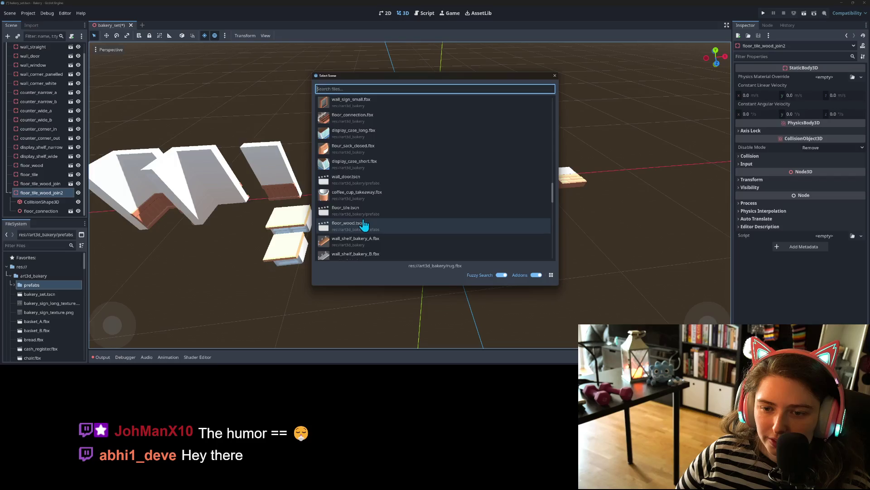
scroll("up", 3)
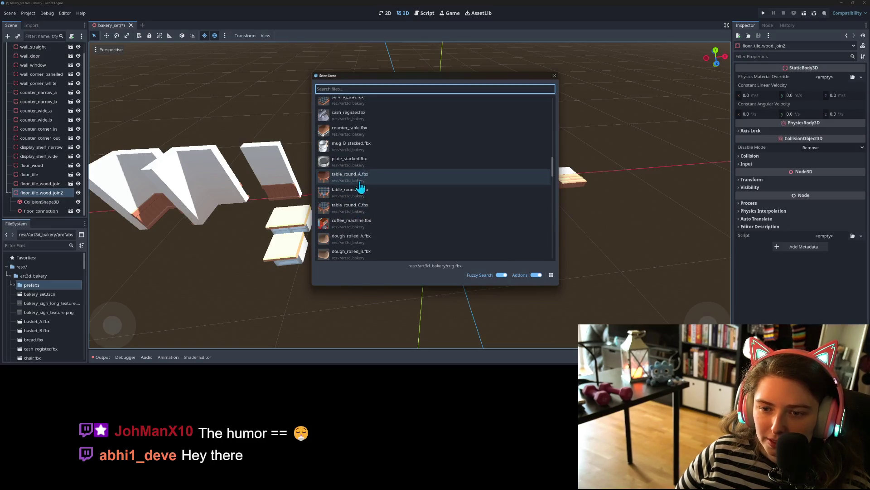
double_click(367, 147)
left_click_drag(25, 213, 42, 196)
right_click(44, 195)
Step: Rename floor_tile_wood_join2 to counter_table
left_click(79, 240)
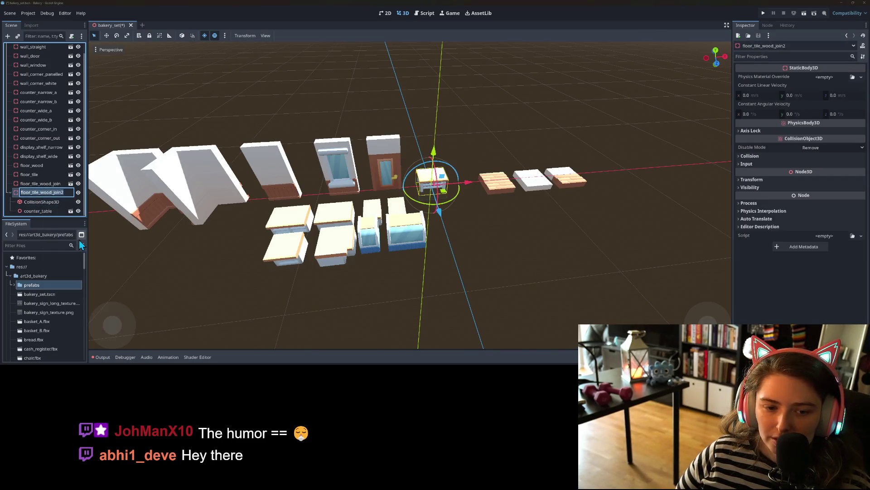
type("cou")
type("nter_table")
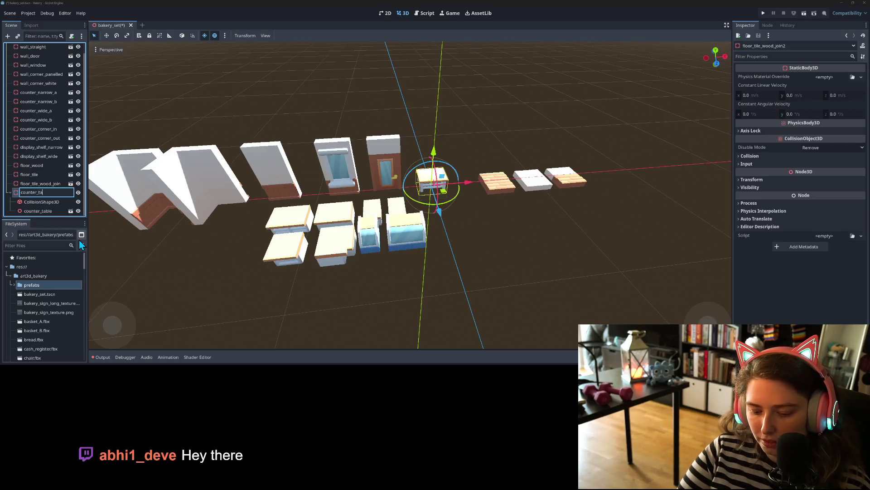
key("Return")
Step: In front view, fit the collision box's top and bottom to the table's height
left_click(38, 211)
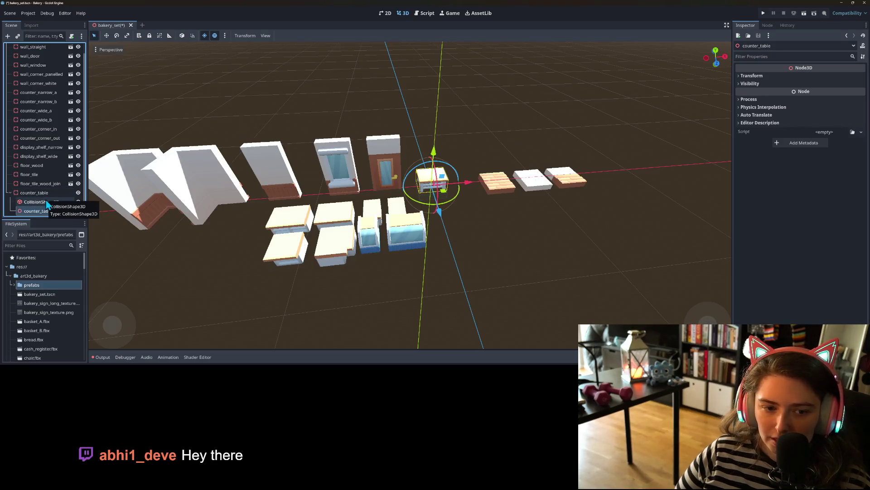
left_click(48, 201)
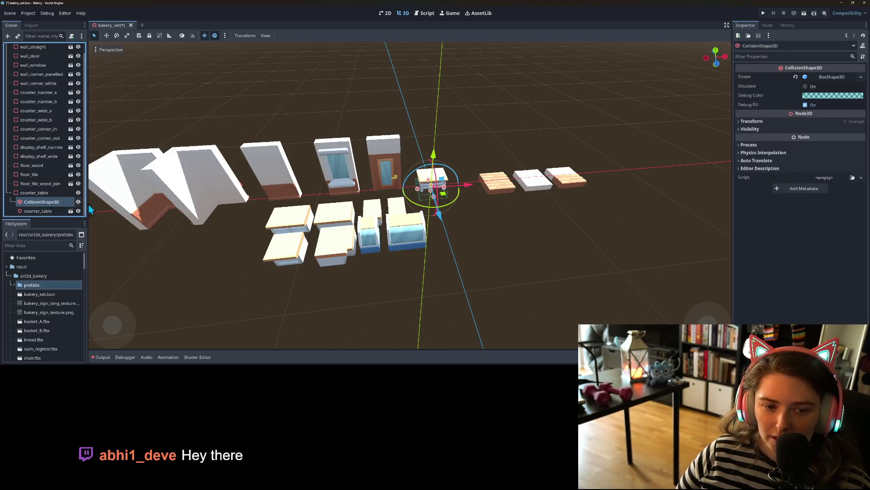
key("KP_1")
scroll("up", 3)
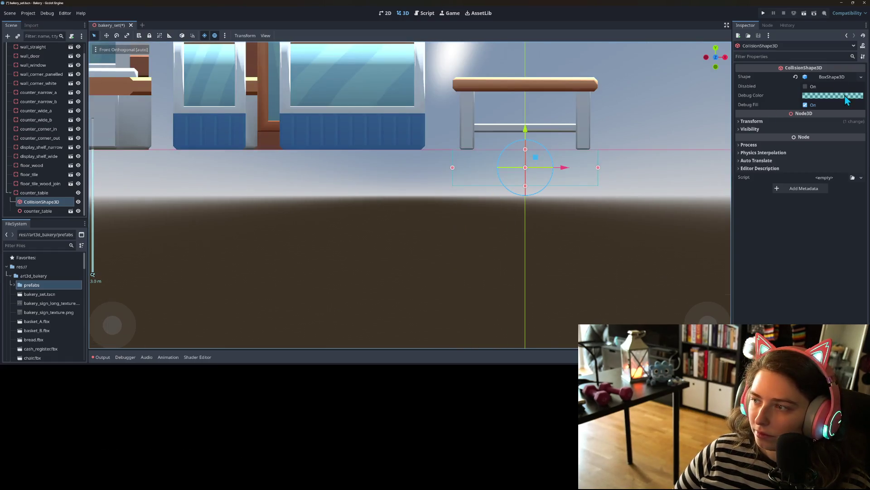
left_click(861, 77)
left_click(846, 210)
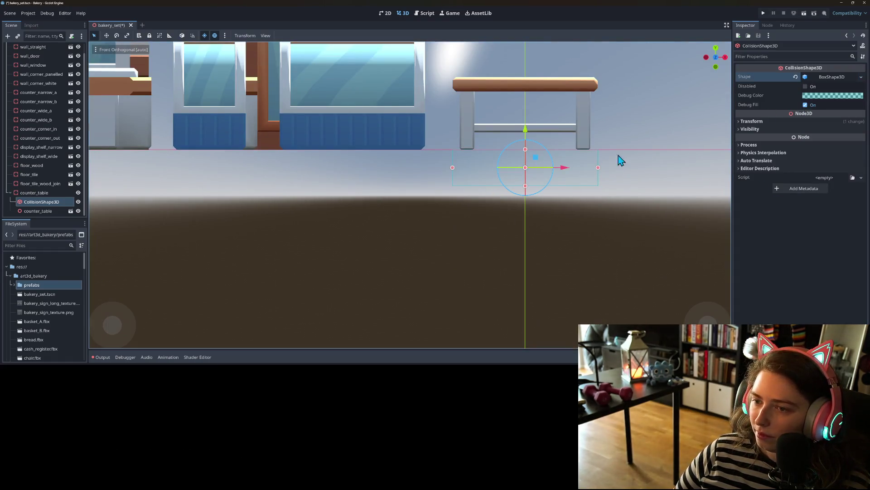
left_click_drag(618, 159, 512, 219)
left_click_drag(412, 241, 414, 172)
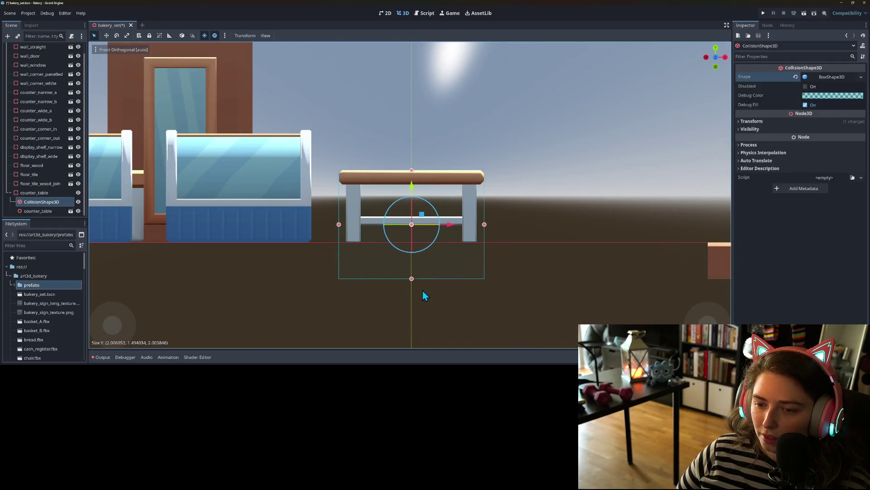
left_click_drag(412, 284, 411, 245)
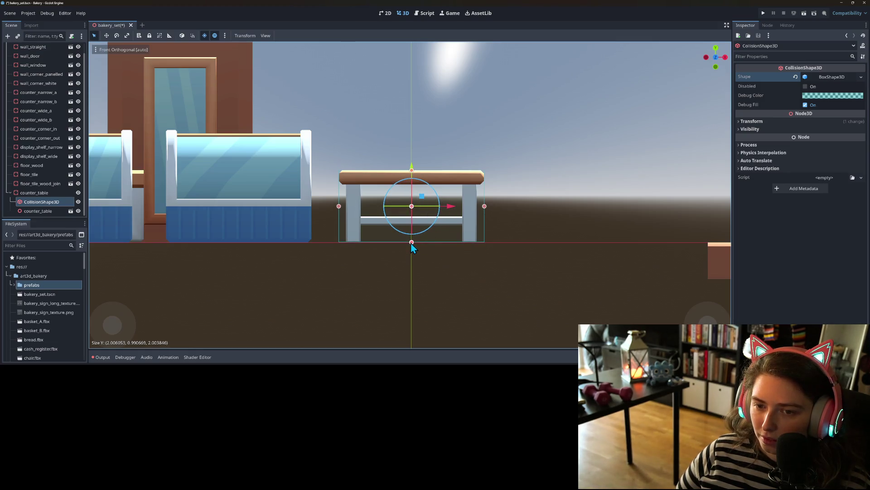
Step: In right view, fit the box to the table depth (about 2.0 × 1.0 × 1.5) and save
key("KP_3")
left_click_drag(352, 206, 372, 203)
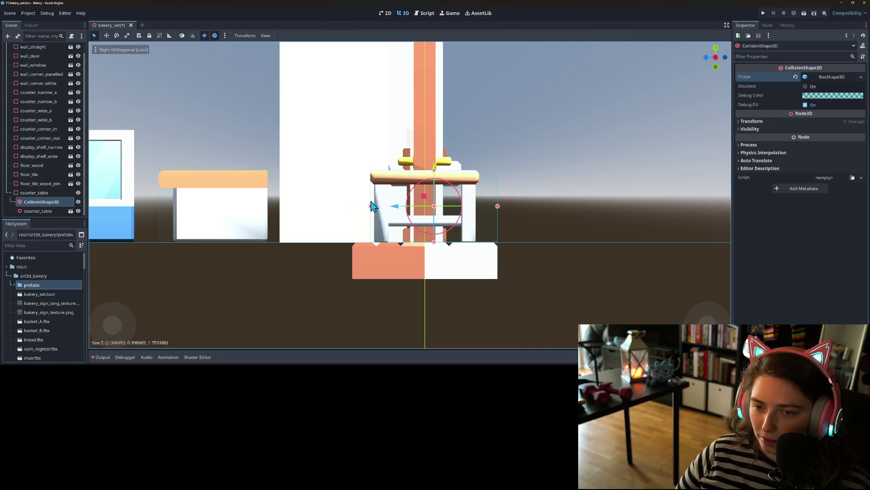
left_click_drag(498, 206, 480, 206)
left_click_drag(439, 244, 480, 333)
key("ctrl+s")
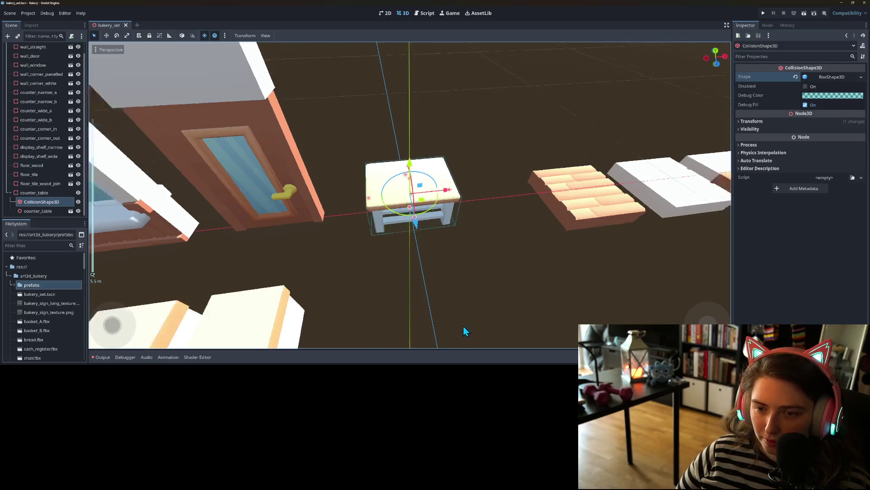
scroll("down", 3)
Step: Duplicate counter_table and save it as counter_table.tscn in the prefabs folder
right_click(32, 195)
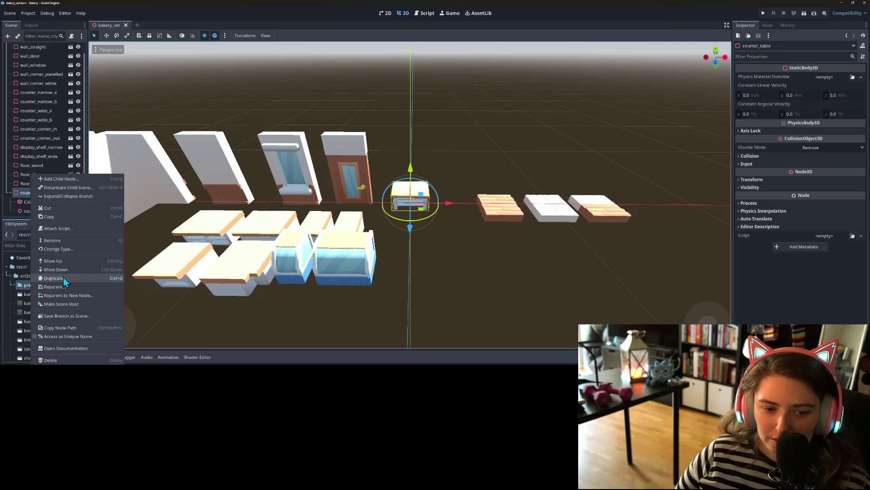
left_click(64, 277)
right_click(47, 185)
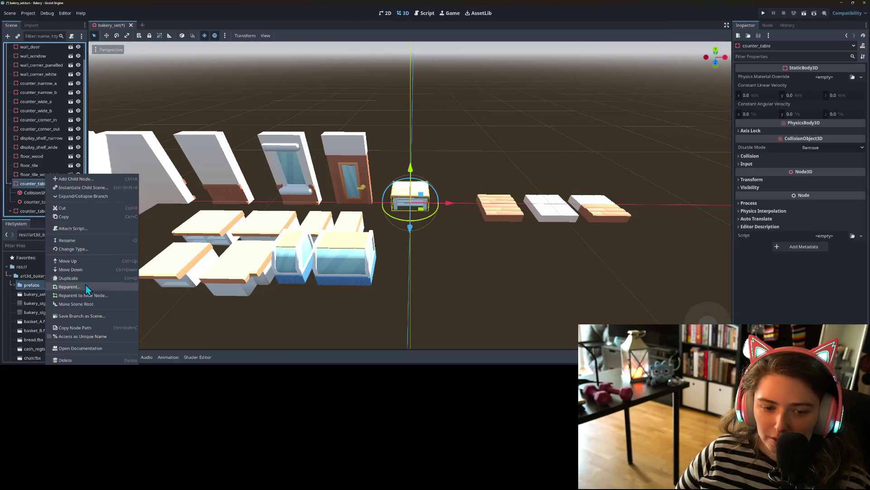
left_click(80, 316)
double_click(338, 112)
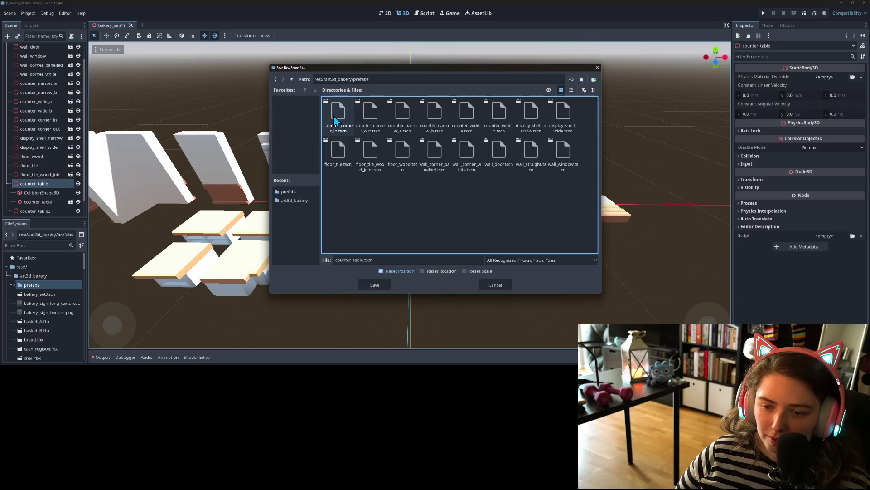
left_click(382, 285)
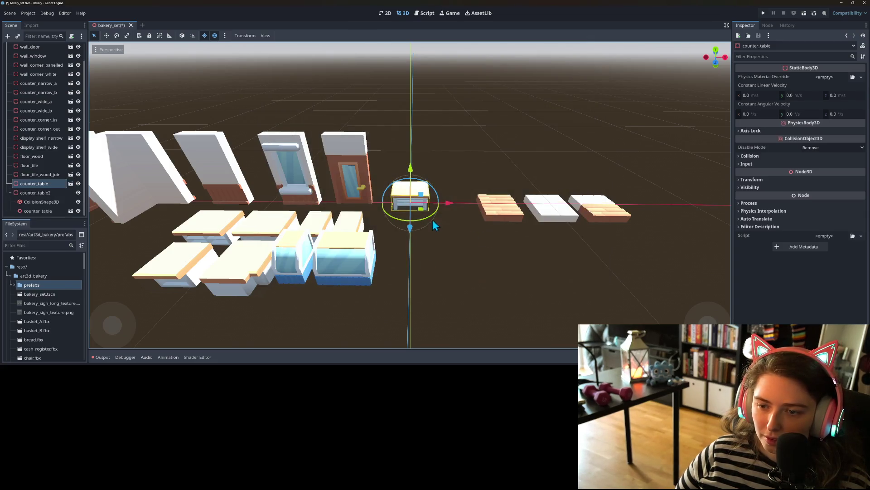
Step: Move the counter table copy left among the other counters
left_click_drag(424, 212, 159, 254)
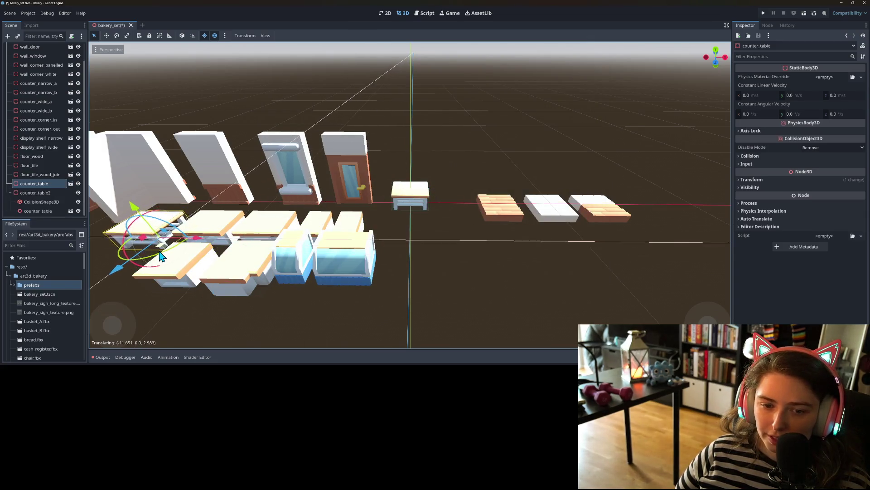
scroll("down", 3)
scroll("down", 3)
scroll("up", 3)
scroll("down", 3)
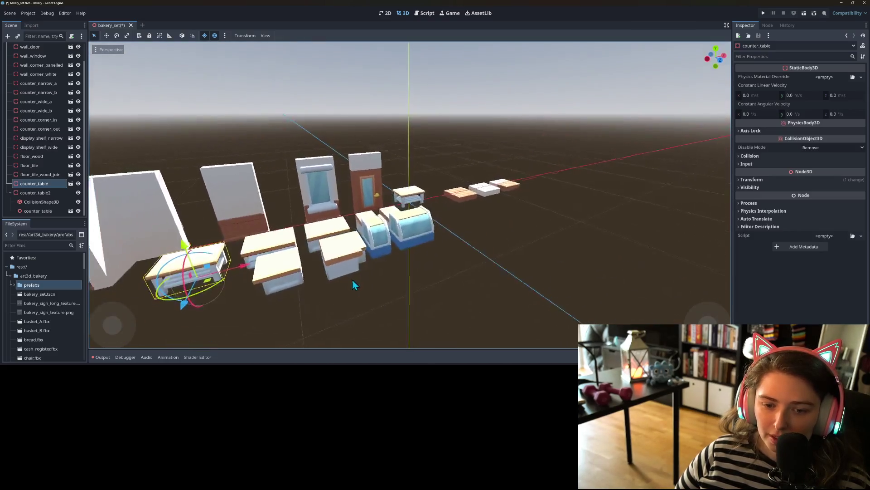
scroll("up", 3)
scroll("up", 3)
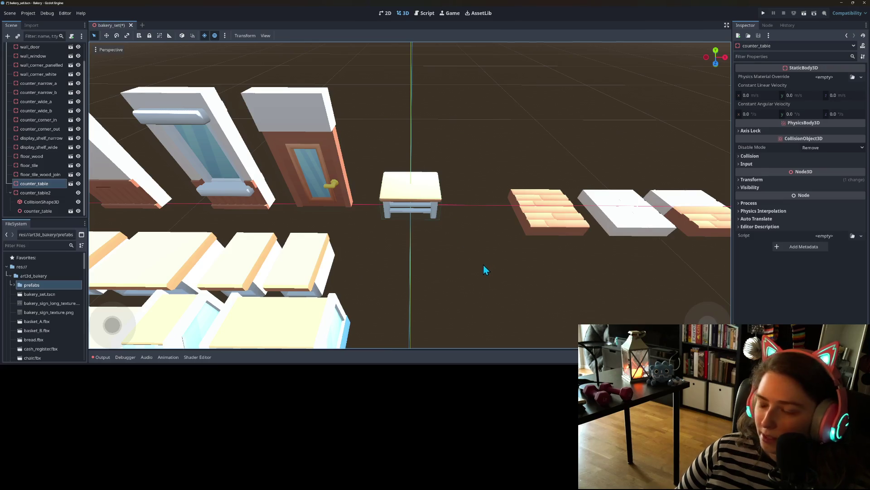
right_click(42, 194)
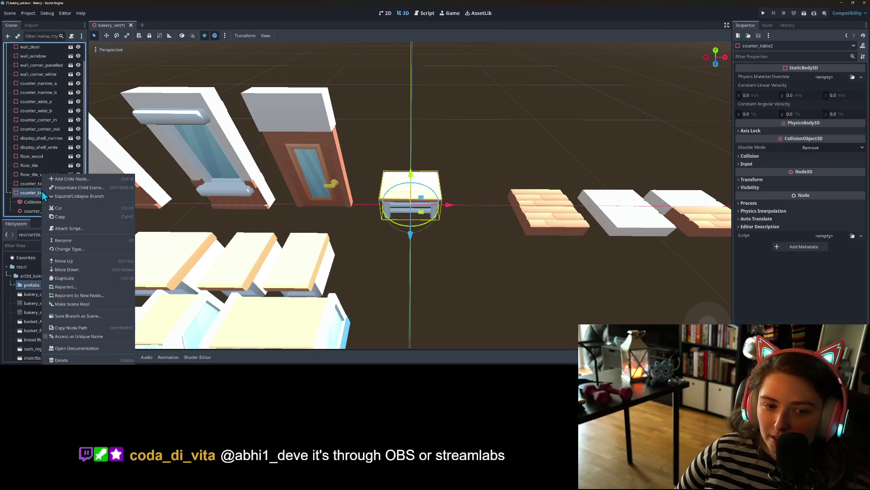
Step: Replace counter_table2's counter mesh with the table_round_A.fbx model
left_click(55, 193)
type("ta")
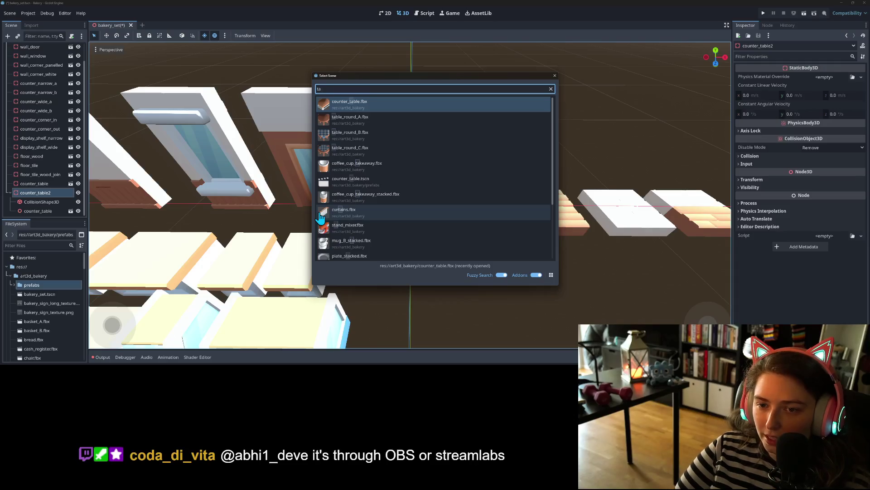
key("Down")
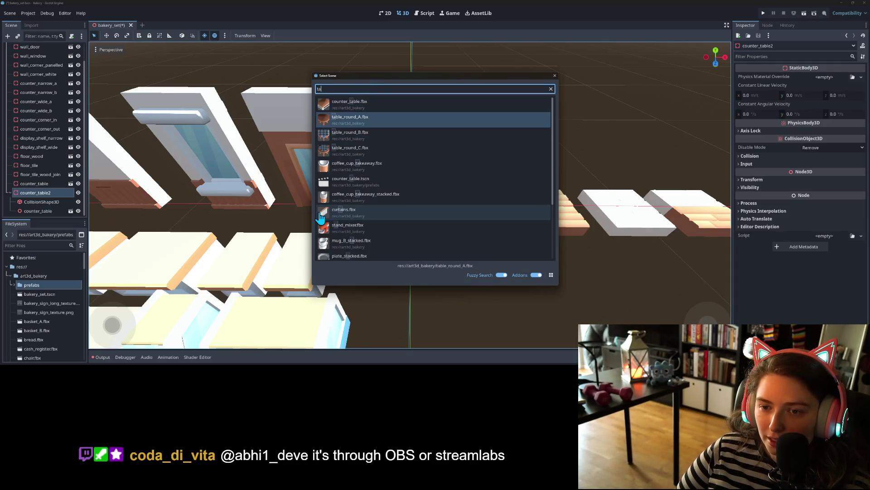
key("Return")
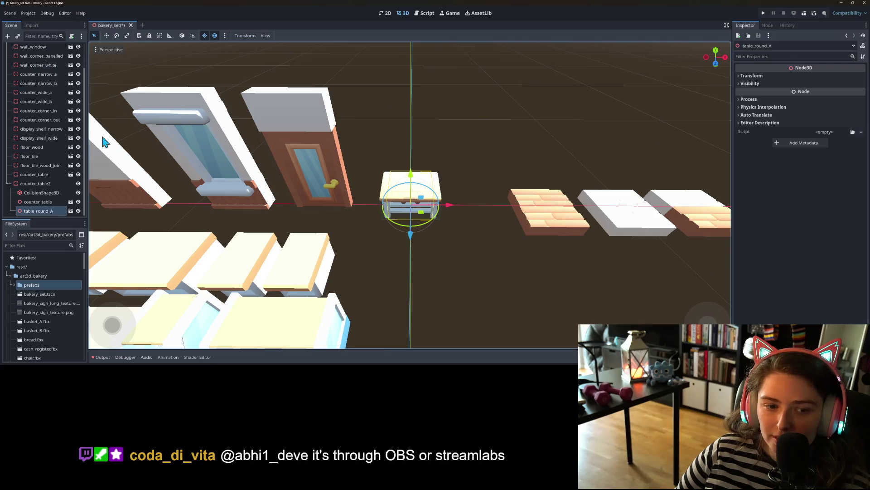
left_click(42, 202)
key("Delete")
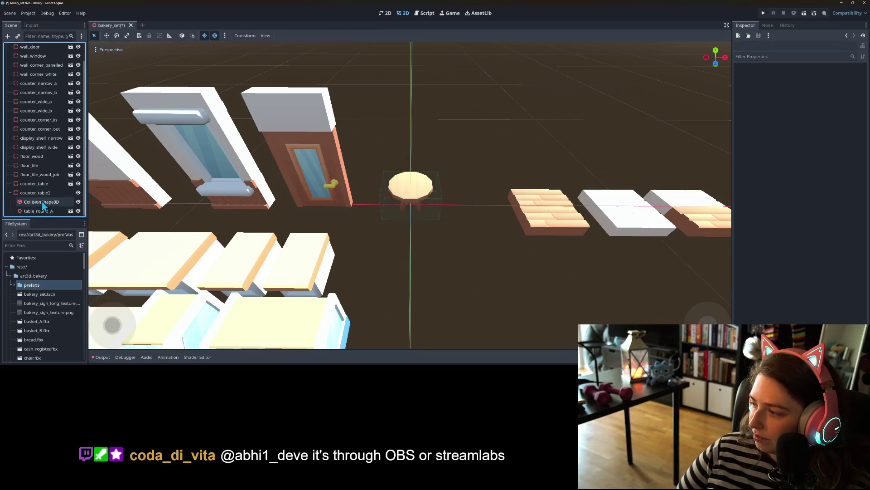
Step: Narrow the collision box to about 1.5 × 1.0 × 1.5 to fit the round table, then save
scroll("up", 3)
left_click_drag(454, 248, 433, 230)
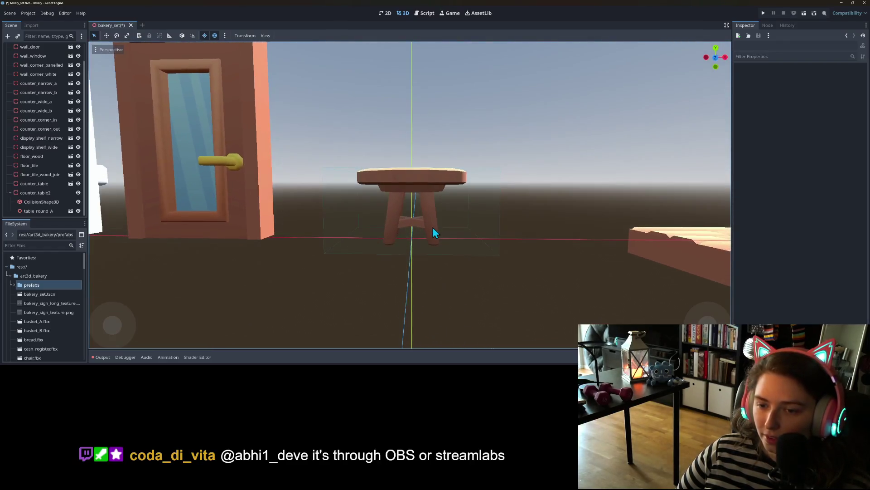
key("KP_1")
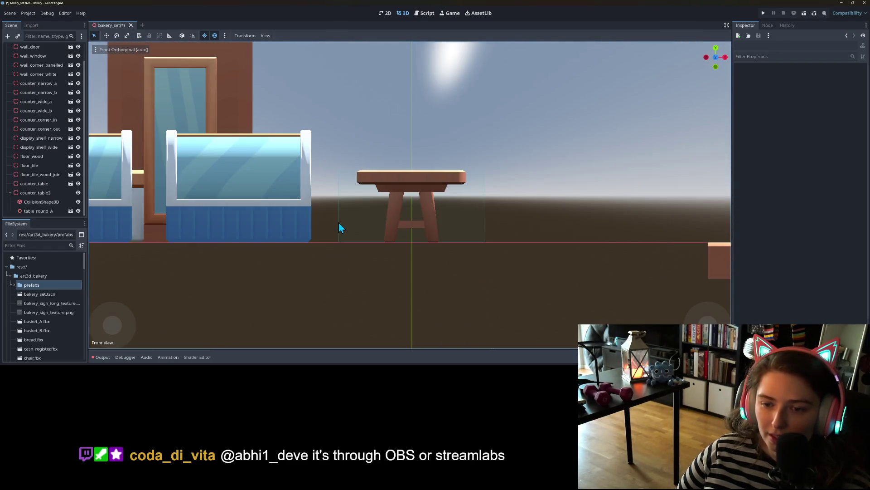
left_click(50, 202)
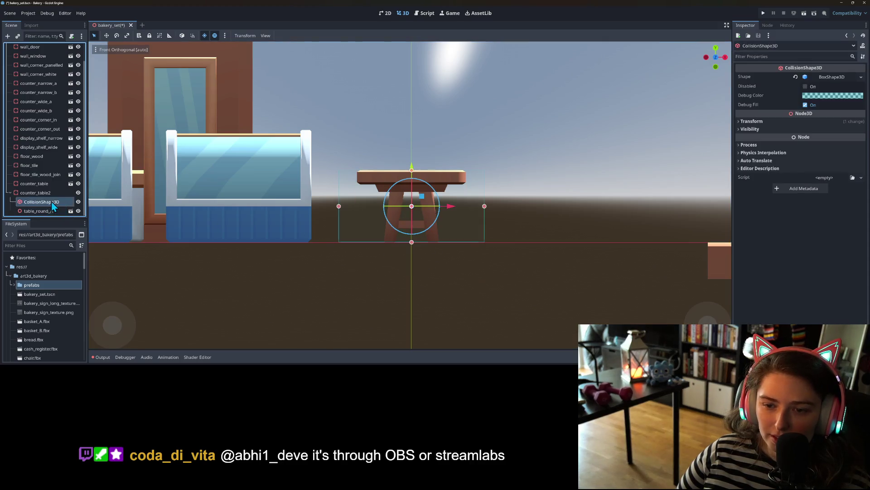
left_click(860, 77)
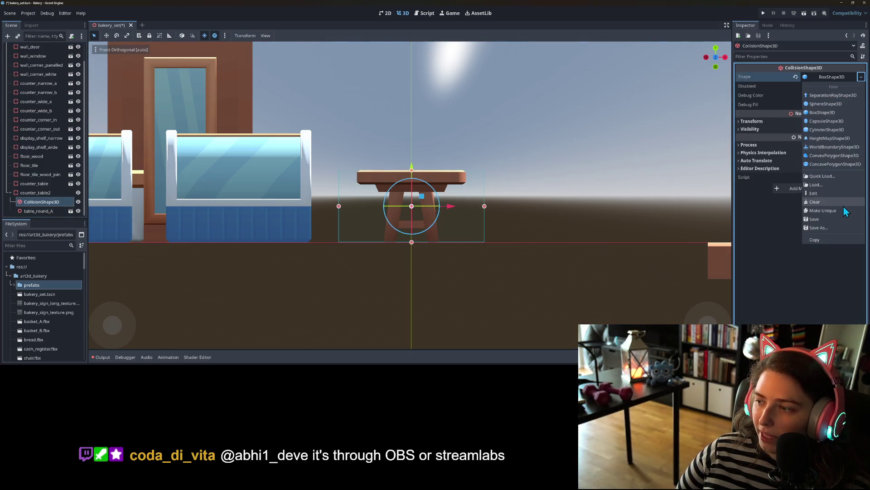
left_click(840, 211)
left_click_drag(340, 205, 358, 208)
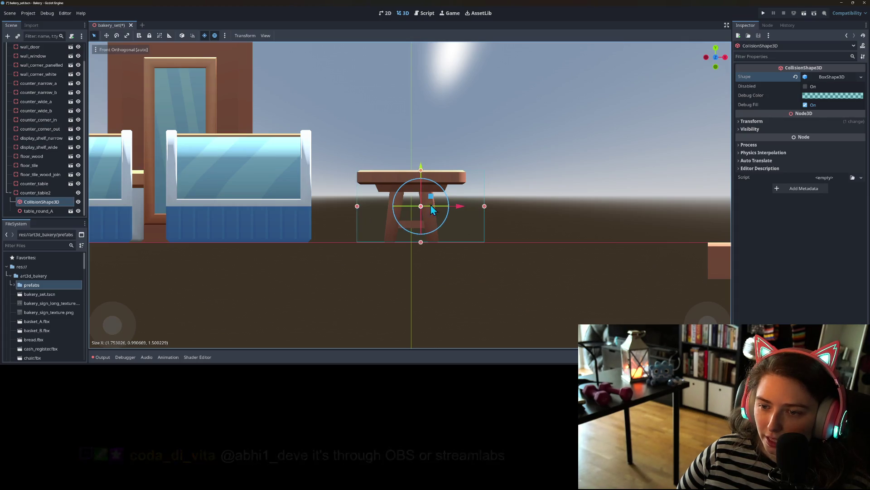
left_click_drag(485, 206, 466, 208)
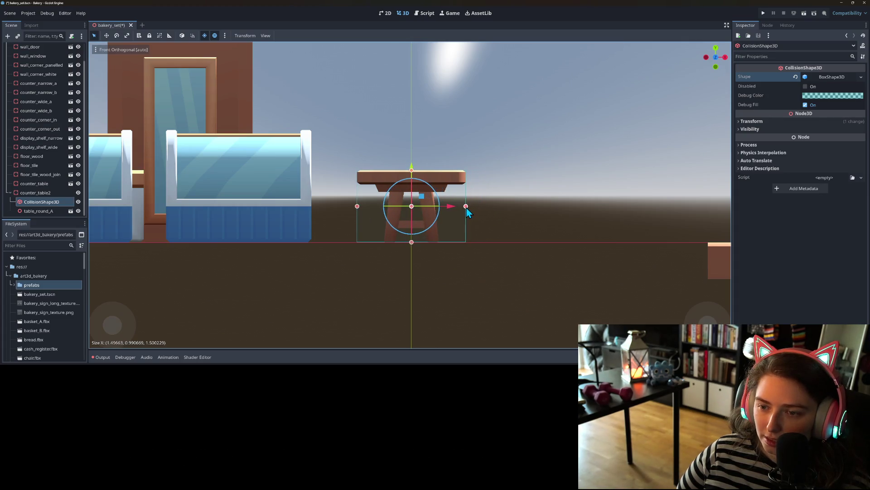
key("KP_3")
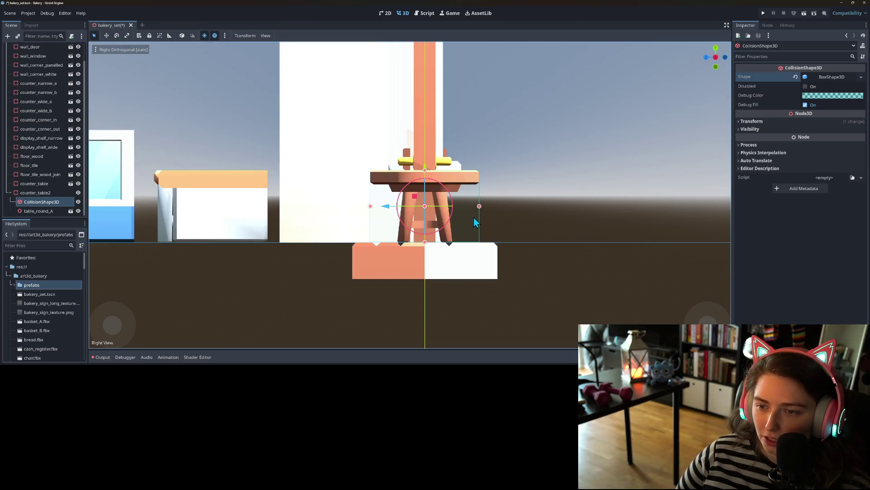
key("ctrl+s")
left_click_drag(480, 230, 491, 271)
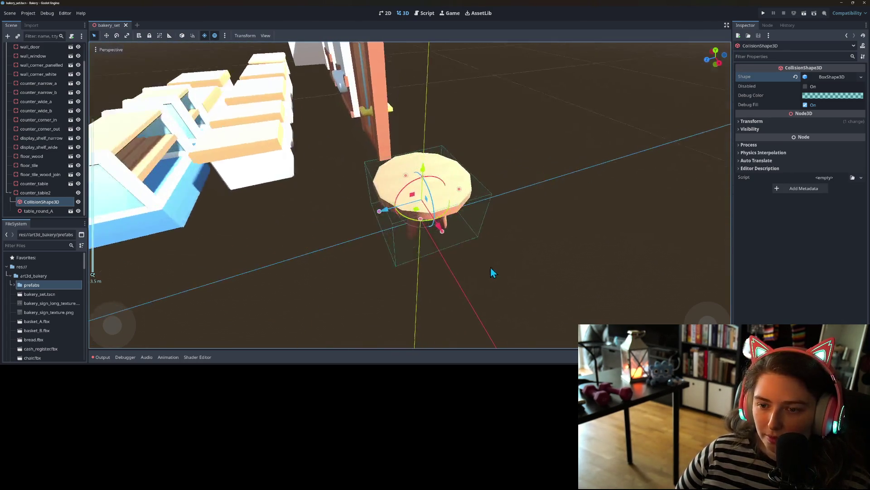
Step: Rename counter_table2 to table_a and duplicate it
right_click(43, 192)
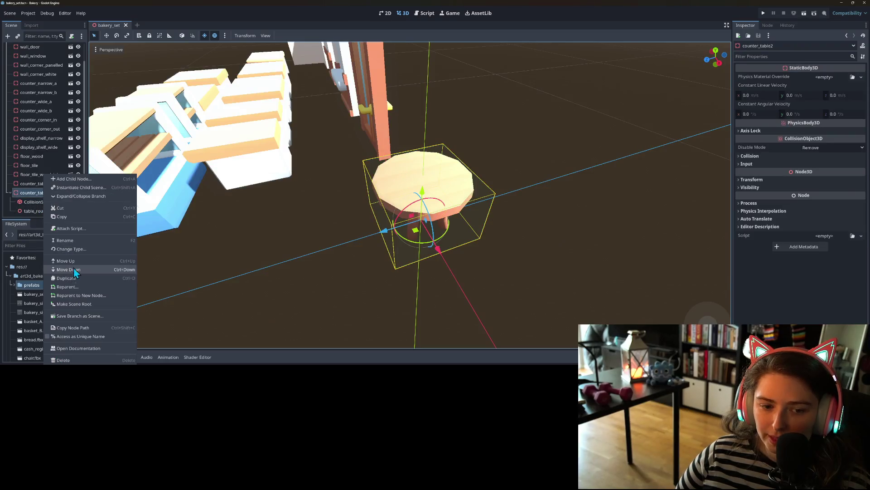
left_click(74, 243)
type("table_")
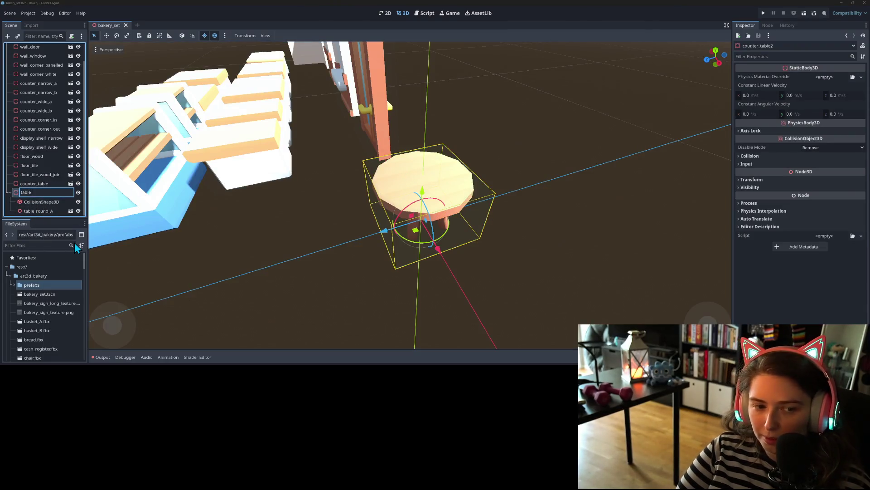
type("a")
key("Return")
key("ctrl+d")
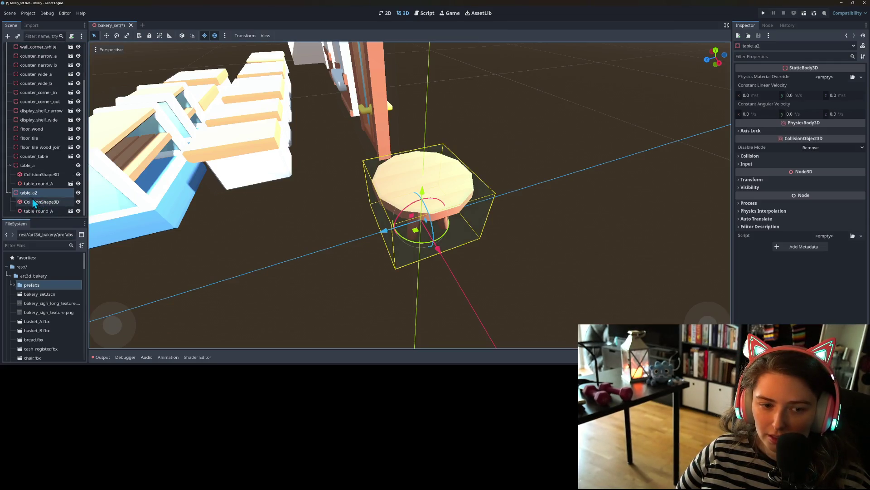
Step: Add a table_round_B model to the duplicate, rename it table_b, and duplicate it
right_click(36, 192)
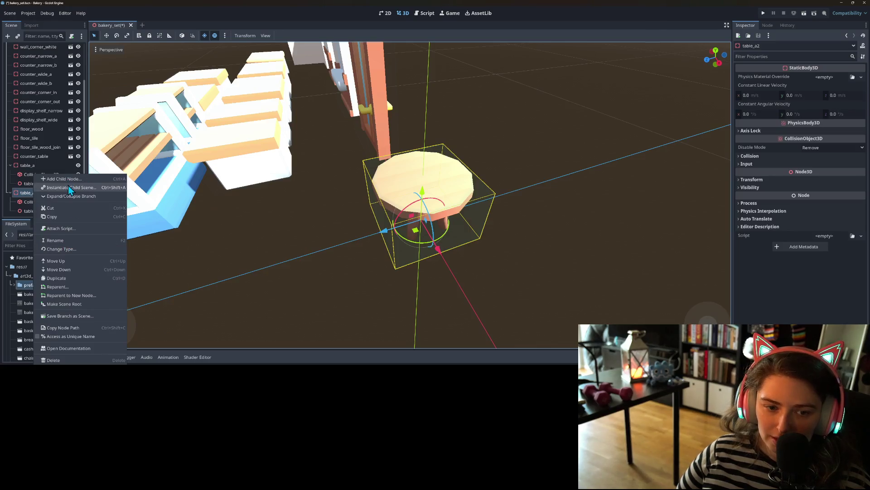
left_click(68, 187)
type("ta")
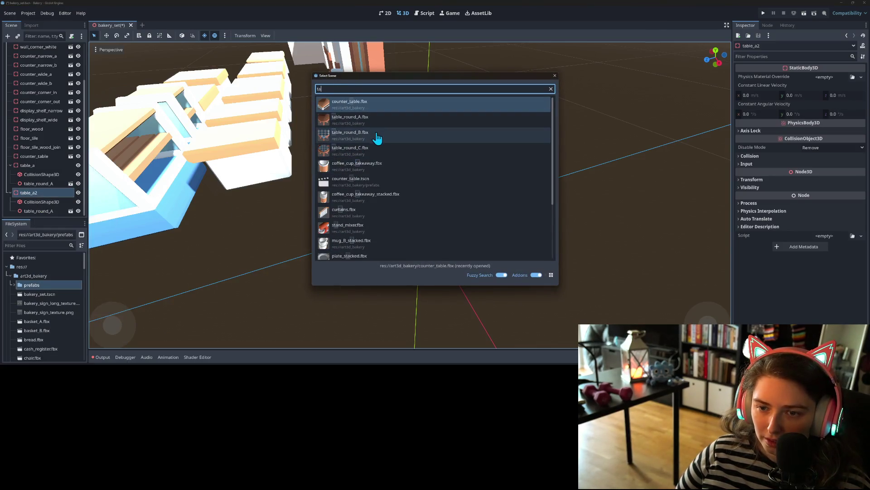
double_click(377, 139)
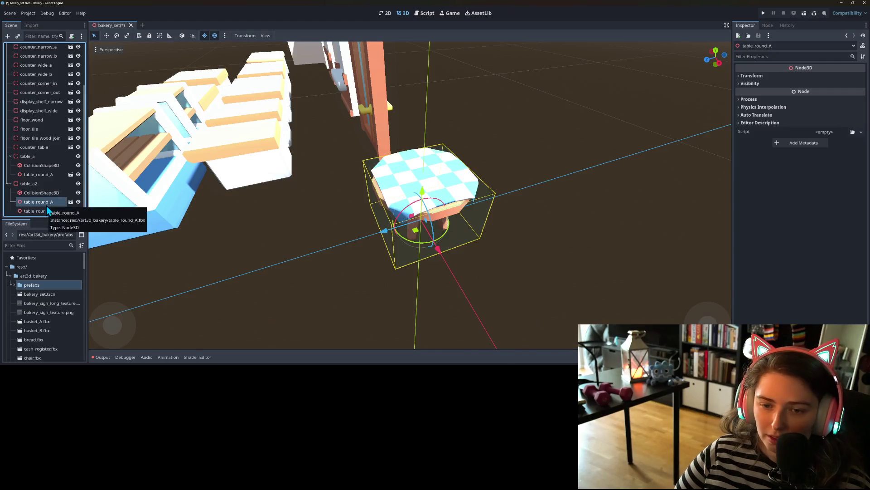
right_click(39, 193)
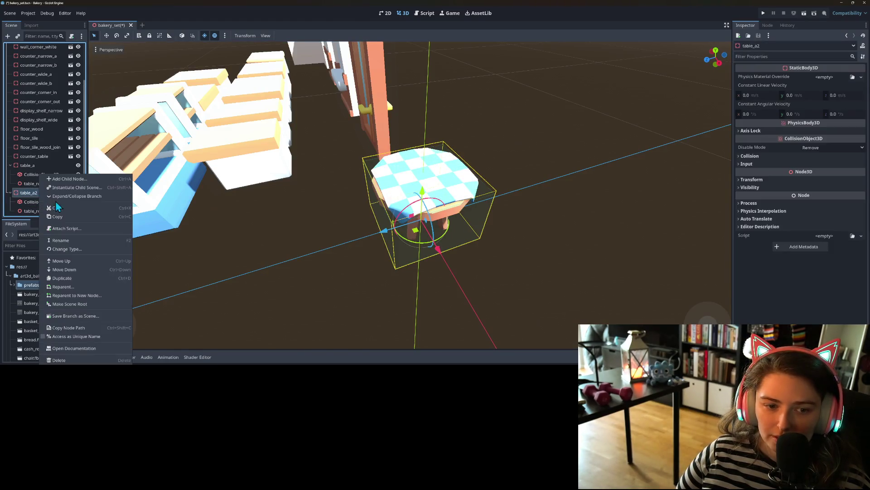
left_click(75, 240)
key("BackSpace")
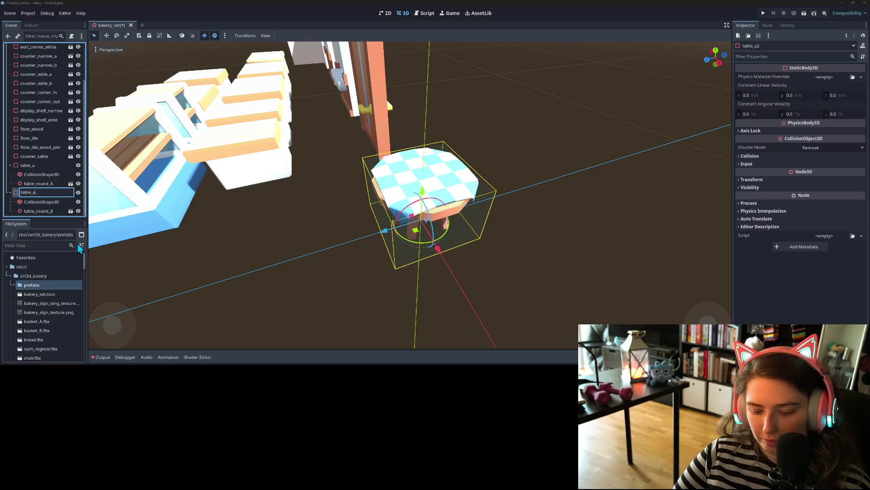
left_click(39, 194)
type("b")
key("Return")
key("ctrl+d")
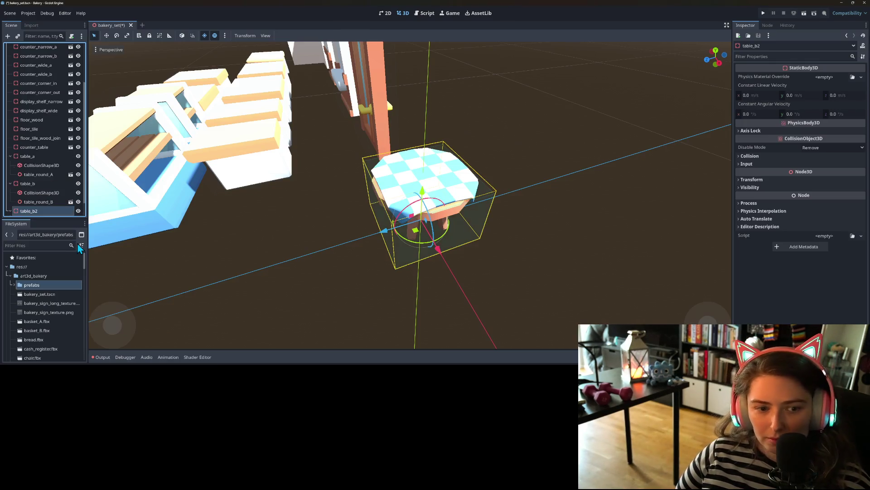
Step: Rename the new duplicate to table_c and select it
right_click(38, 214)
left_click(69, 241)
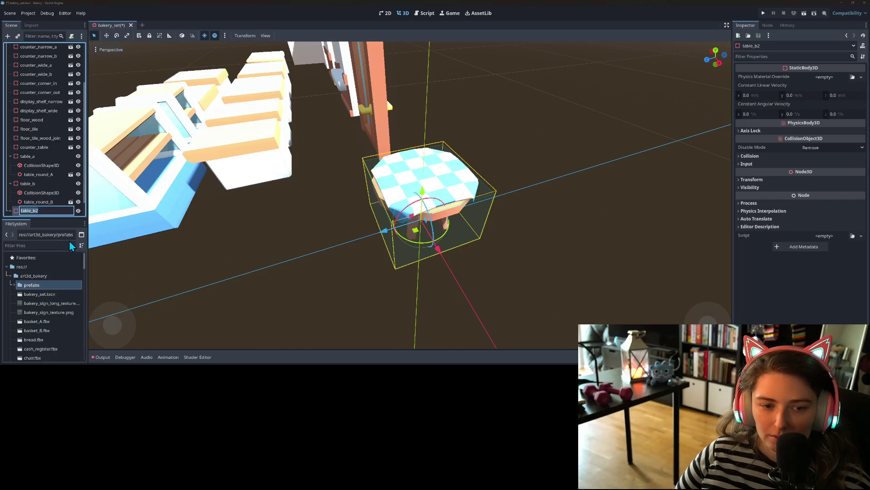
key("Return")
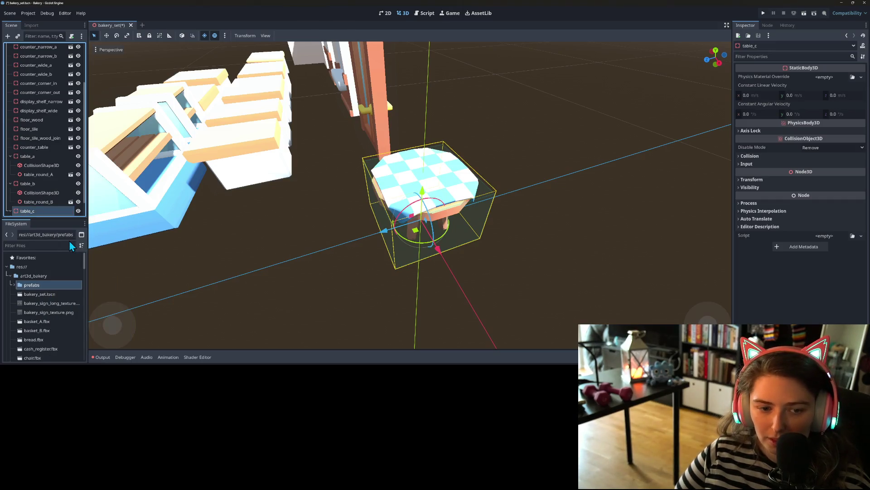
left_click(50, 213)
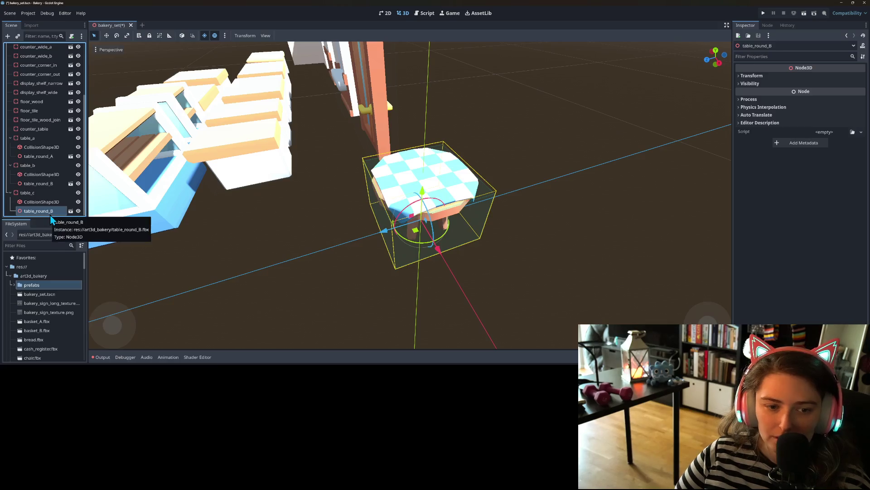
scroll("up", 3)
left_click(53, 203)
Step: Instantiate the table_round_C model as a child of table_c
right_click(53, 202)
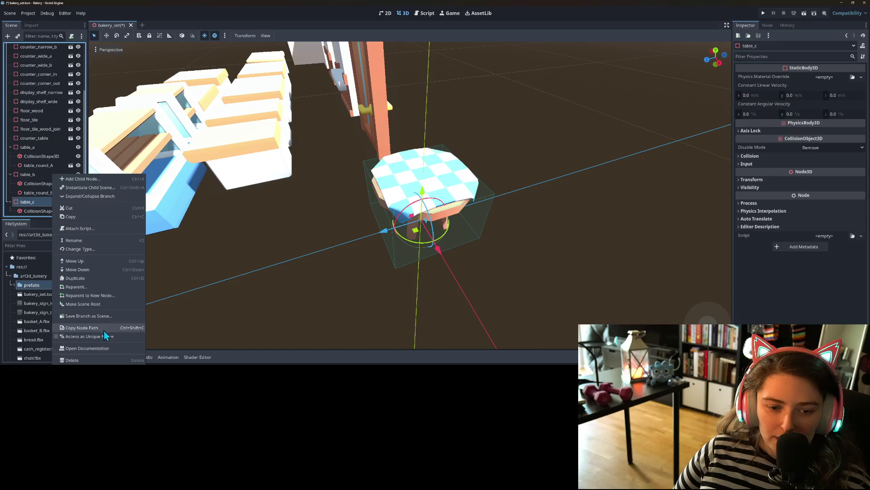
left_click(87, 187)
type("ta")
double_click(368, 150)
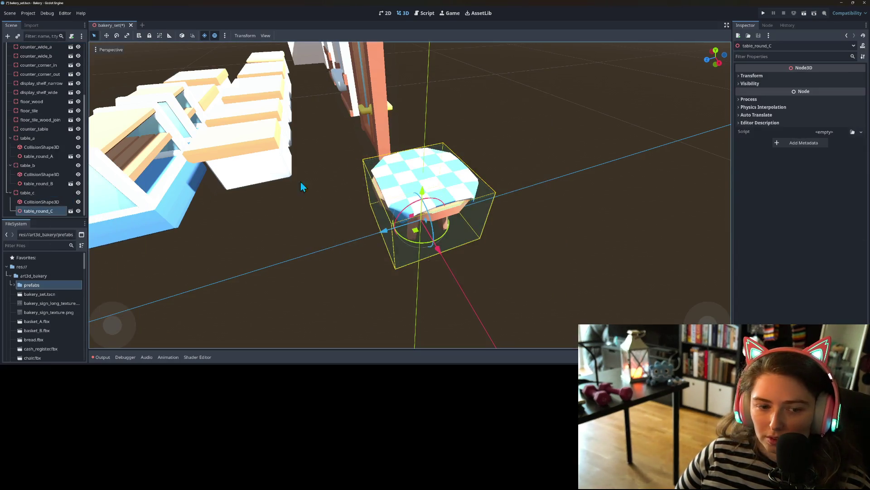
left_click(48, 193)
scroll("down", 3)
right_click(36, 132)
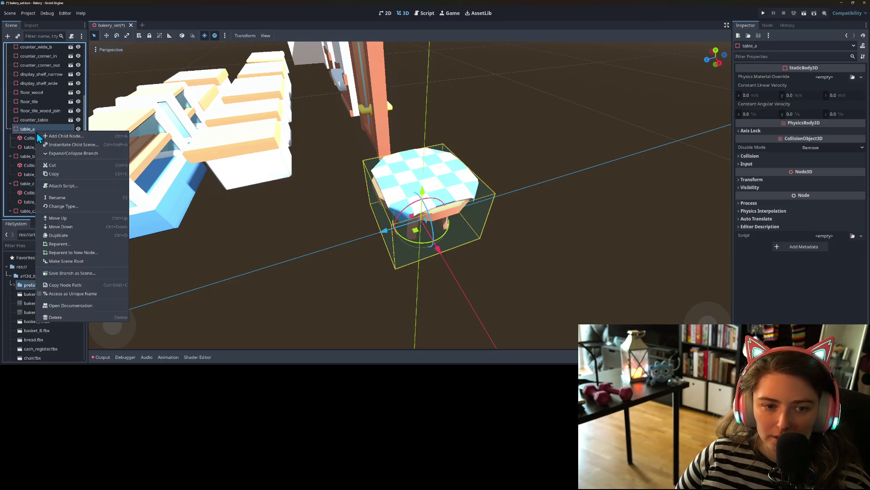
Step: Save the table_a and table_b branches as prefab scenes in the prefabs folder
left_click(91, 273)
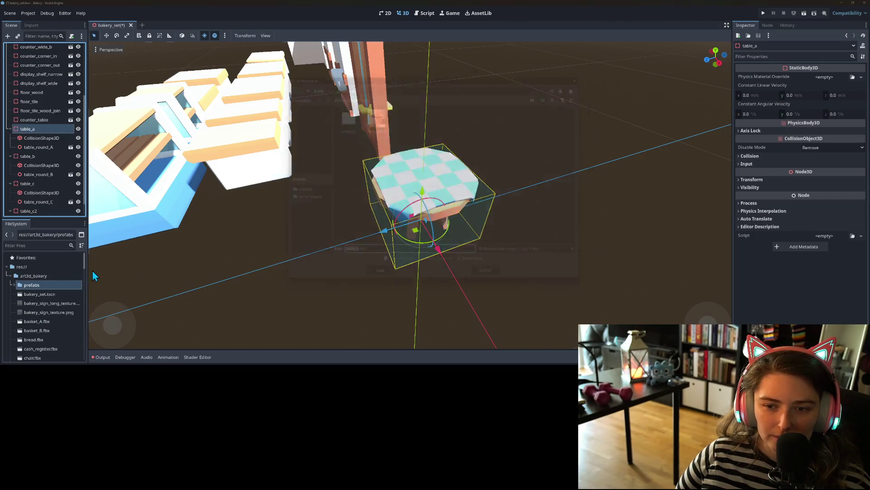
double_click(341, 114)
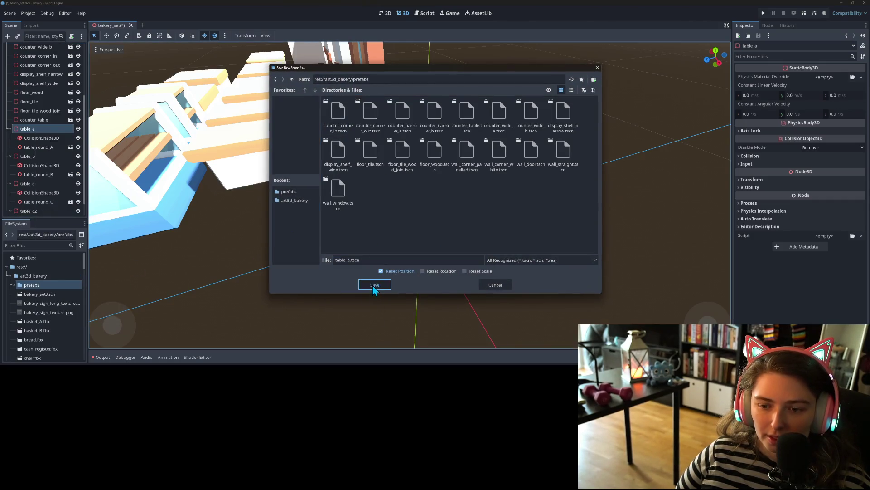
left_click(373, 285)
right_click(34, 140)
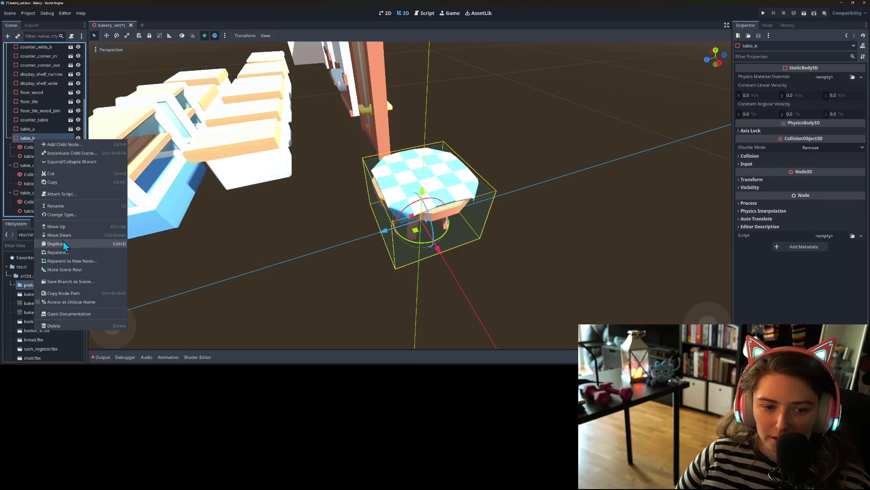
left_click(78, 282)
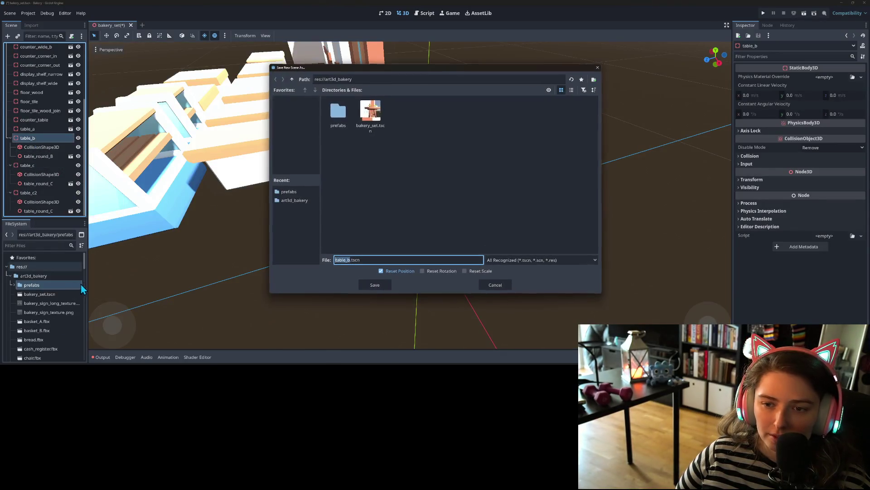
double_click(344, 115)
left_click(377, 284)
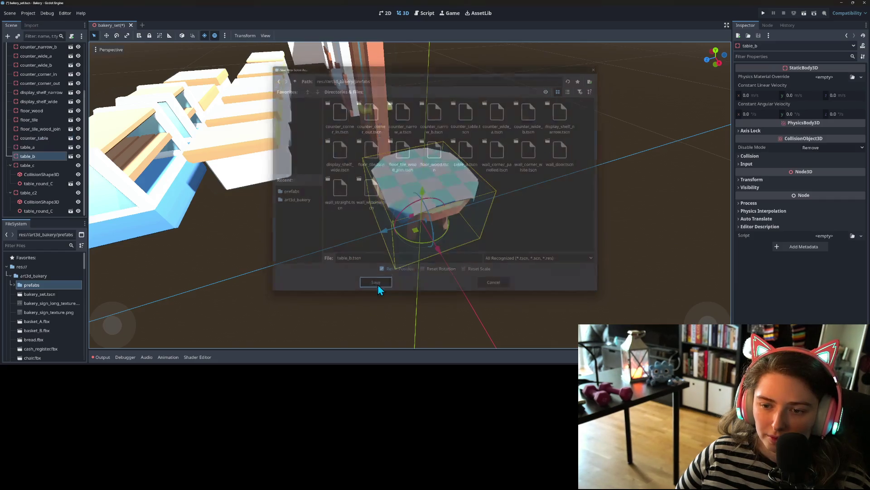
Step: Save table_c as a prefab scene in prefabs, then save the bakery_set scene
left_click(27, 165)
right_click(28, 165)
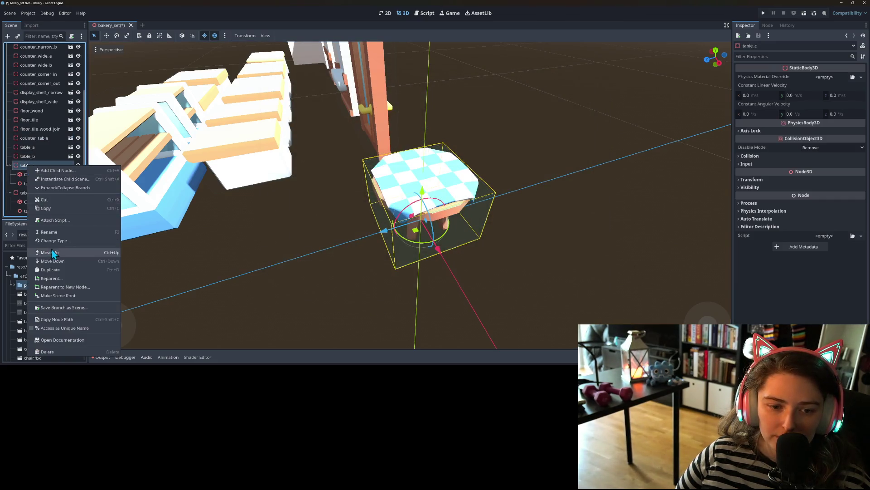
left_click(70, 306)
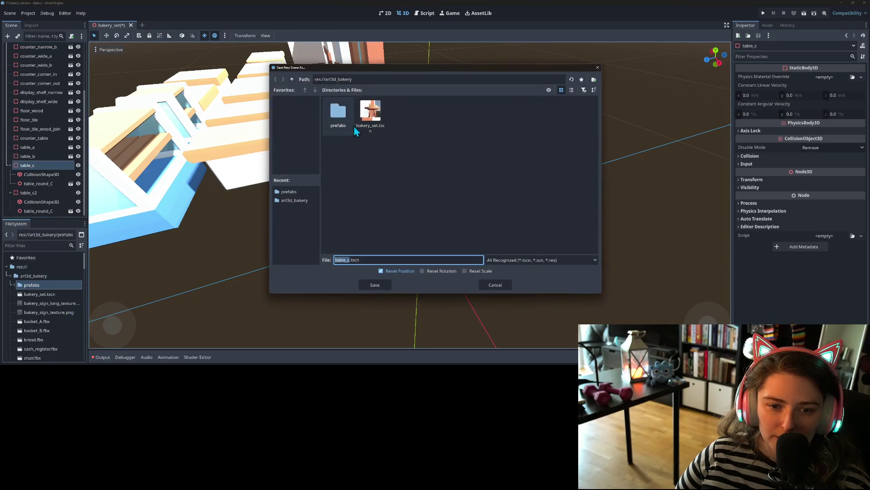
double_click(341, 117)
left_click(374, 286)
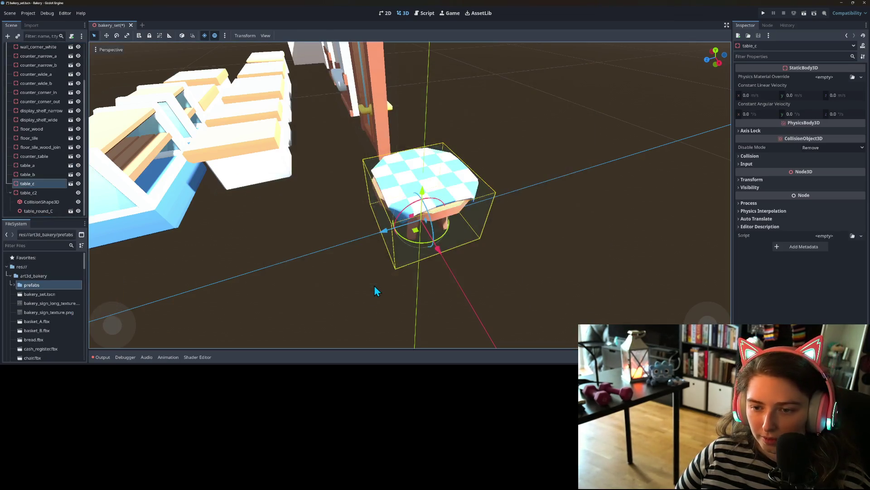
key("ctrl+s")
left_click(47, 194)
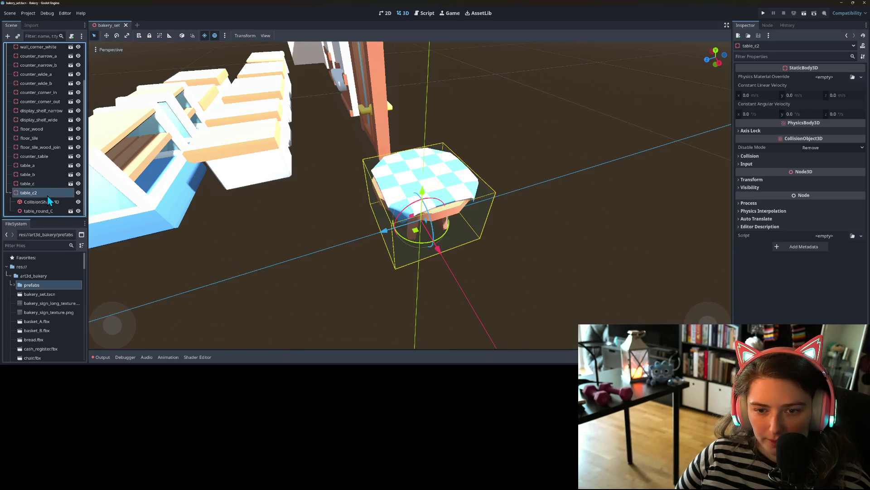
Step: Select table_a through table_c and move them to the lower left of the front row
scroll("down", 3)
left_click(40, 166)
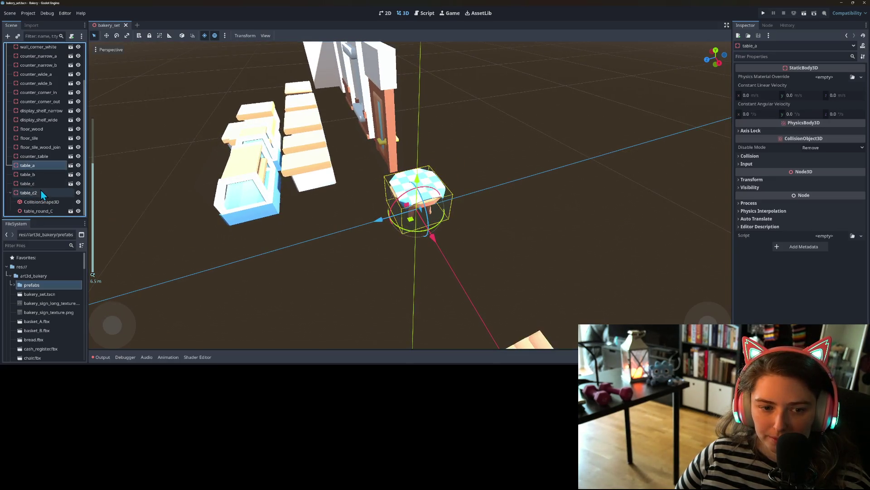
left_click(40, 184)
left_click_drag(382, 223, 205, 255)
scroll("down", 3)
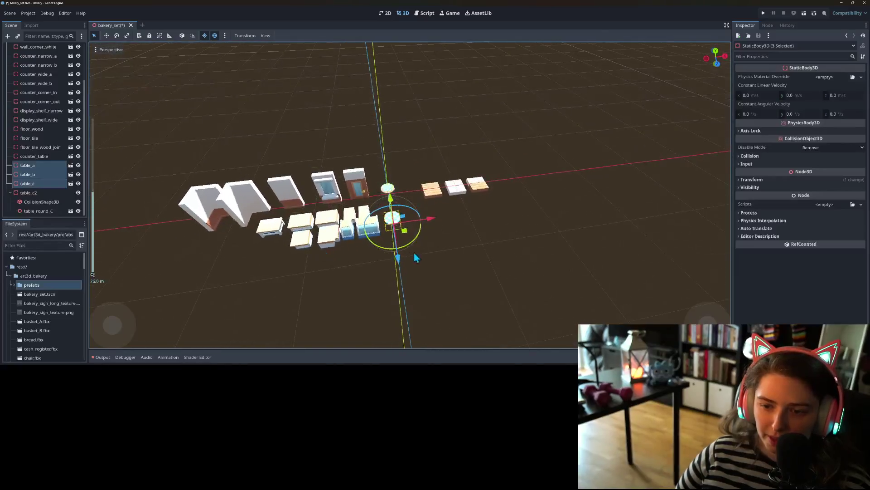
left_click_drag(401, 239, 292, 248)
Step: Slide table_c left along X to space the tables apart, and save the scene
left_click(28, 174)
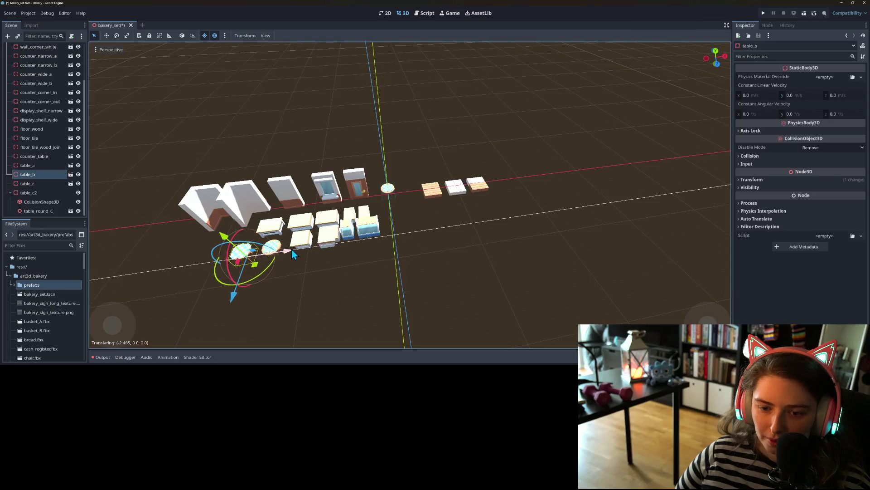
left_click(41, 183)
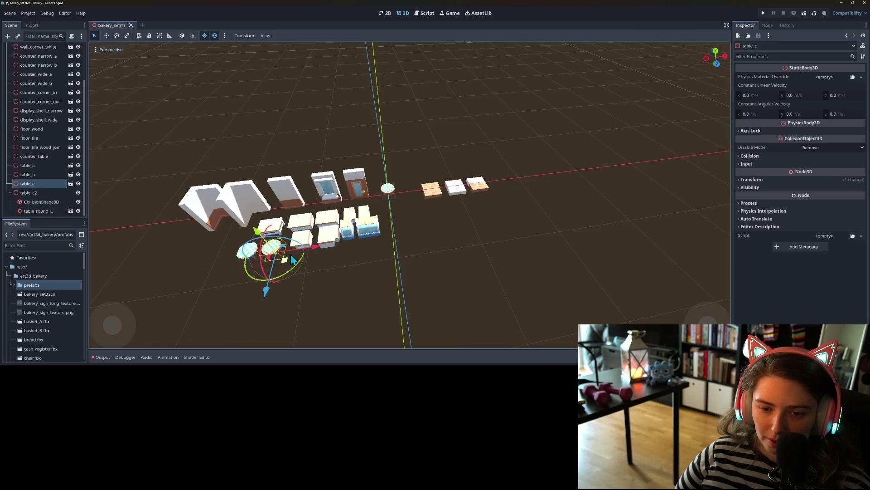
left_click_drag(316, 250, 273, 256)
key("ctrl+s")
scroll("up", 3)
scroll("up", 3)
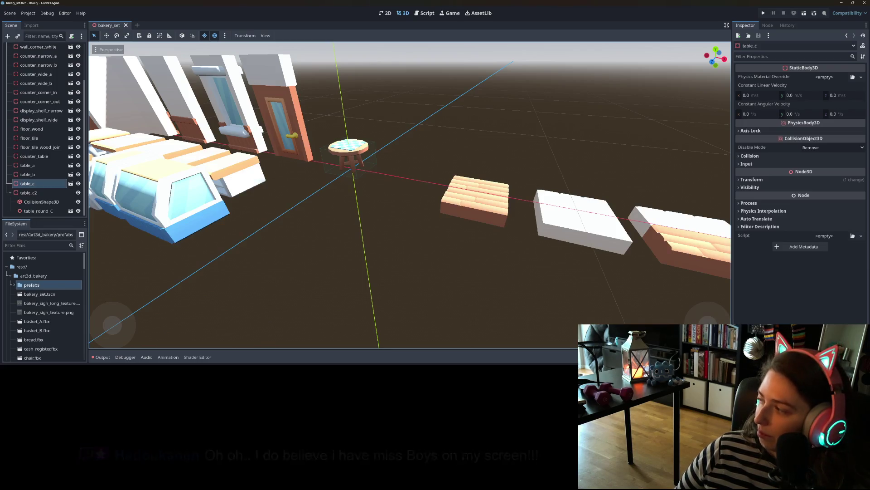
scroll("down", 3)
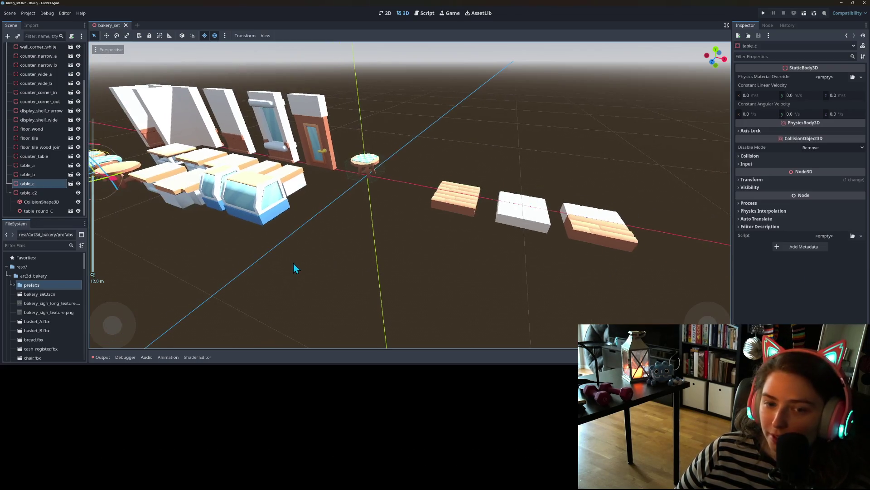
left_click(50, 193)
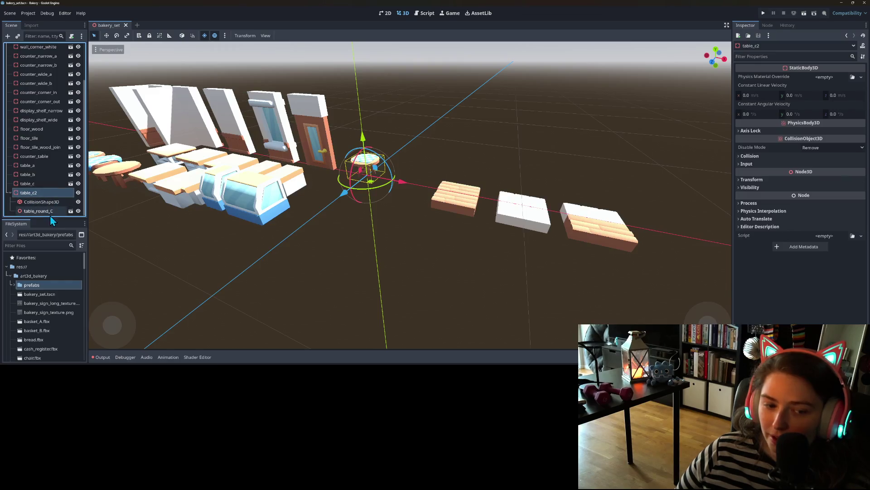
right_click(33, 190)
Step: Rename table_c2 to chair and delete its table_round_C model
left_click(29, 200)
right_click(29, 194)
left_click(62, 242)
type("chair")
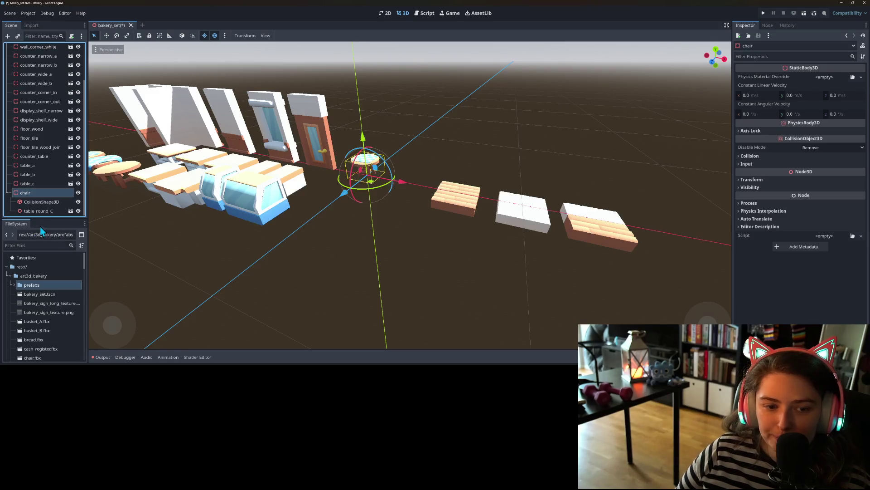
left_click(46, 212)
key("Delete")
key("Return")
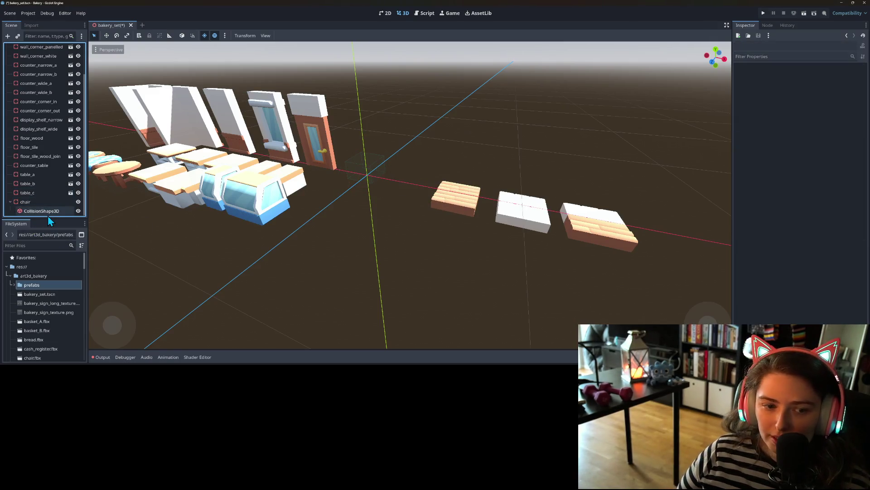
Step: Add chair.fbx as a child of chair and frame it in a front orthographic view
right_click(46, 203)
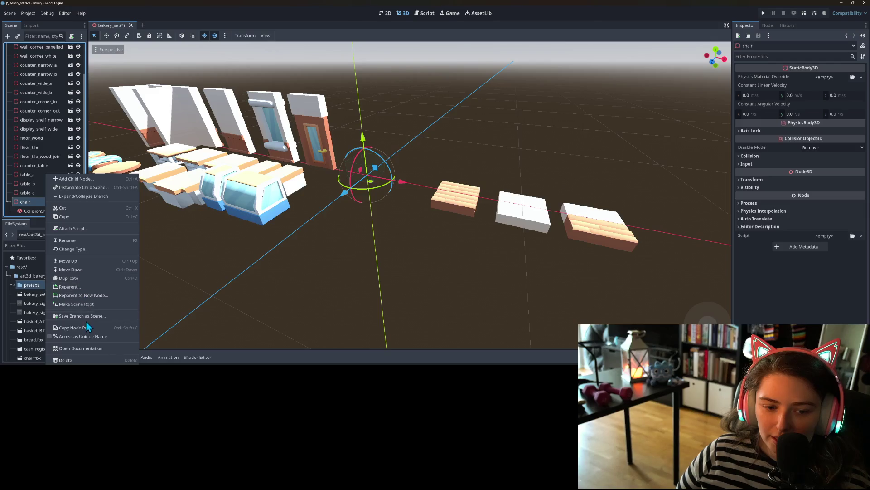
left_click(75, 187)
type("chai")
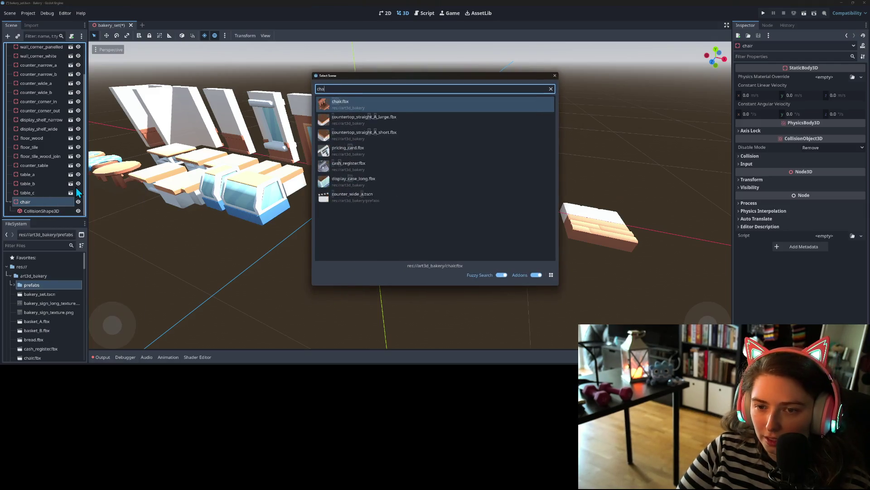
key("Return")
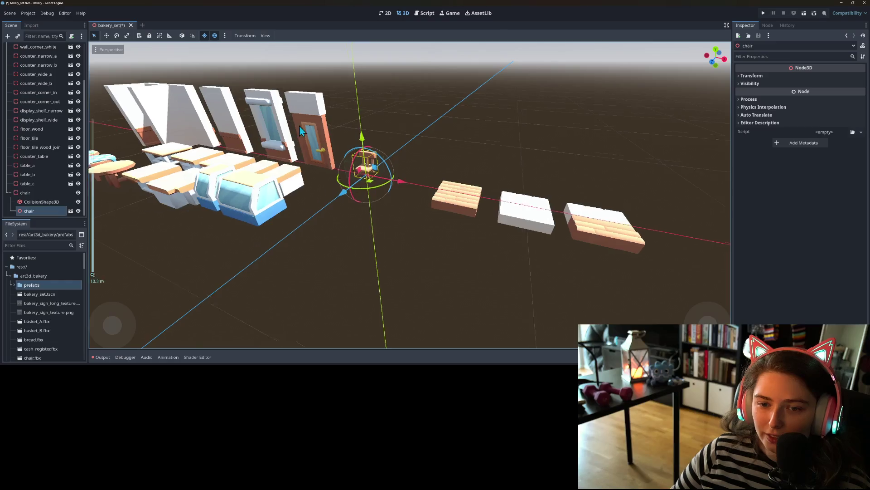
key("f")
key("KP_1")
left_click_drag(272, 145, 346, 243)
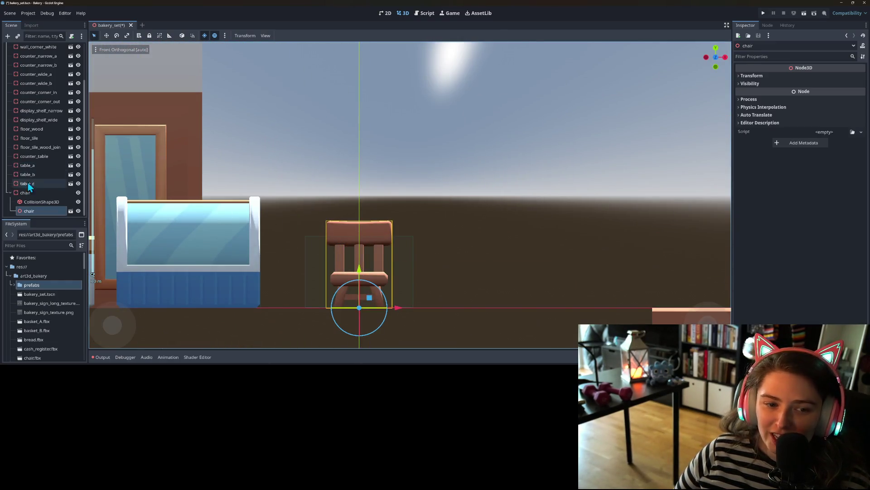
Step: Fit the chair's collision box to its height and width in the front view
left_click(44, 201)
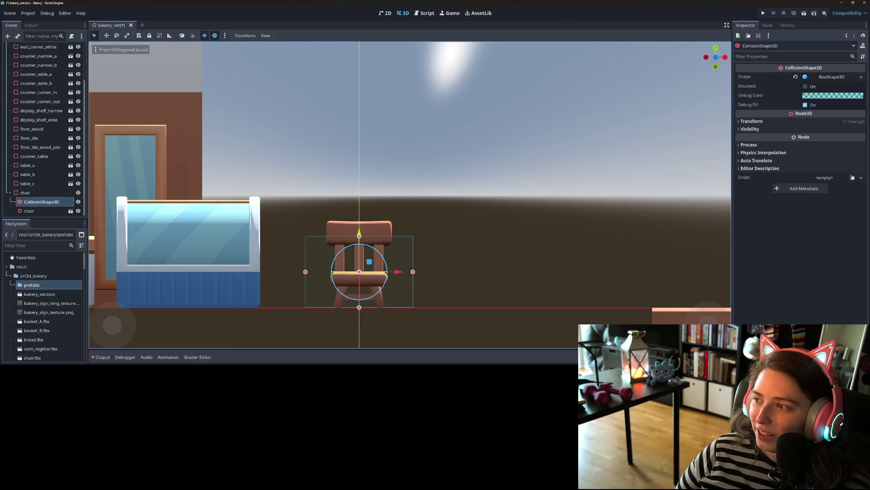
left_click(861, 77)
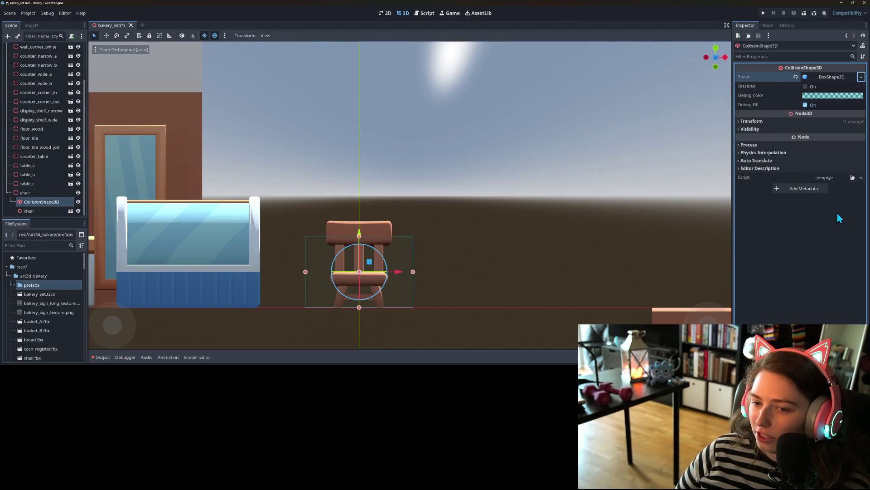
left_click_drag(360, 236, 361, 223)
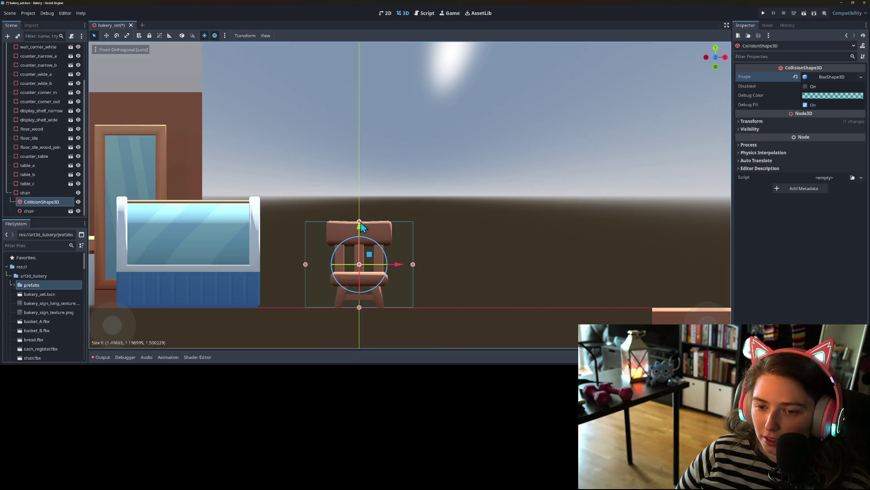
left_click_drag(306, 268, 326, 266)
left_click_drag(413, 266, 392, 268)
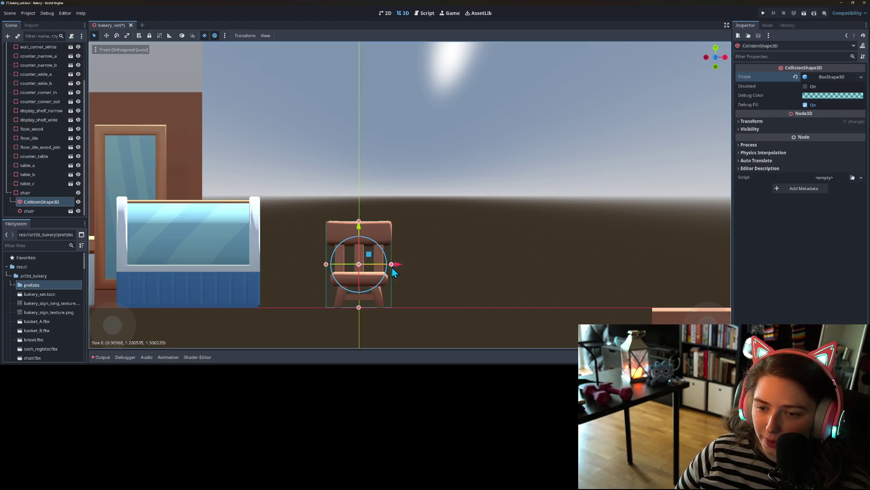
Step: Trim the box depth to the chair in the right view, then duplicate the chair body
key("KP_3")
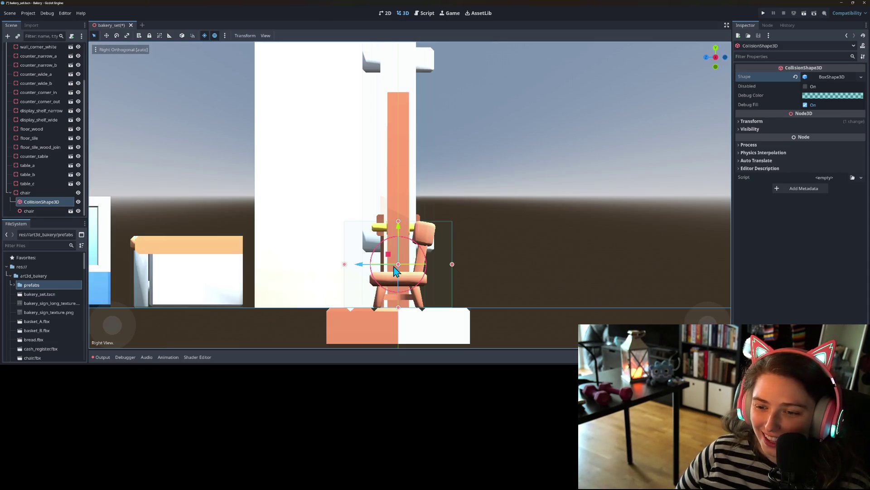
left_click_drag(453, 265, 437, 267)
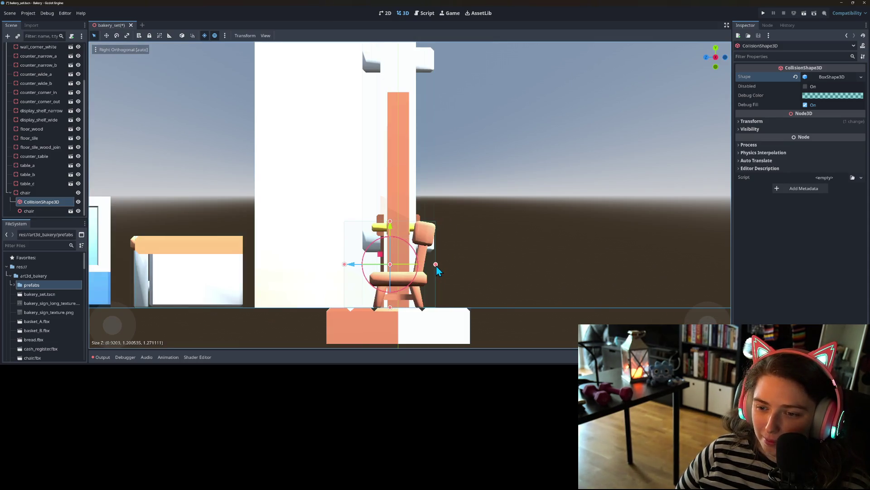
left_click_drag(347, 270, 367, 268)
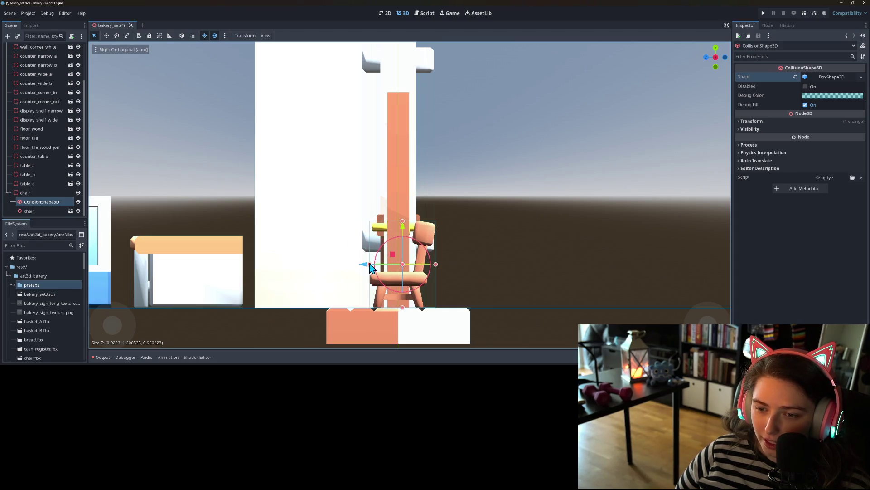
scroll("down", 3)
left_click_drag(342, 298, 426, 347)
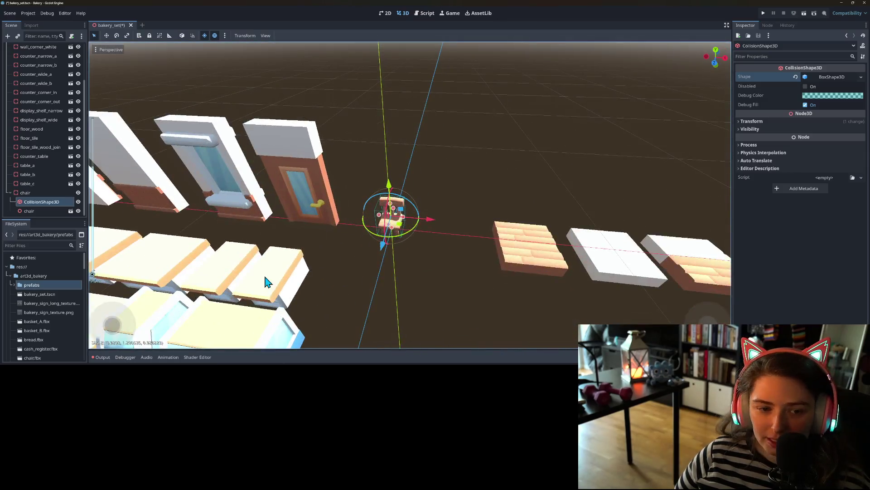
left_click(53, 190)
key("ctrl+d")
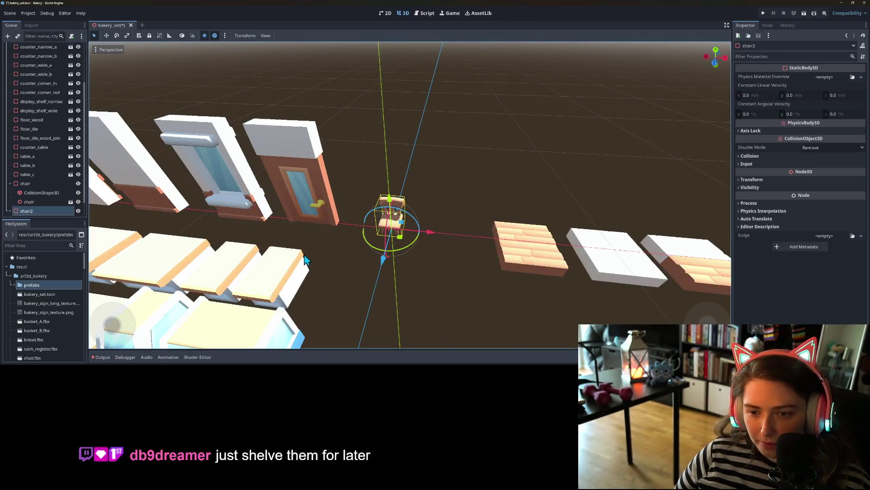
Step: Save the chair as chair.tscn in prefabs and move it beside the round tables
right_click(26, 183)
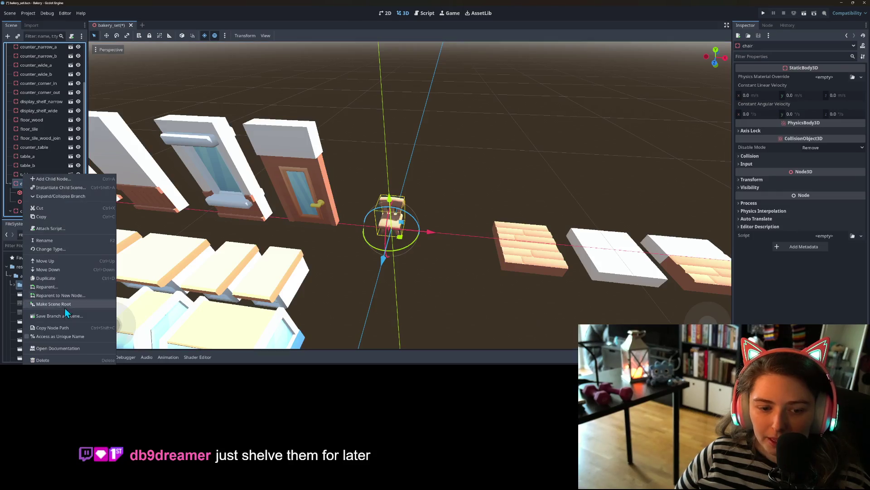
left_click(65, 316)
double_click(338, 115)
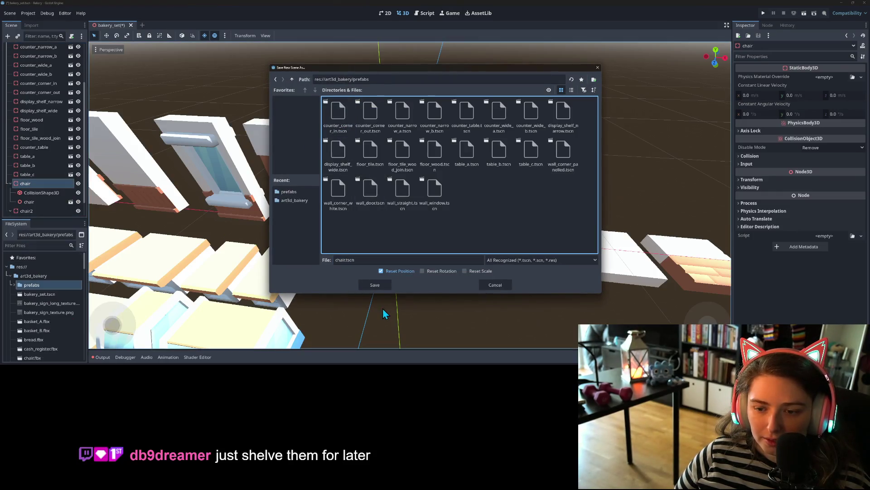
left_click(375, 284)
scroll("down", 3)
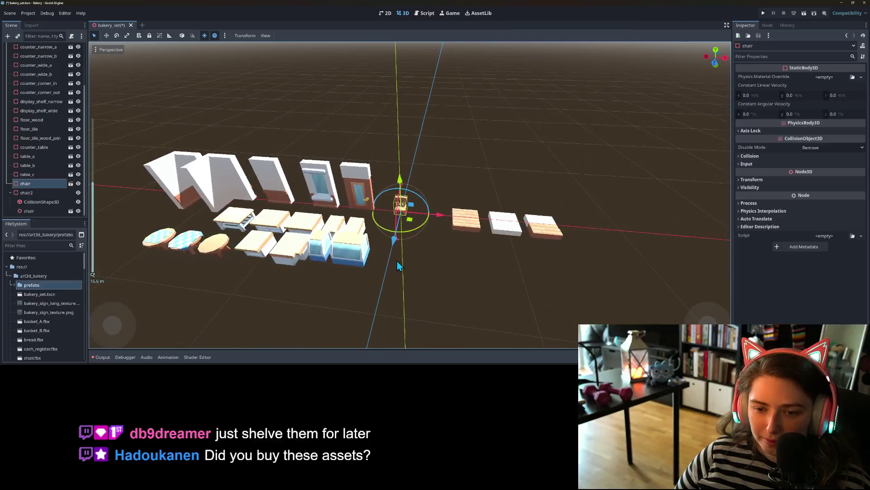
left_click_drag(410, 224, 137, 251)
left_click(29, 193)
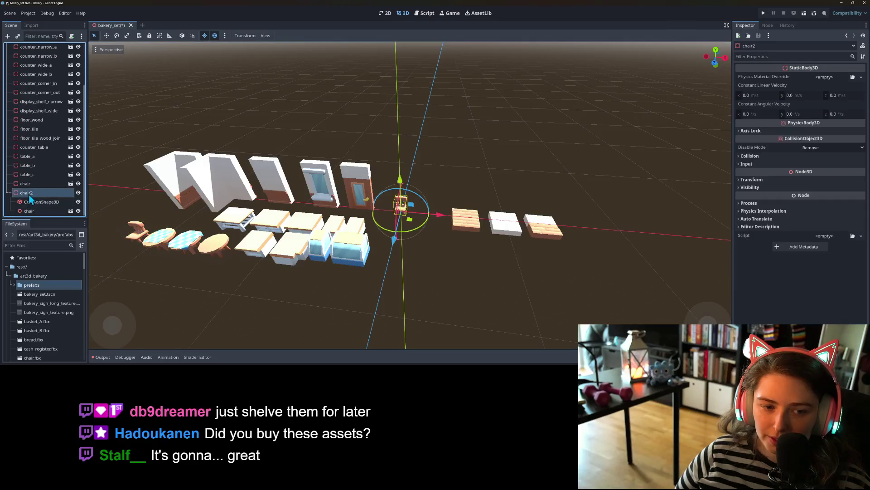
Step: Replace chair2's chair model with an instance of countertop_closet_A_small
scroll("up", 3)
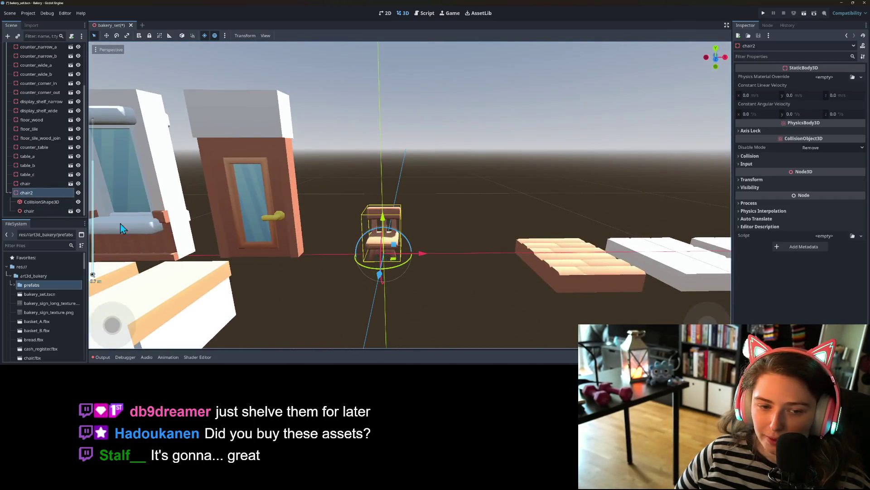
left_click(39, 211)
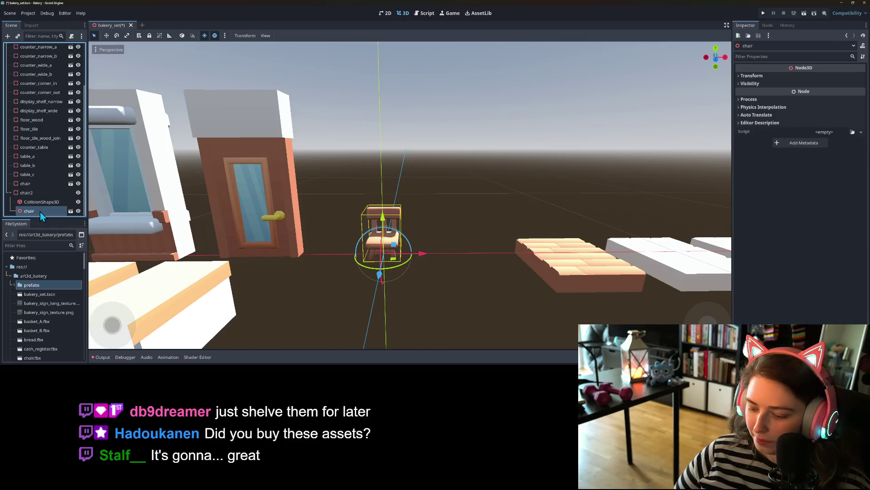
key("Delete")
right_click(33, 202)
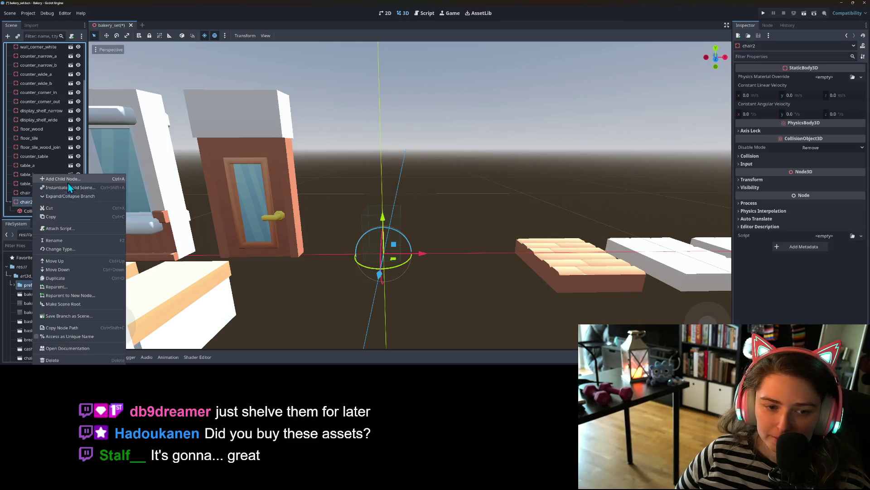
left_click(66, 188)
scroll("down", 3)
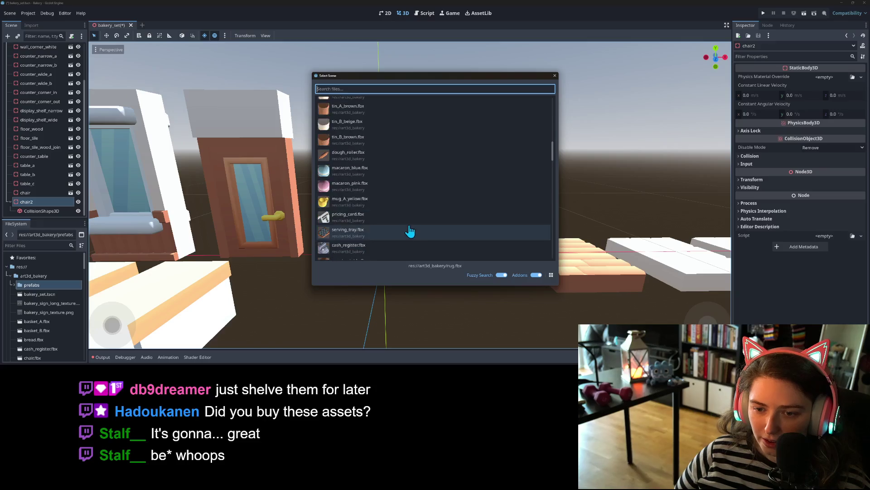
scroll("down", 3)
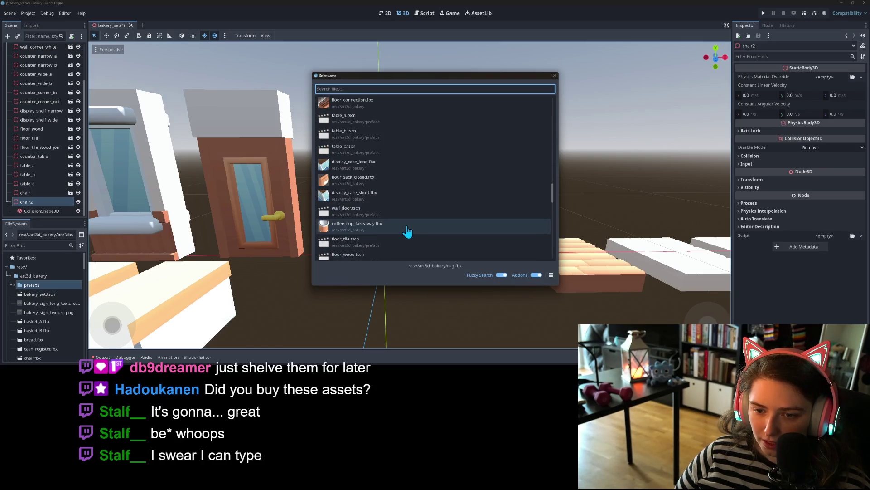
scroll("down", 3)
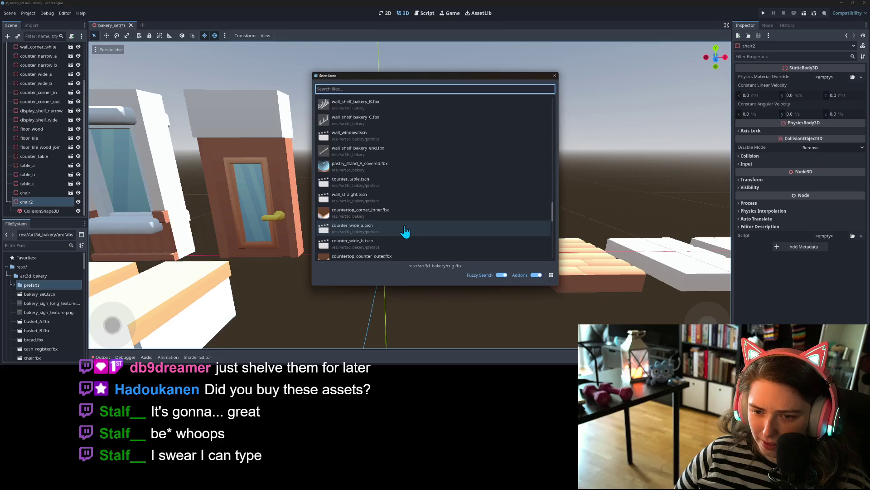
scroll("down", 3)
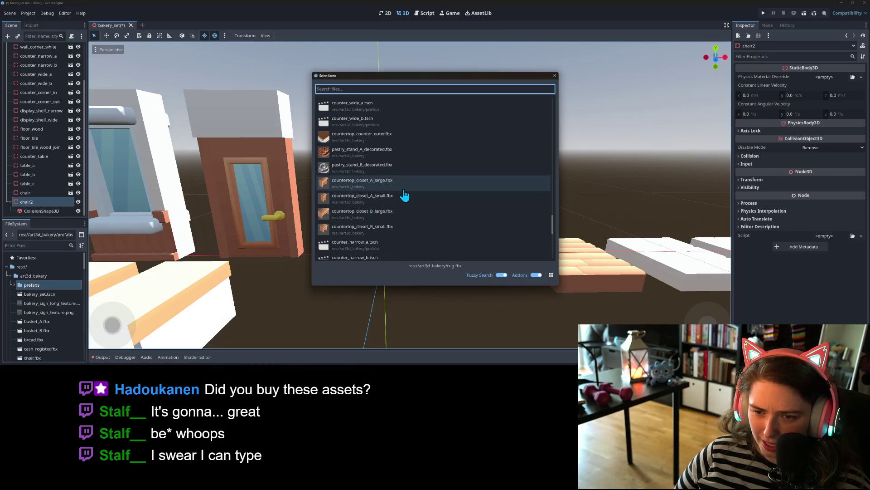
double_click(403, 198)
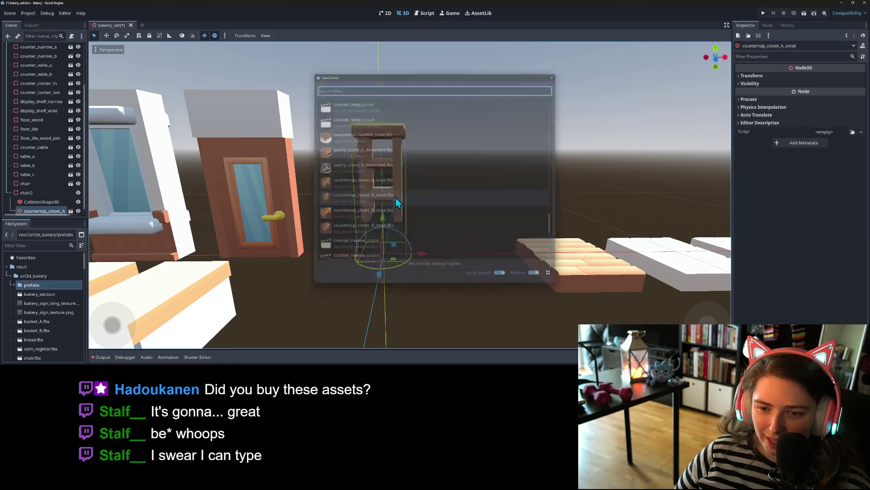
right_click(39, 195)
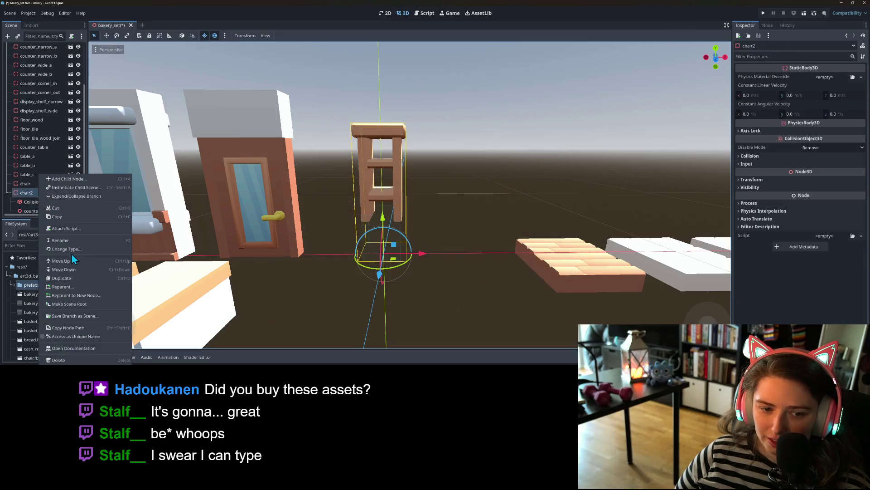
Step: Rename chair2 to shelf_narrow_a and select its collision shape
left_click(64, 245)
type("shelf")
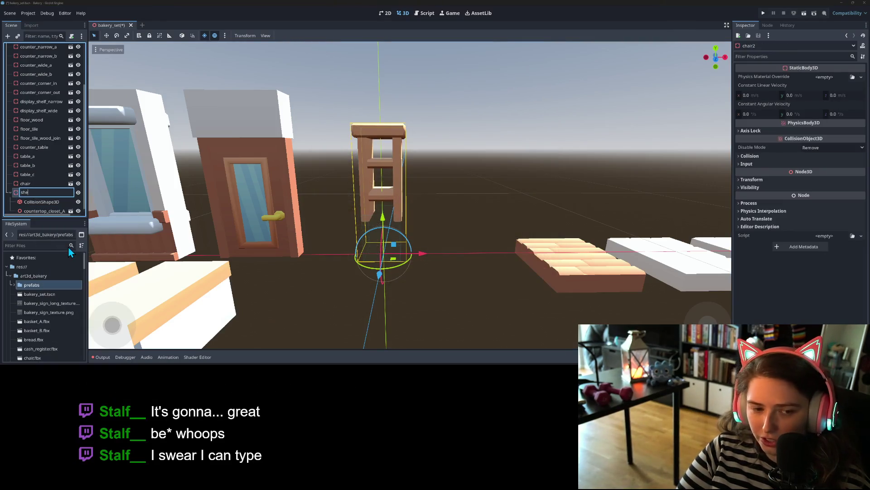
type("_nar")
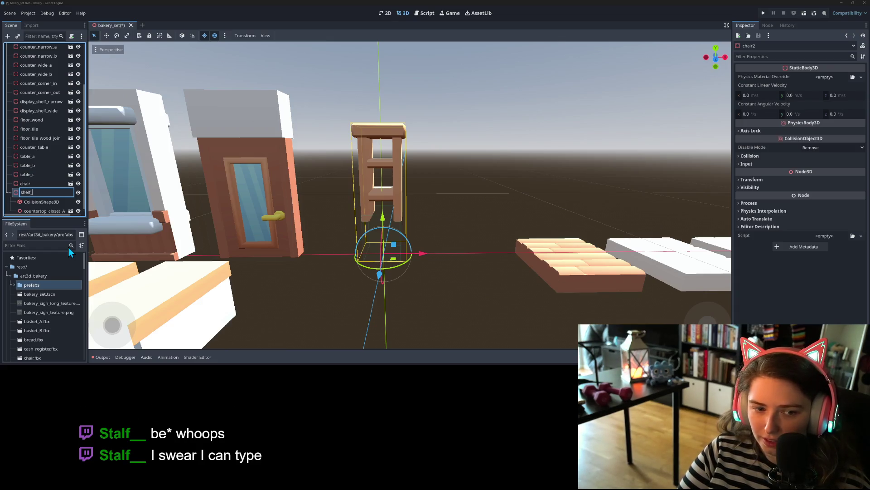
type("row_")
type("a")
key("Return")
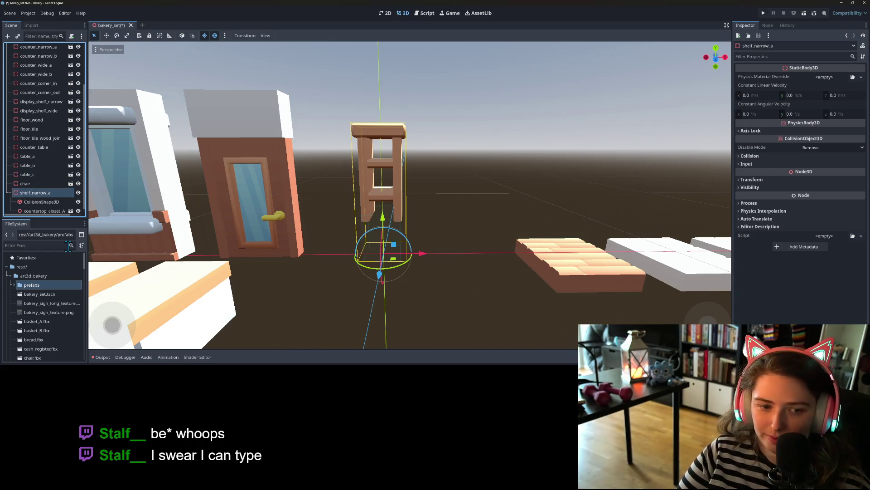
scroll("down", 3)
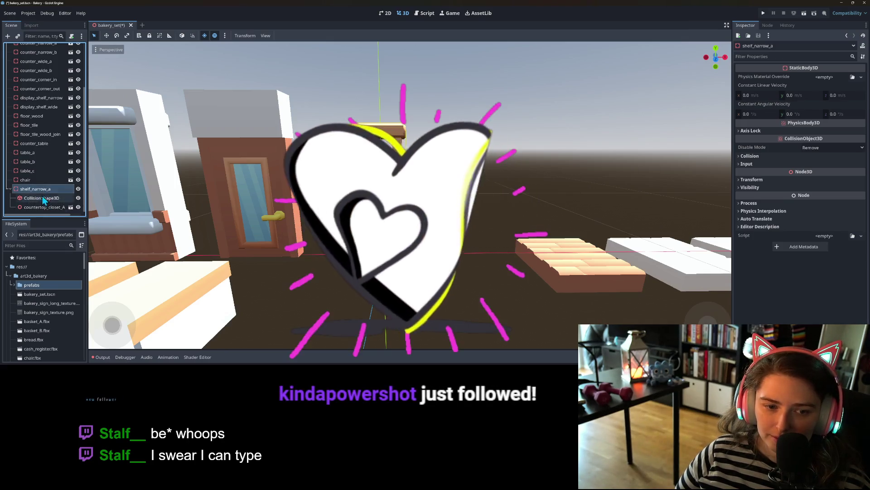
left_click(42, 198)
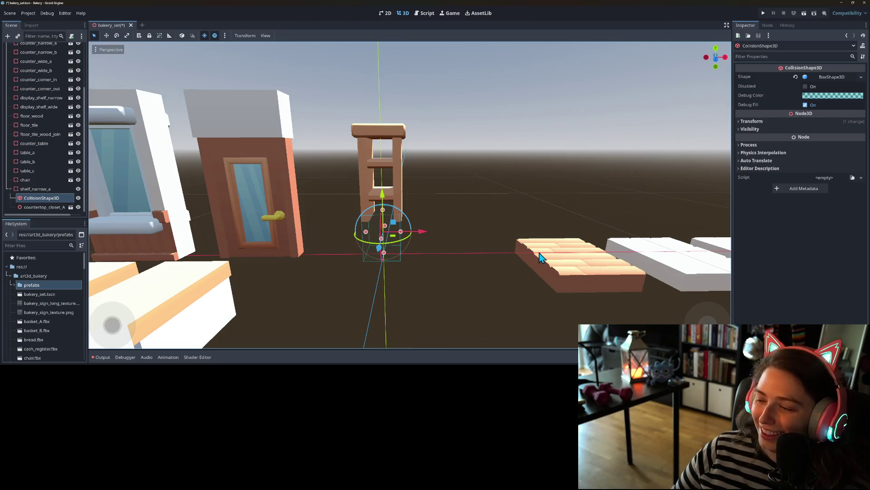
Step: In front view, make the box shape unique and fit it to the closet's height and width
key("KP_1")
scroll("up", 3)
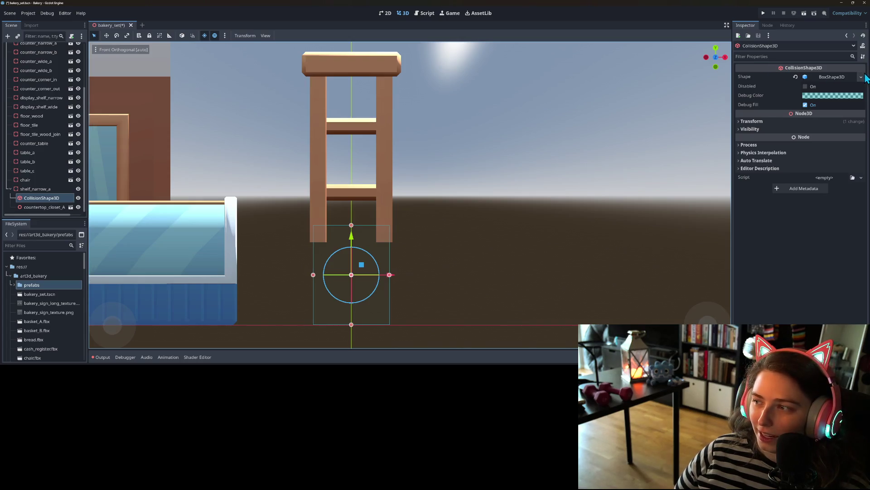
left_click(860, 76)
left_click(824, 210)
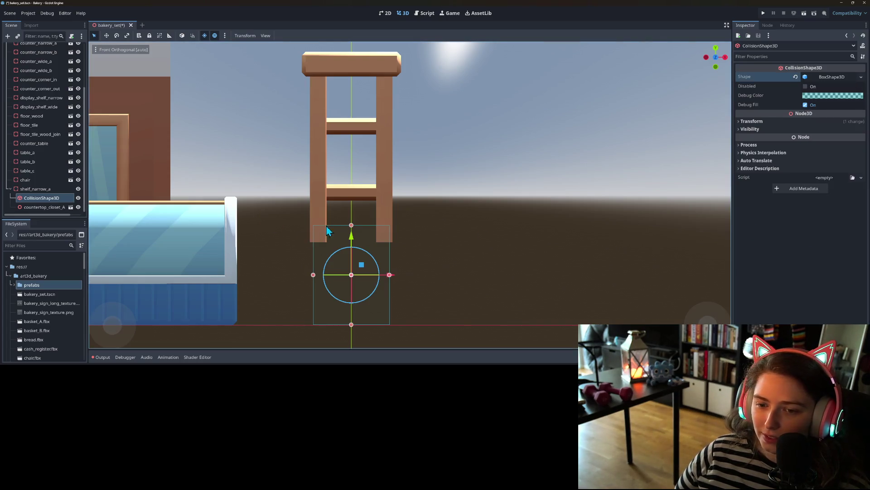
left_click_drag(352, 226, 346, 53)
left_click_drag(313, 188, 302, 189)
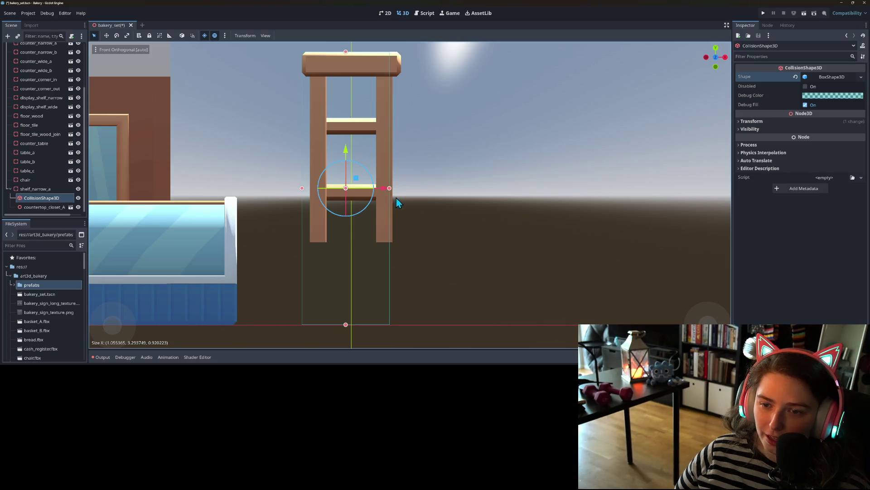
left_click_drag(391, 191, 401, 186)
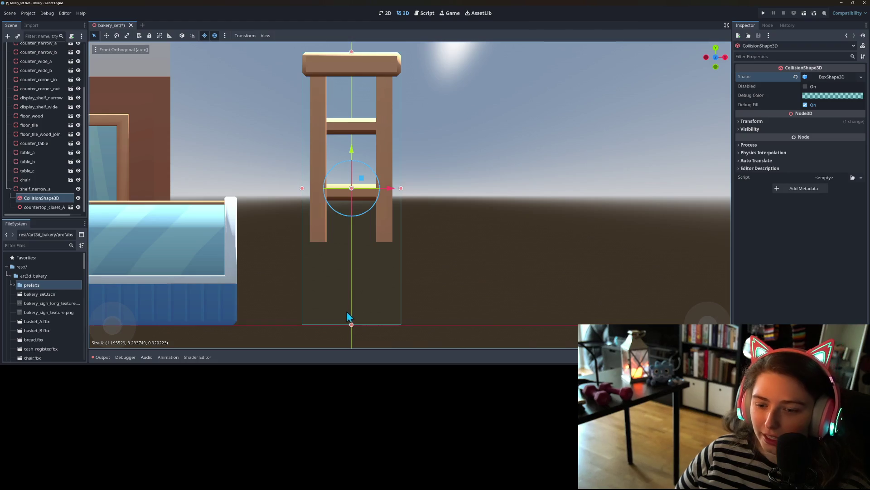
left_click_drag(352, 325, 353, 244)
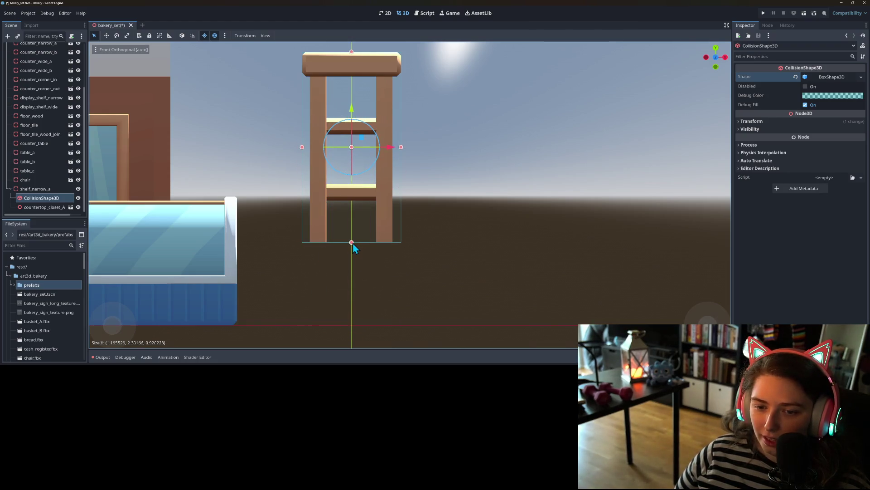
Step: Deepen the collision box to the closet's depth in the side view
key("KP_3")
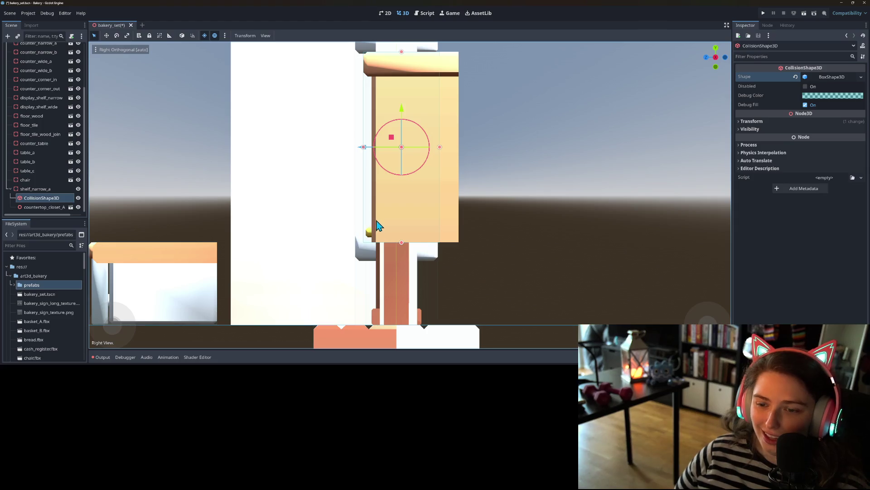
left_click_drag(440, 148, 458, 142)
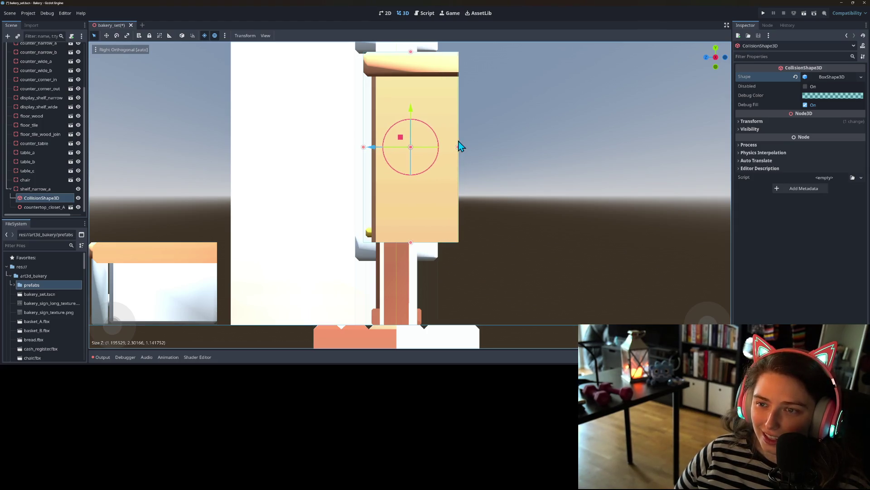
scroll("down", 3)
left_click_drag(454, 201, 295, 276)
scroll("down", 3)
scroll("up", 3)
left_click(31, 189)
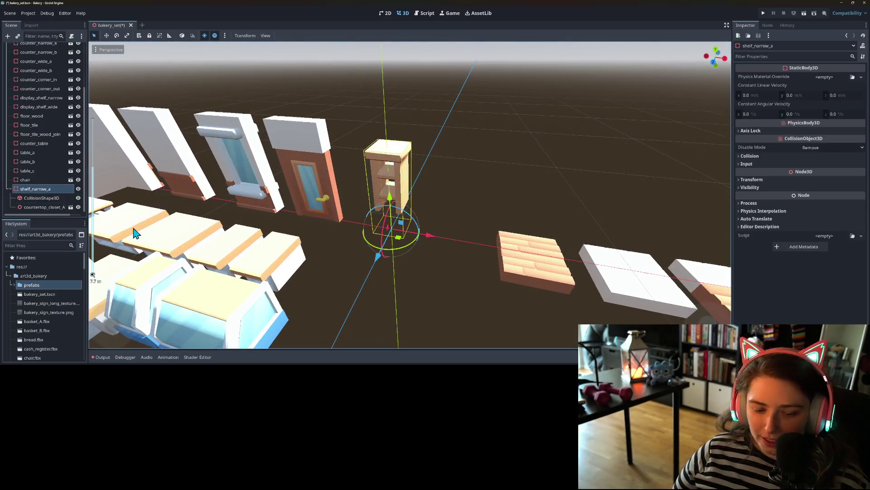
Step: Duplicate shelf_narrow_a and save it as shelf_narrow_a.tscn in the prefabs folder
key("ctrl+d")
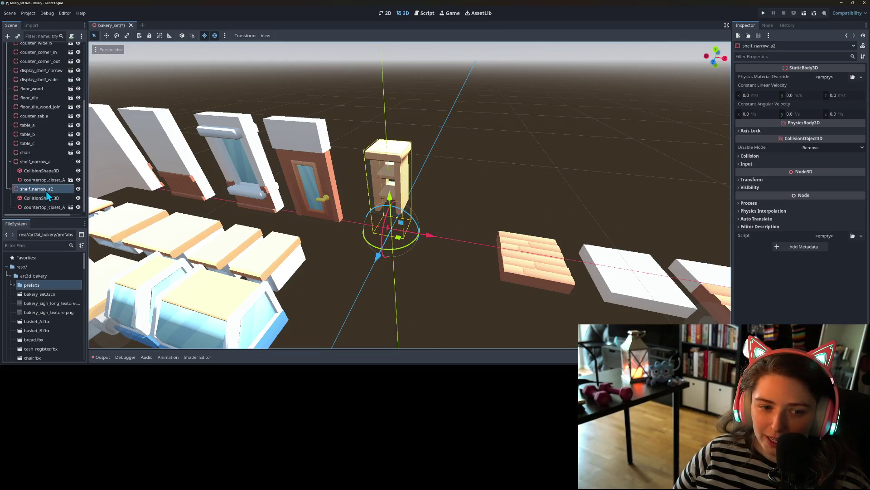
right_click(45, 163)
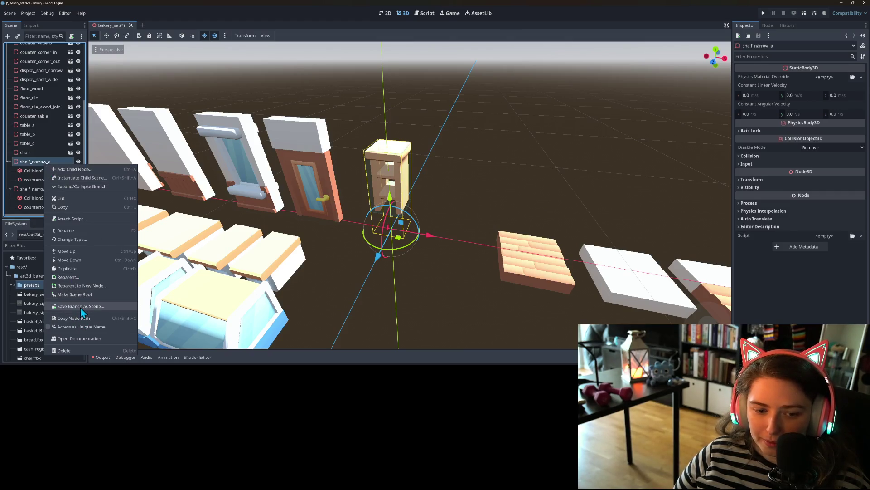
left_click(80, 306)
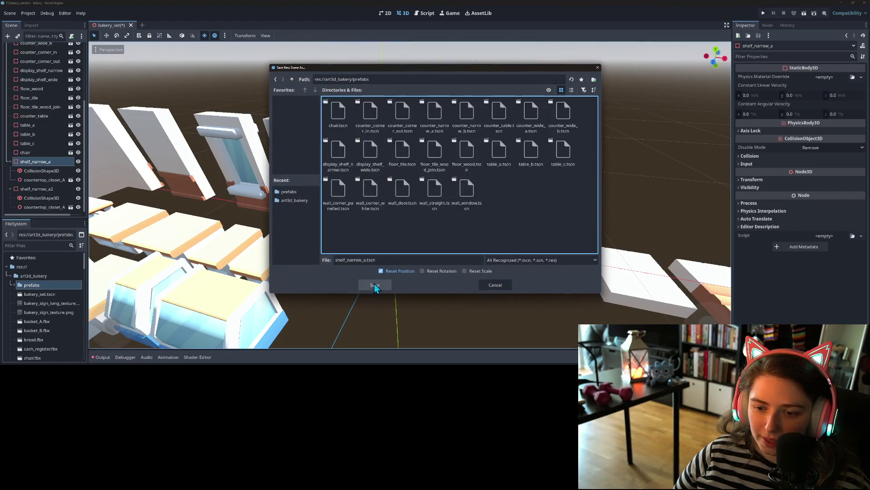
left_click(375, 285)
Step: Add the countertop_closet_B_small model as a child of shelf_narrow_a2 and frame it
right_click(32, 190)
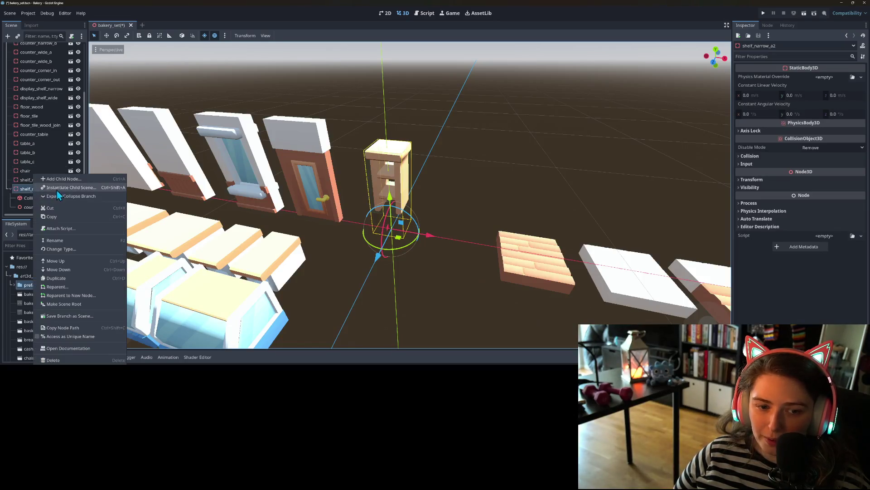
left_click(56, 190)
type("ca")
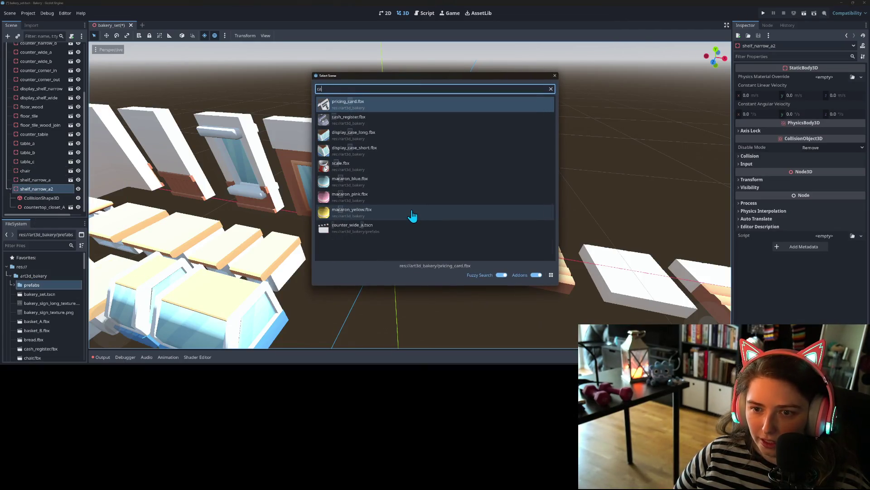
key("BackSpace")
type("ou")
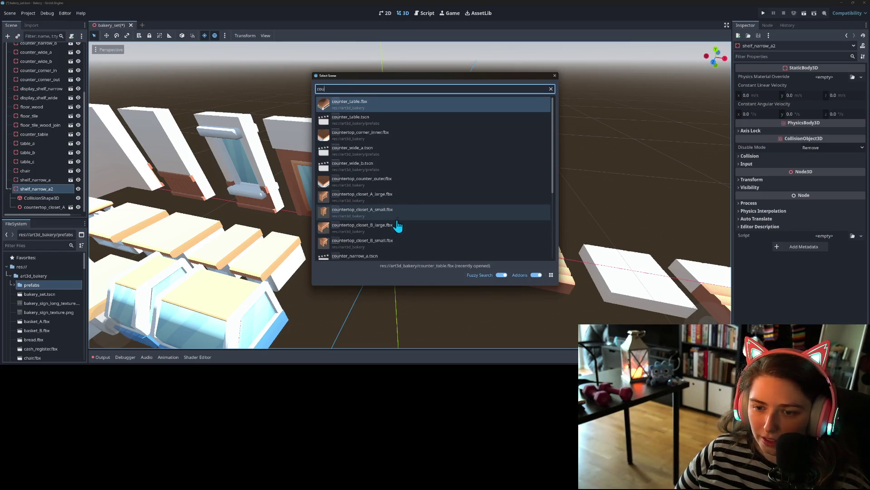
double_click(402, 243)
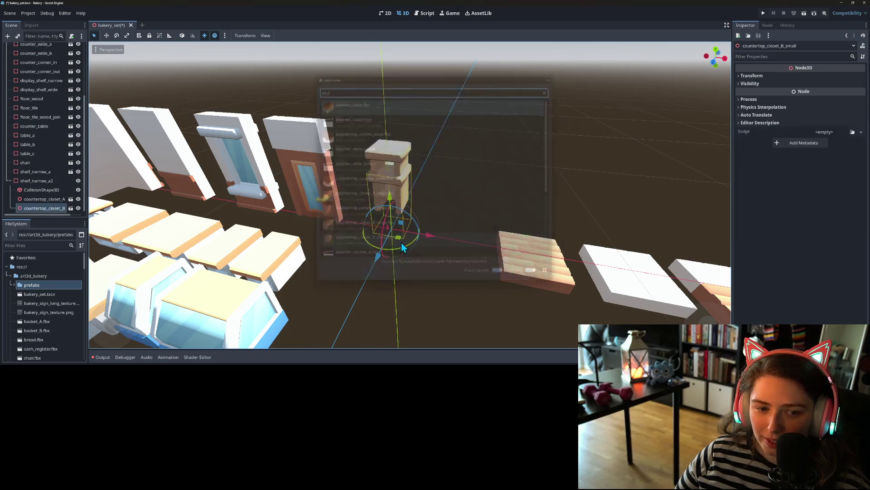
key("f")
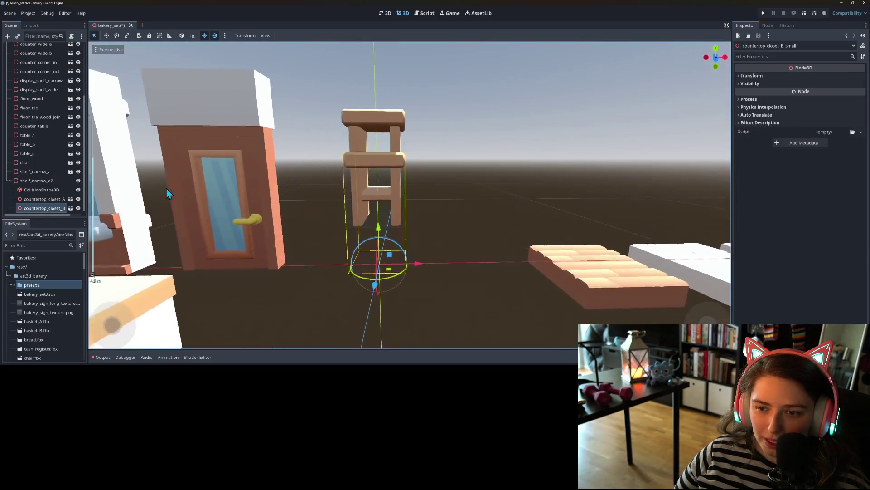
Step: Delete the countertop_closet_A model from shelf_narrow_a2
left_click(44, 198)
key("Delete")
key("Return")
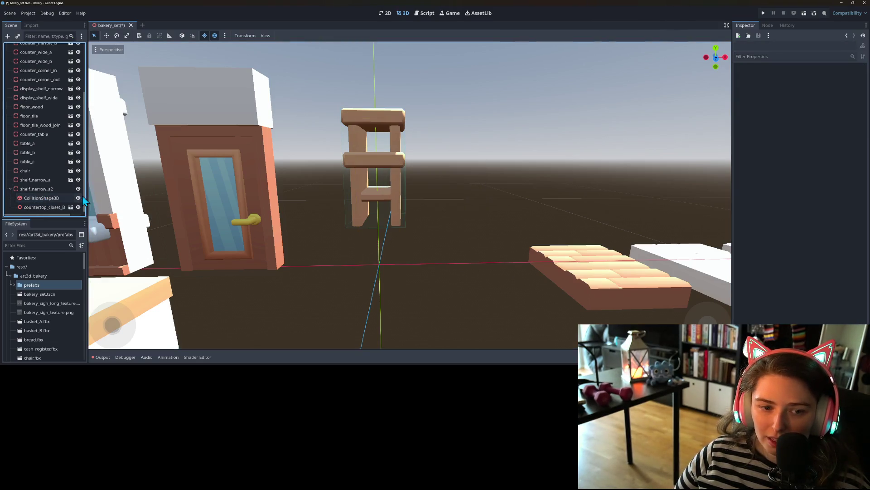
Step: Move shelf_narrow_a further left along the asset row among the tables
left_click(51, 198)
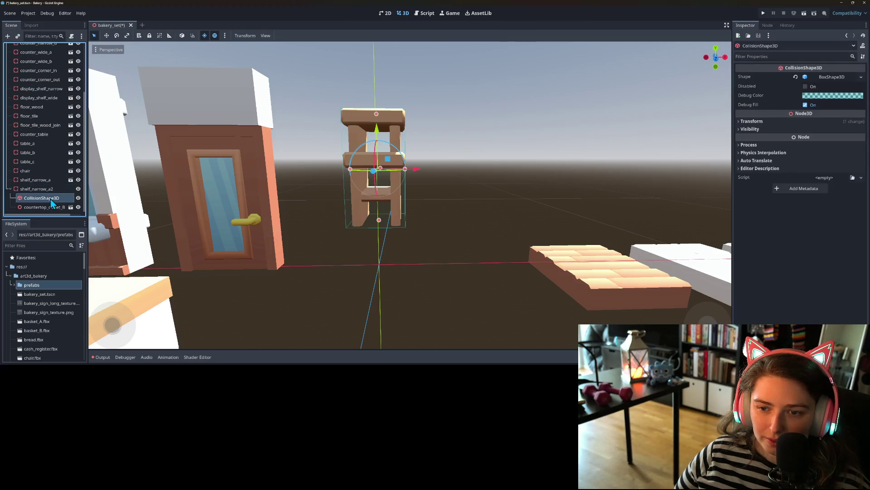
scroll("down", 3)
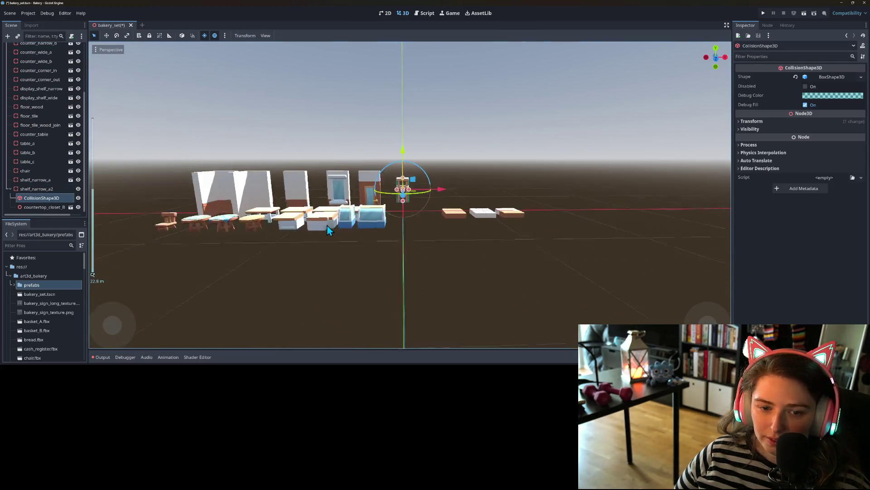
left_click_drag(325, 227, 280, 261)
scroll("up", 3)
left_click(35, 180)
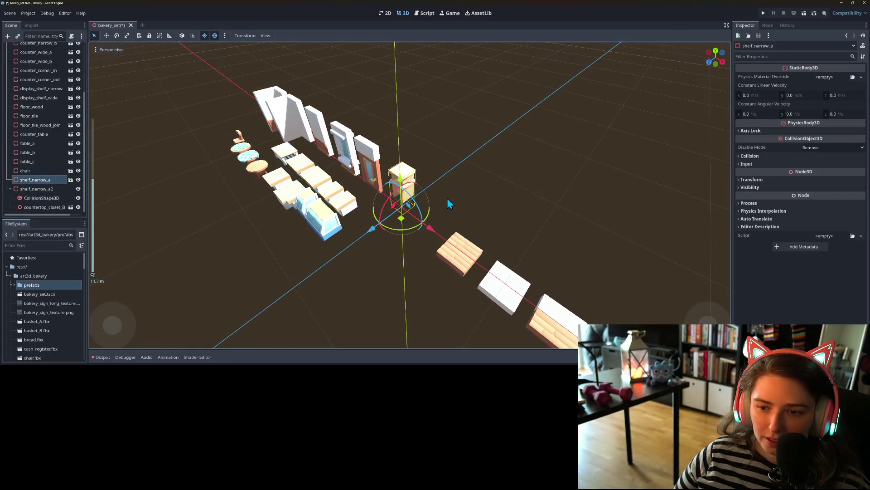
left_click_drag(410, 204, 235, 204)
scroll("down", 3)
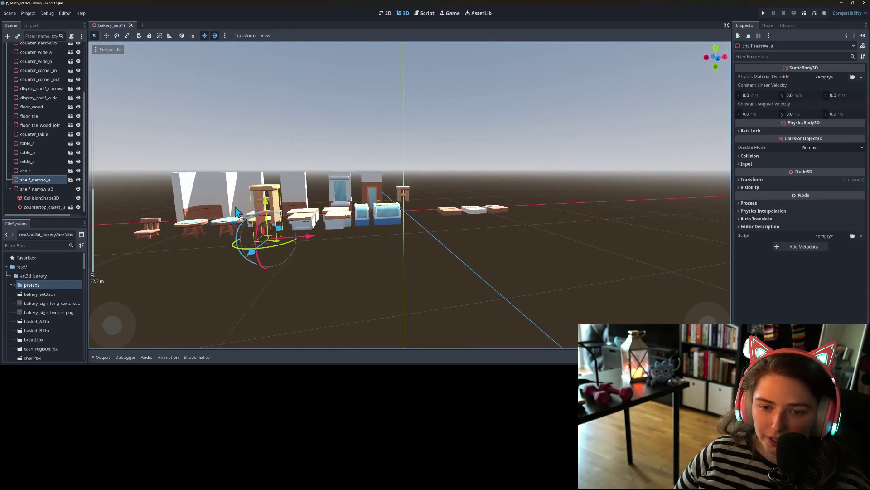
right_click(53, 183)
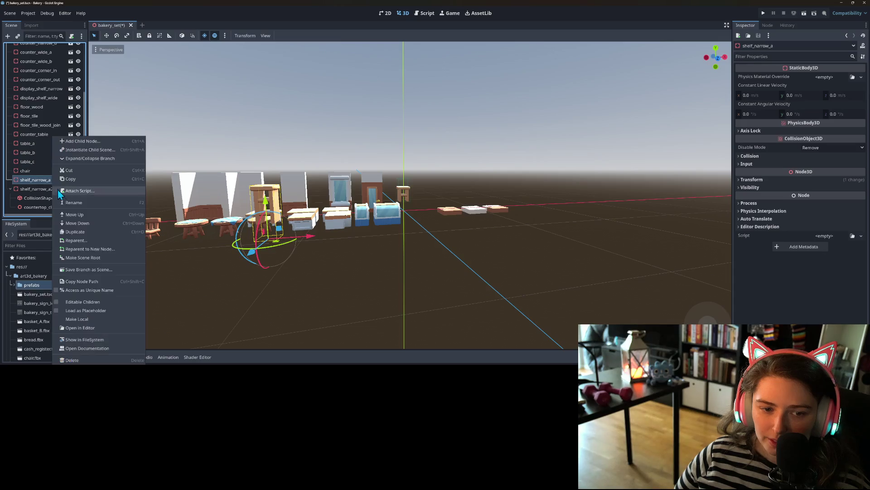
Step: Open the shelf_narrow_a prefab scene and rename its root node to shelf_narrow_tall
key("Escape")
left_click(71, 180)
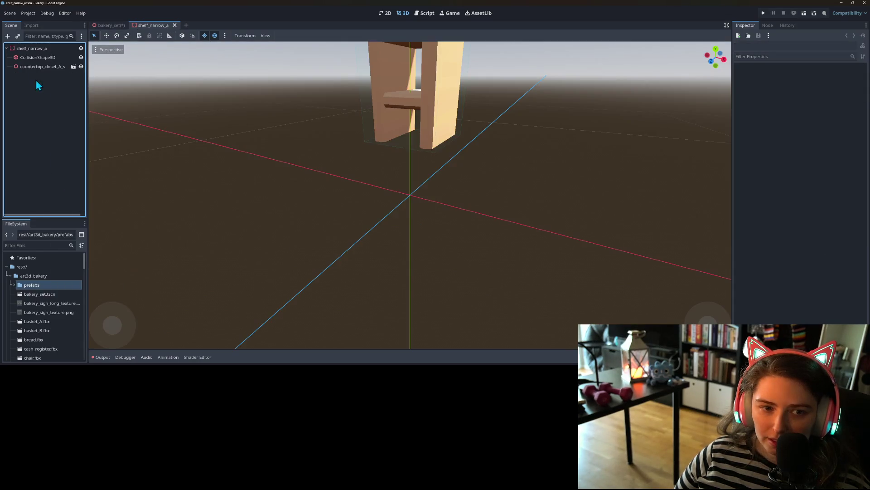
right_click(45, 50)
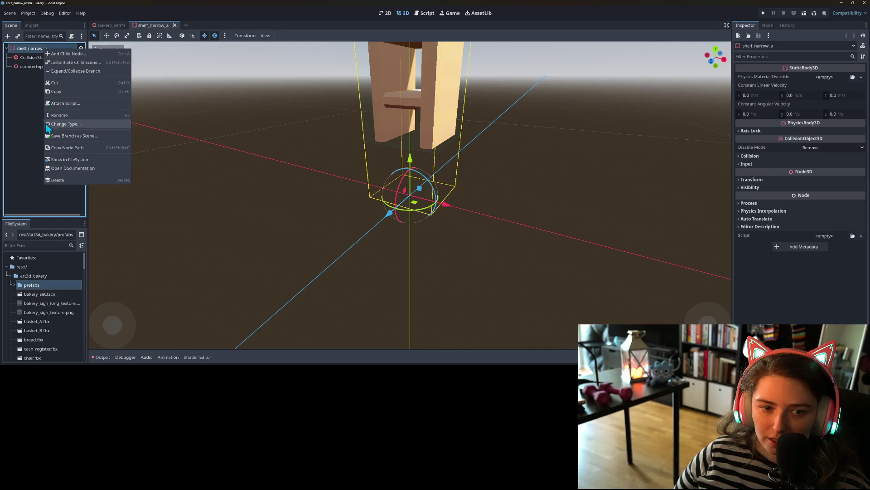
left_click(55, 114)
type("ta")
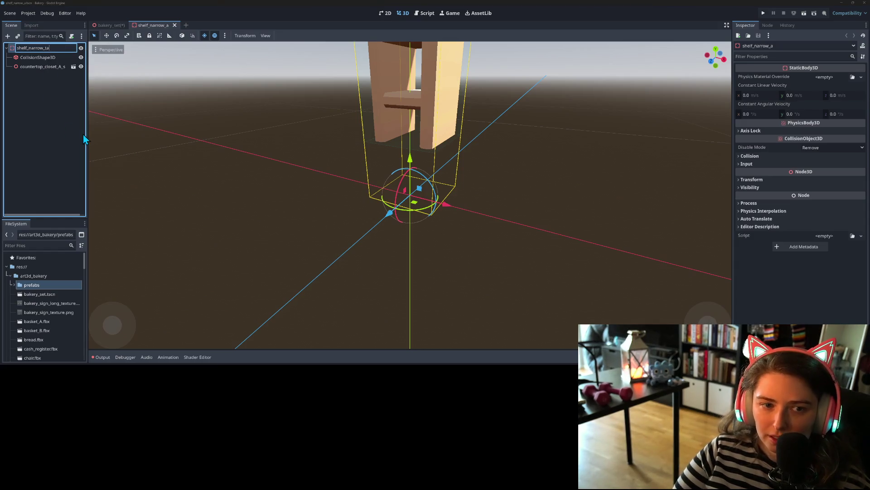
type("ll")
key("Return")
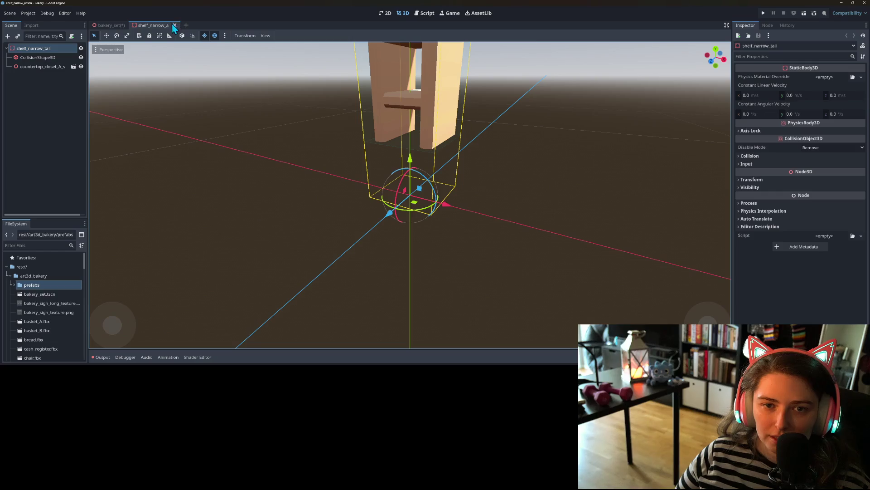
Step: Rename shelf_narrow_a.tscn to shelf_narrow_tall.tscn in the prefabs folder and close the prefab
left_click(12, 286)
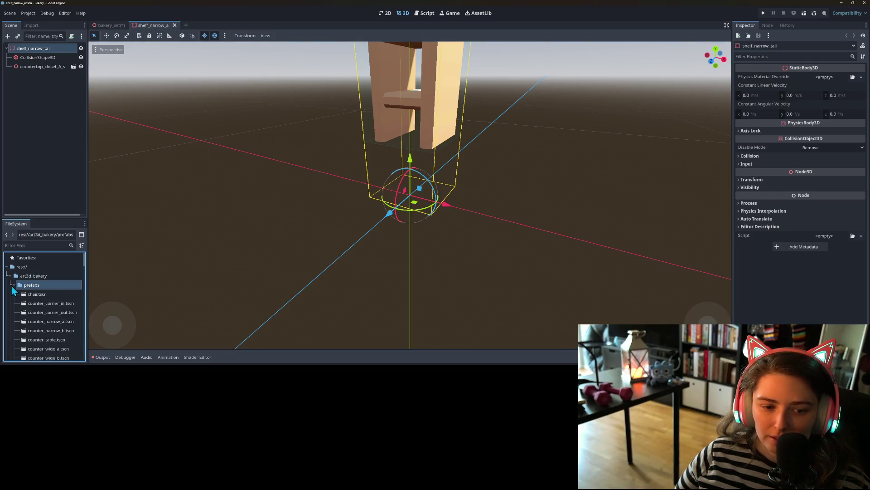
scroll("down", 3)
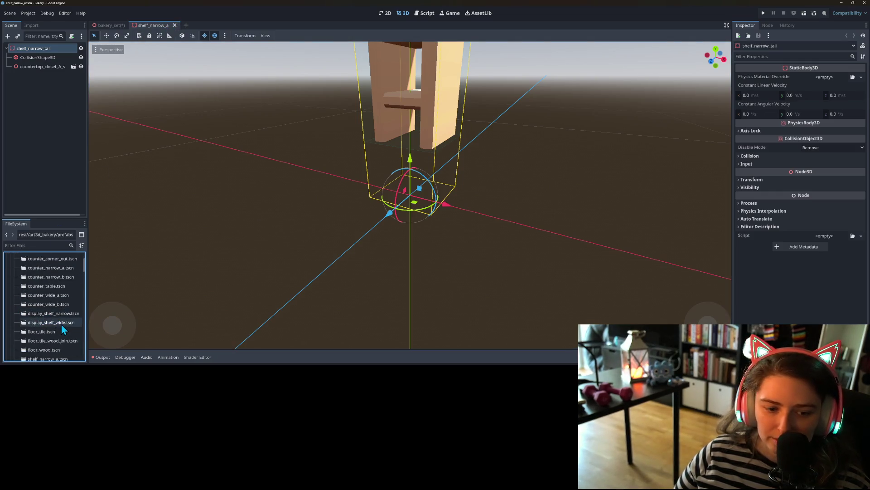
scroll("down", 3)
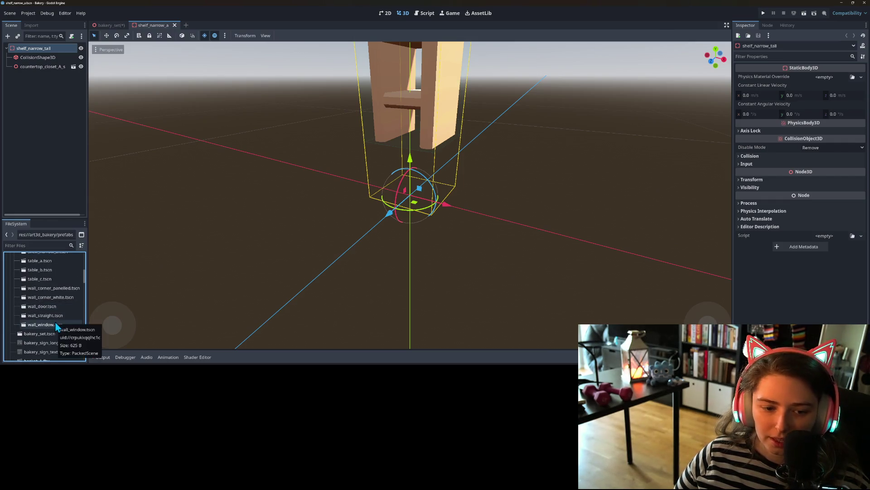
scroll("up", 3)
right_click(63, 292)
left_click(63, 297)
left_click(59, 291)
type("ta")
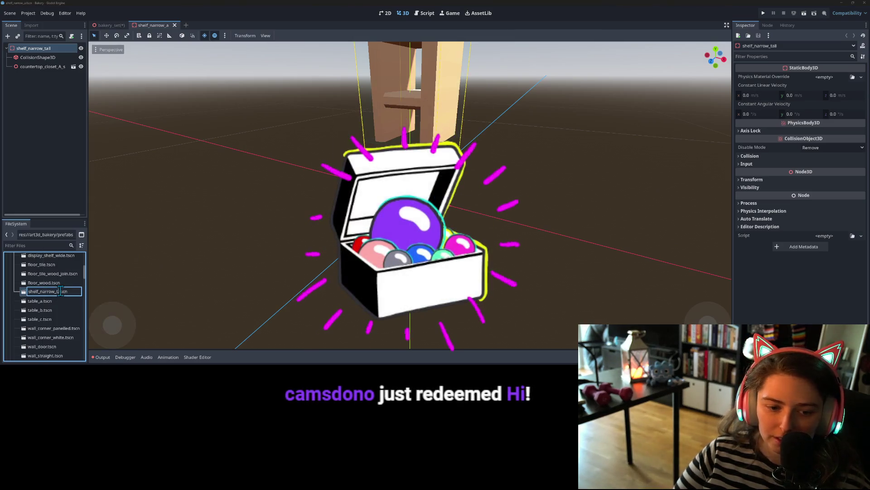
type("ll")
key("Return")
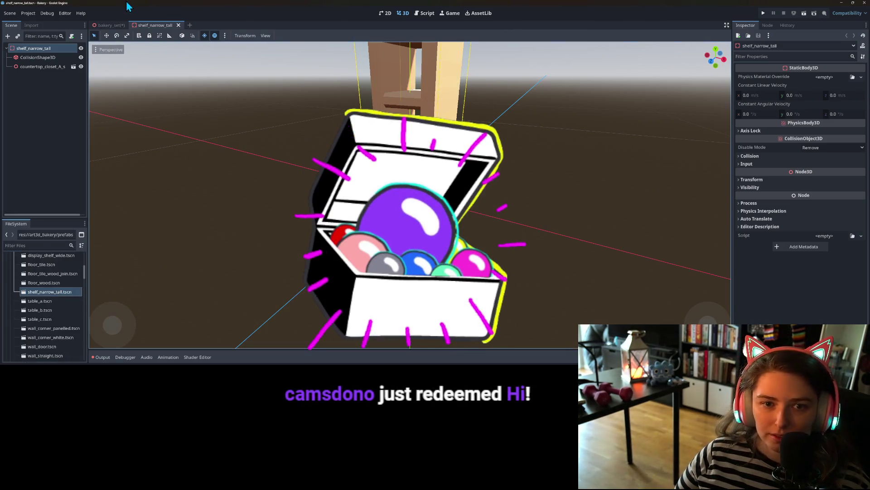
left_click(178, 26)
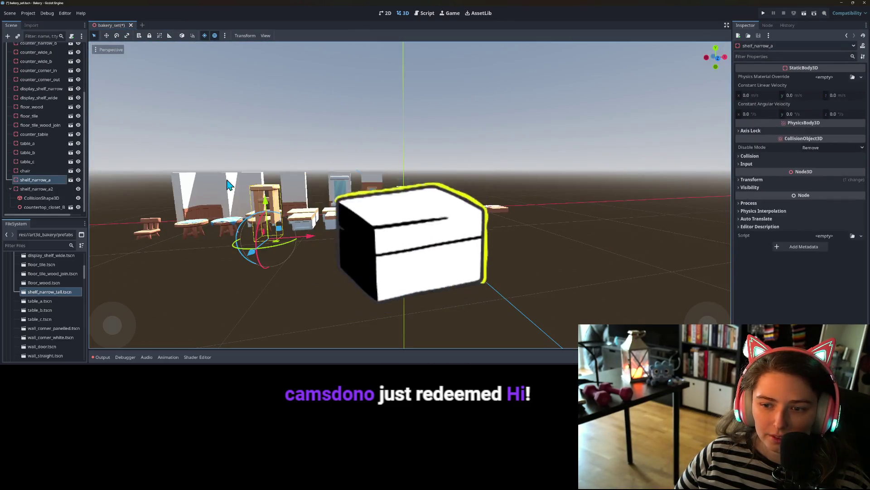
Step: Rename shelf_narrow_a2 to shelf_narrow_short and shelf_narrow_a to shelf_narrow_tall
right_click(50, 189)
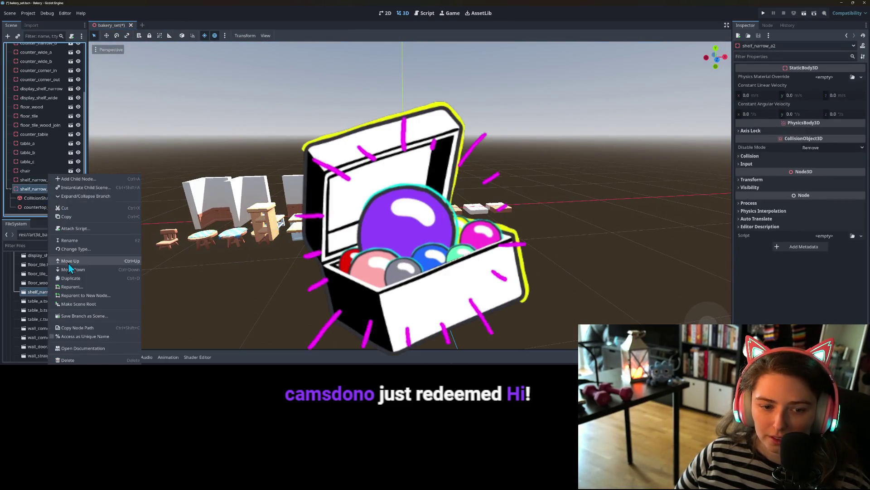
left_click(75, 240)
type("shelf_narrow_short")
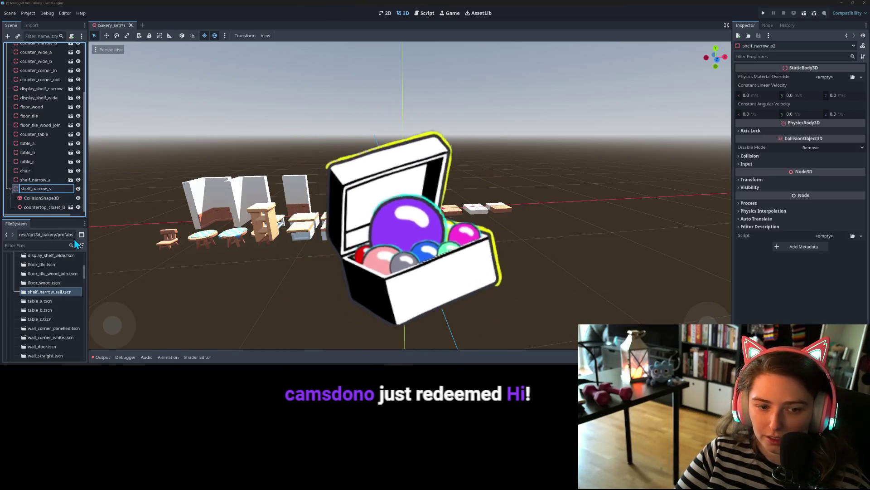
right_click(42, 178)
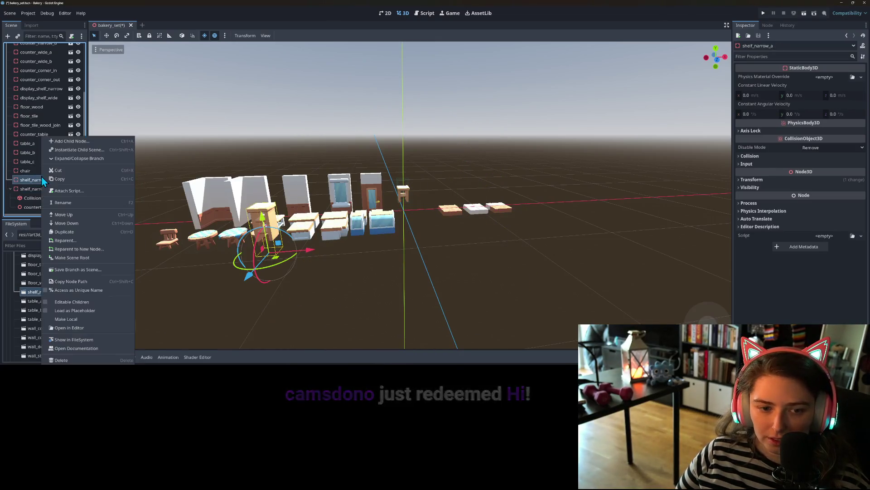
left_click(68, 204)
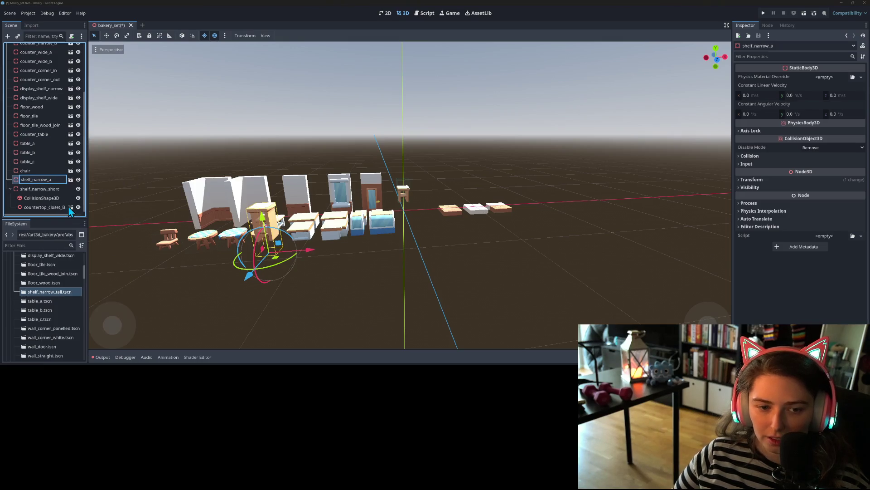
type("tall")
key("Return")
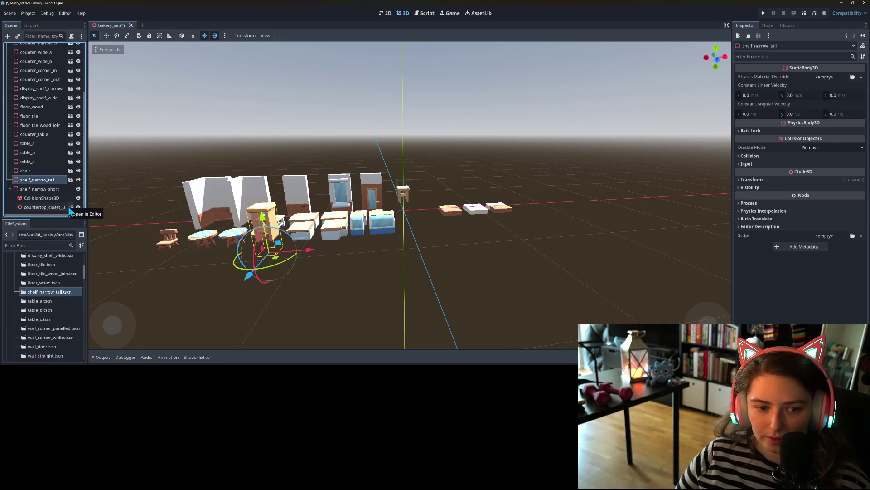
Step: Save, dismiss the dependency failure alert, and delete the shelf_narrow_tall instance
key("ctrl+s")
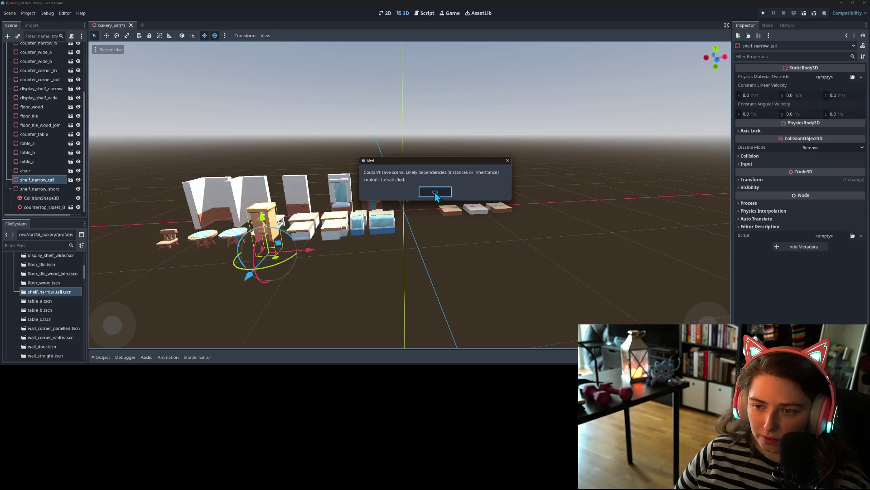
left_click(431, 194)
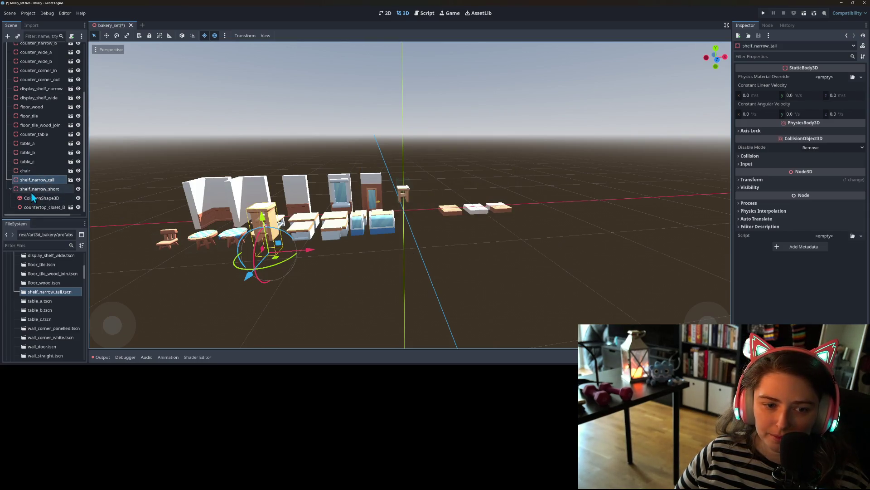
left_click(25, 170)
left_click(37, 179)
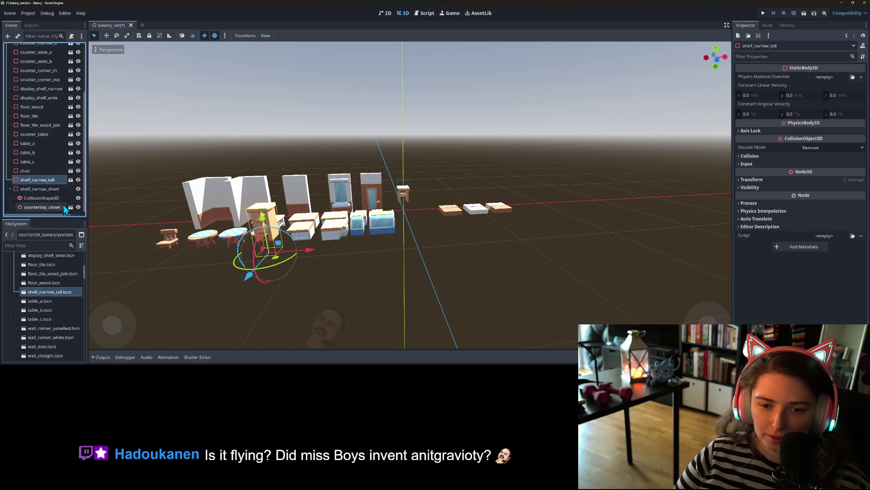
key("Delete")
key("Return")
Step: Start instancing a child scene under the BakerySet root node
scroll("up", 3)
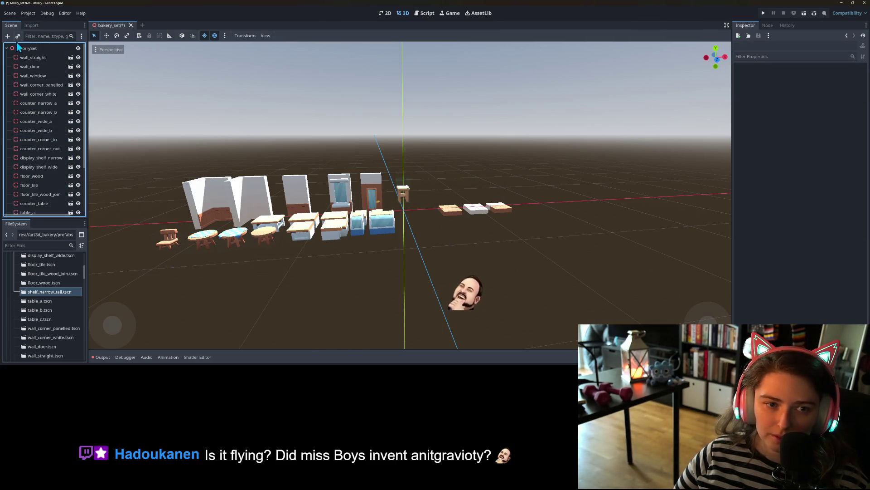
right_click(24, 49)
left_click(35, 62)
Step: Instance the shelf_narrow_tall prefab into the bakery set, save, and move it into the row
type("shel")
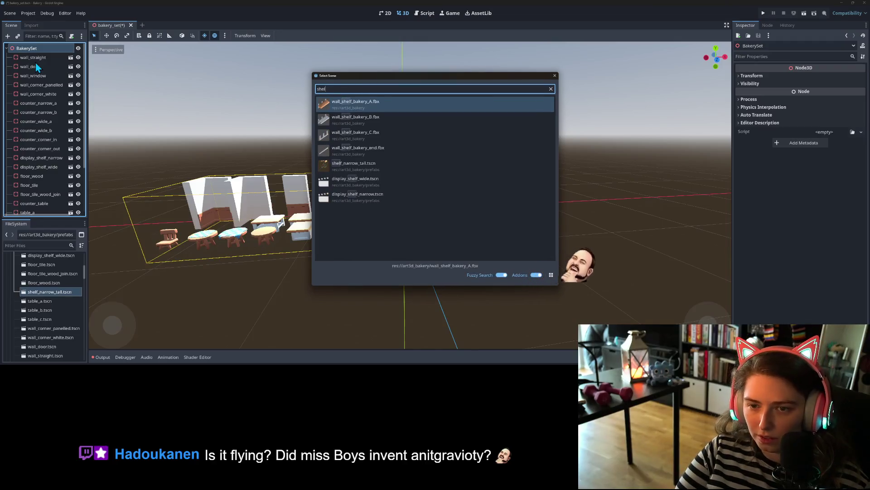
key("Down")
key("Down")
key("Down")
key("Return")
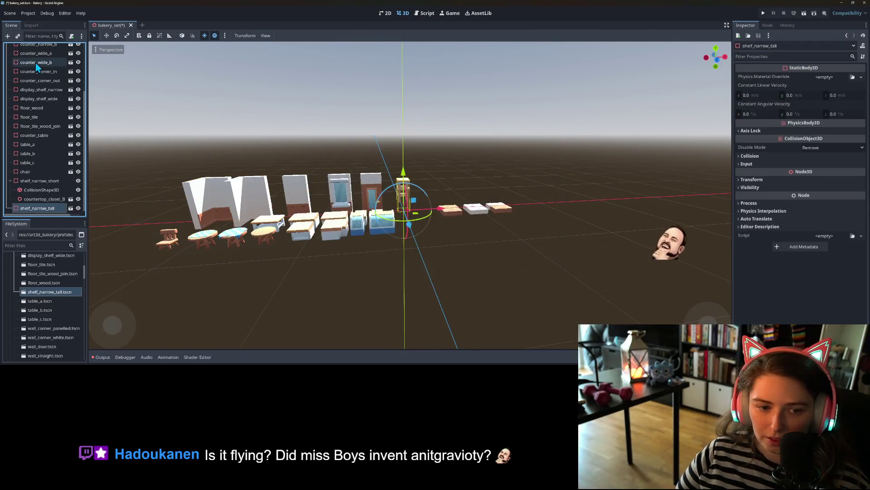
key("ctrl+s")
left_click_drag(417, 215, 293, 254)
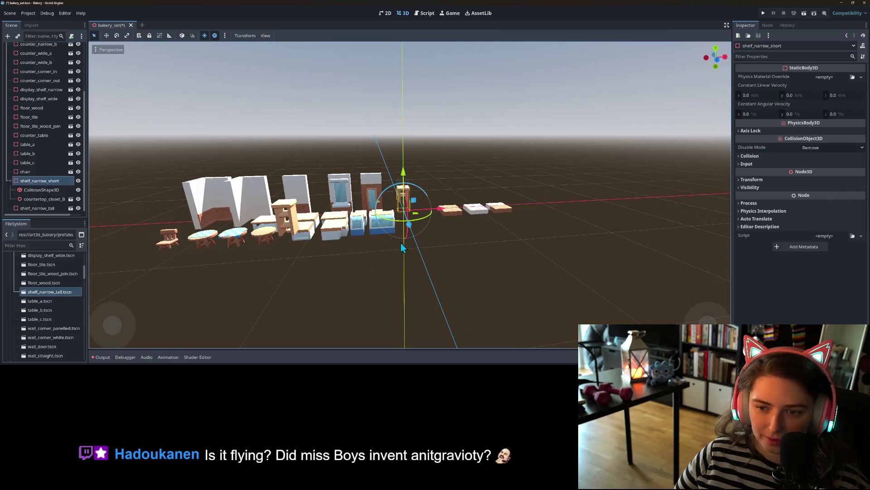
Step: Place shelf_narrow_tall above shelf_narrow_short in the tree and view the short shelf from the front
left_click(42, 208)
left_click_drag(41, 211, 38, 175)
double_click(39, 190)
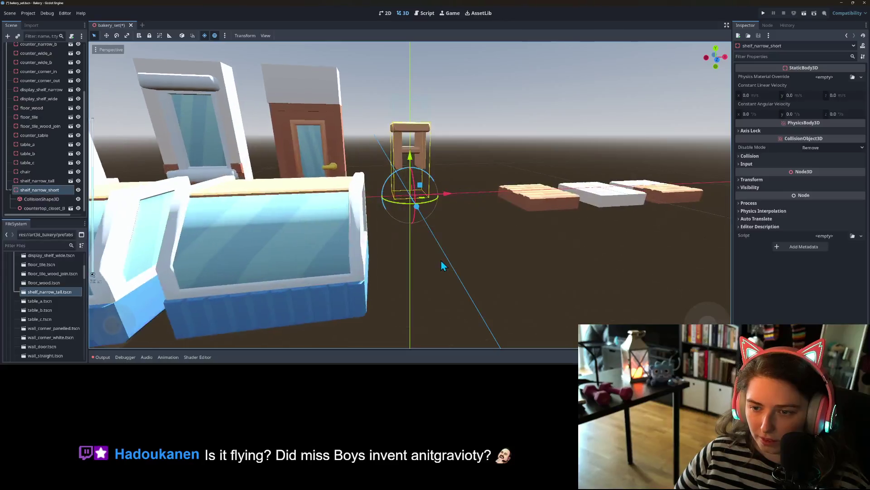
key("KP_1")
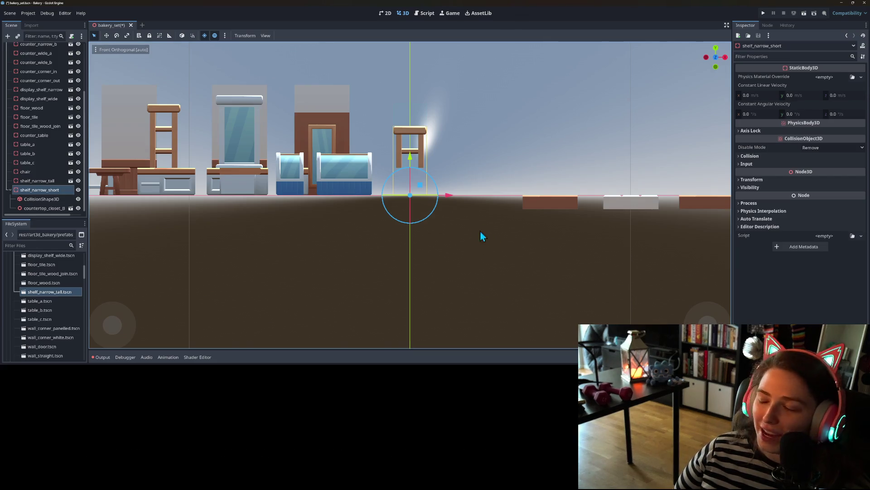
scroll("up", 3)
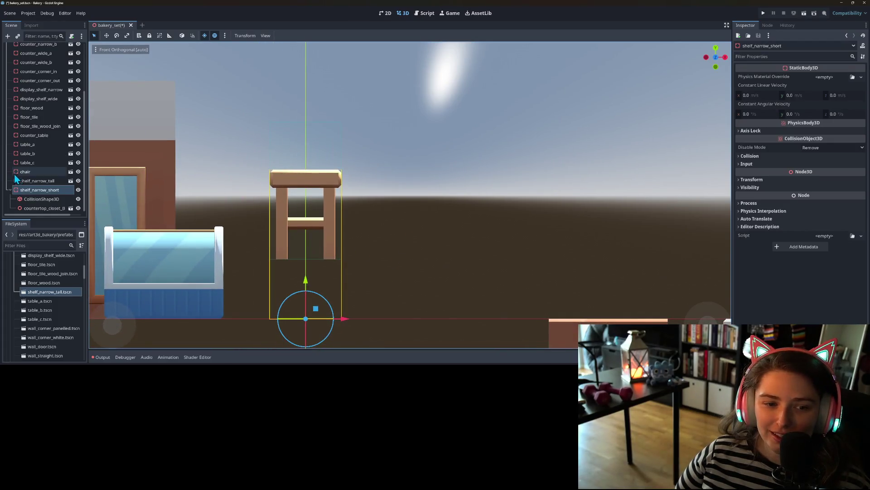
Step: Make the shelf's BoxShape3D unique, shrink it down to the short shelf's height, and save
left_click(41, 199)
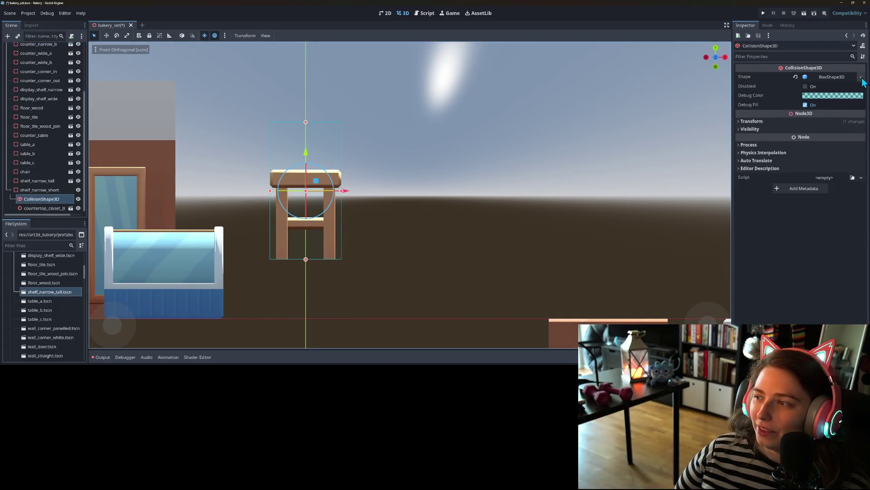
left_click(861, 76)
left_click(825, 211)
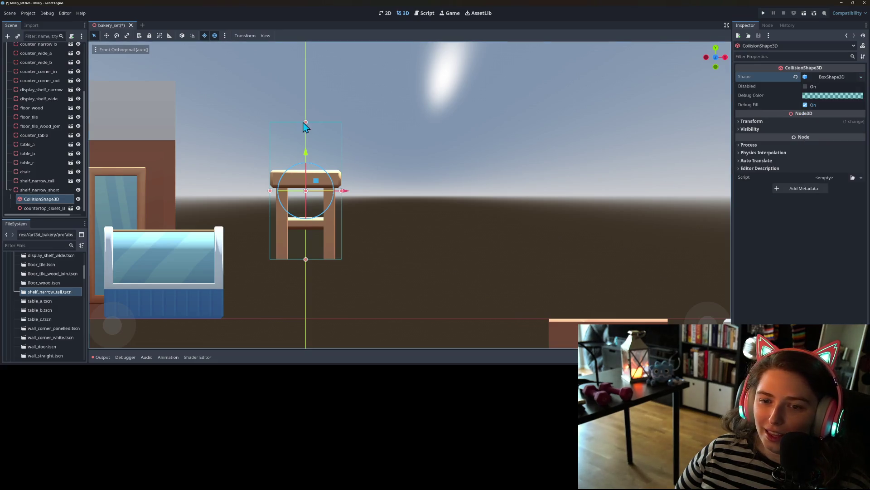
left_click_drag(309, 125, 308, 172)
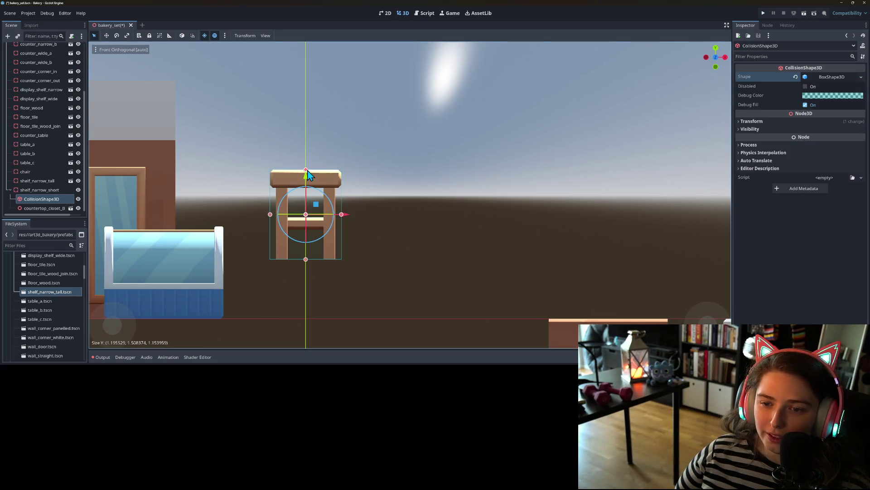
key("ctrl+s")
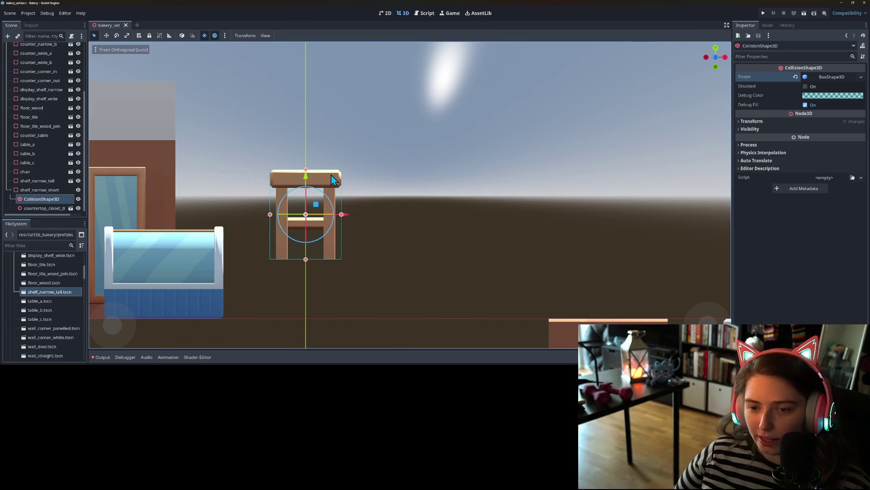
Step: Duplicate the shelf_narrow_short body
key("KP_3")
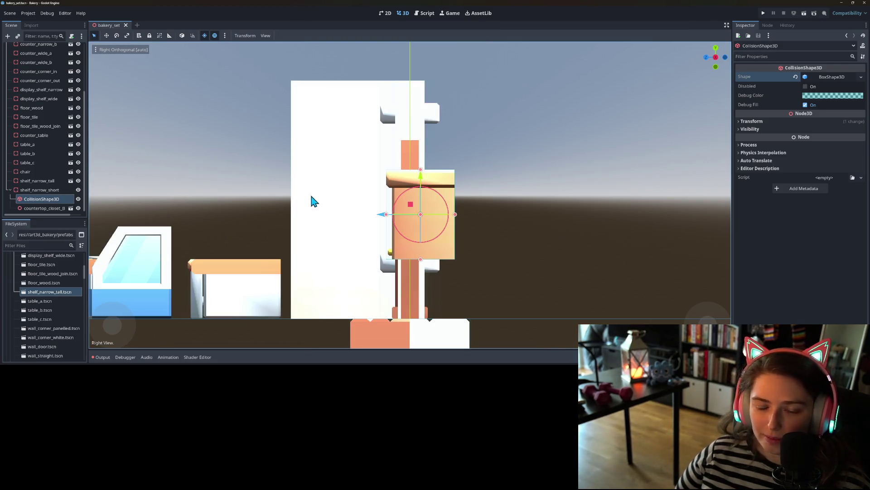
scroll("down", 3)
left_click(39, 190)
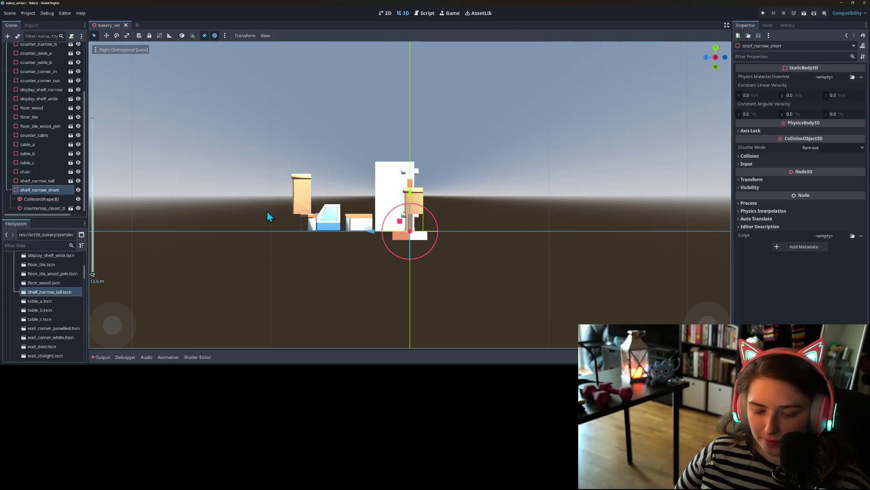
key("ctrl+d")
Step: Save the shelf_narrow_short branch as shelf_narrow_short.tscn in the prefabs folder
left_click_drag(377, 233, 442, 267)
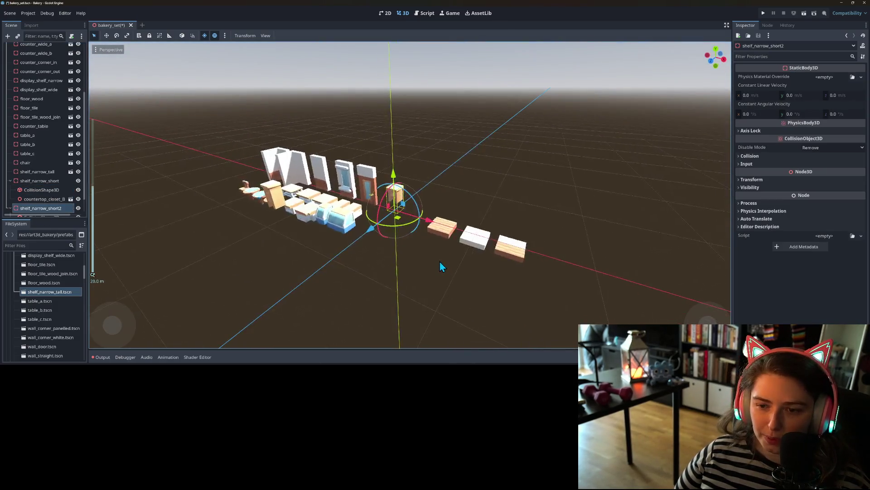
scroll("up", 3)
left_click(62, 181)
right_click(64, 180)
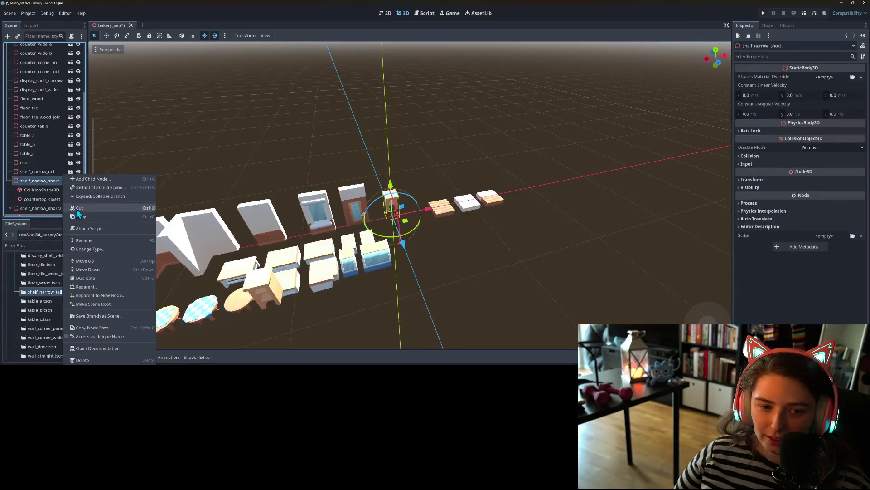
left_click(99, 315)
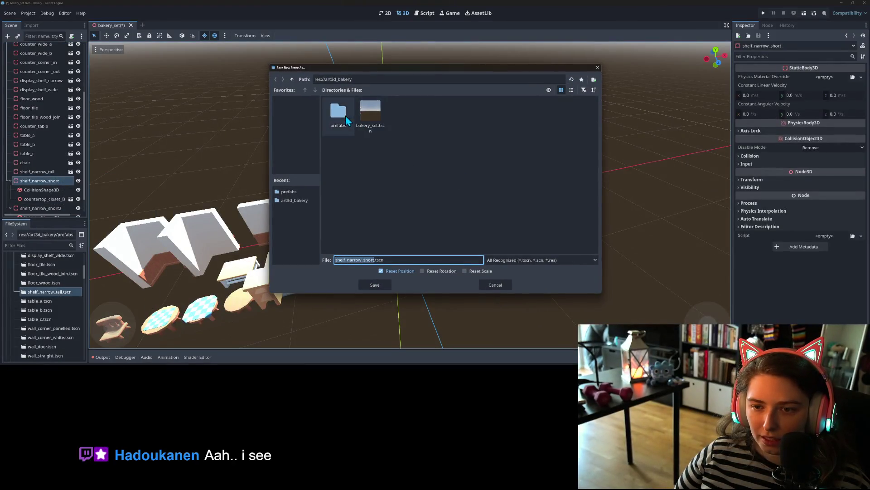
double_click(346, 119)
left_click(375, 286)
Step: Move shelf_narrow_short left among the tables, away from its duplicate
scroll("down", 3)
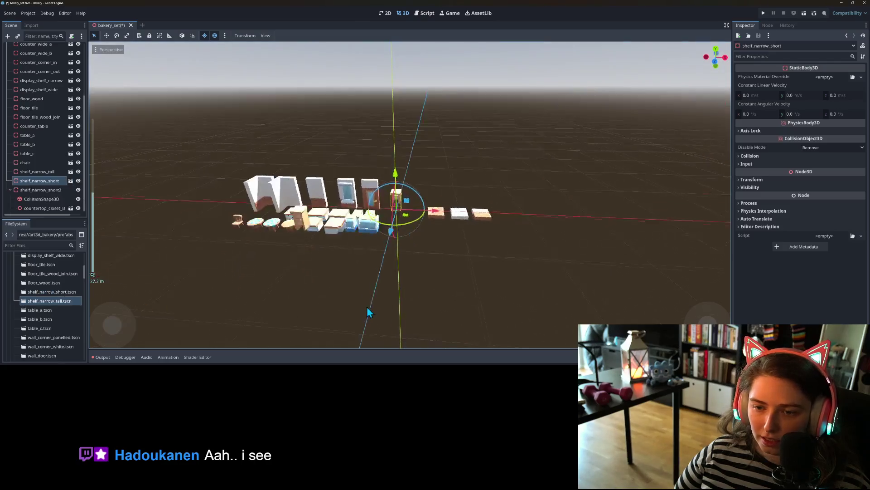
scroll("up", 3)
left_click_drag(399, 229, 197, 293)
Step: Add the countertop_closet_A_large model under shelf_narrow_short2
left_click(39, 190)
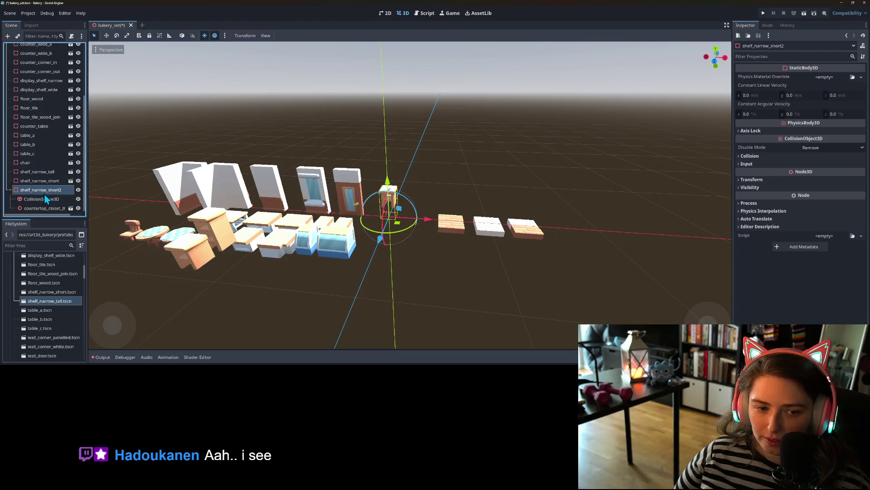
right_click(49, 190)
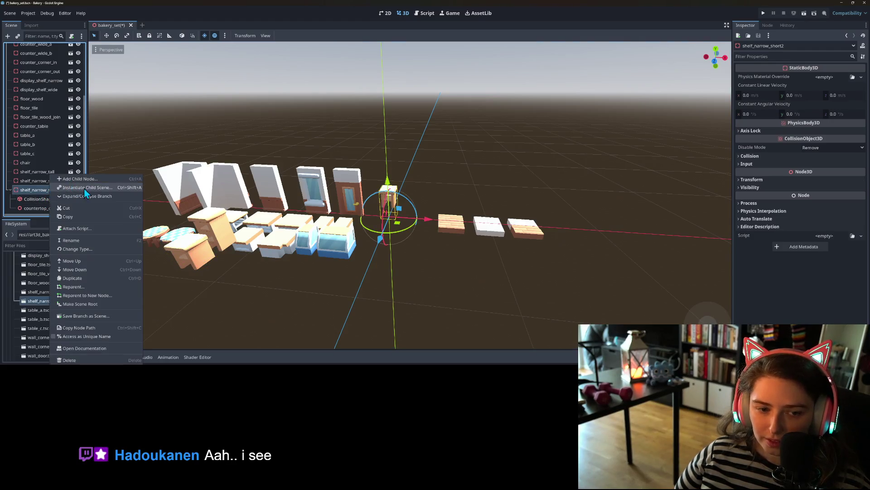
left_click(84, 189)
type("count")
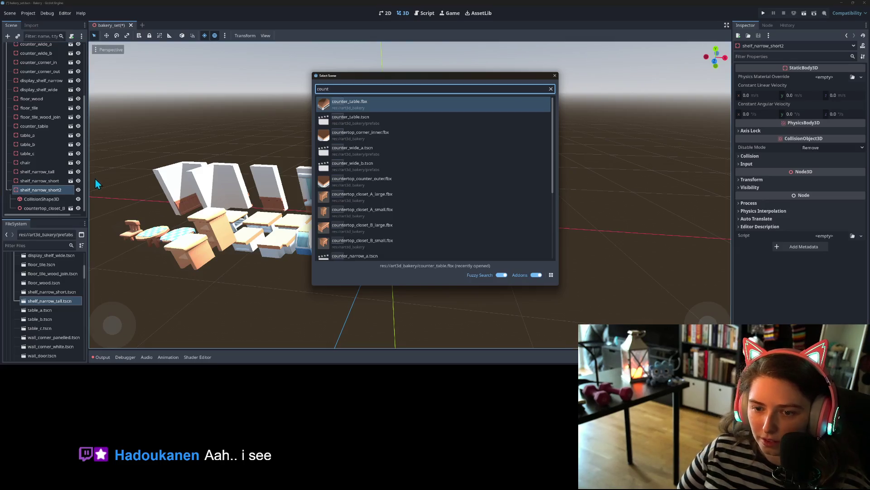
double_click(410, 202)
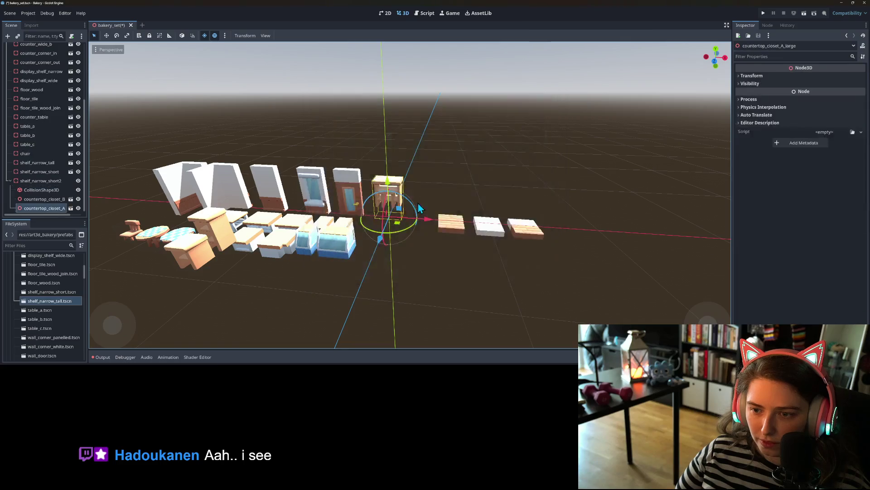
key("KP_1")
scroll("up", 3)
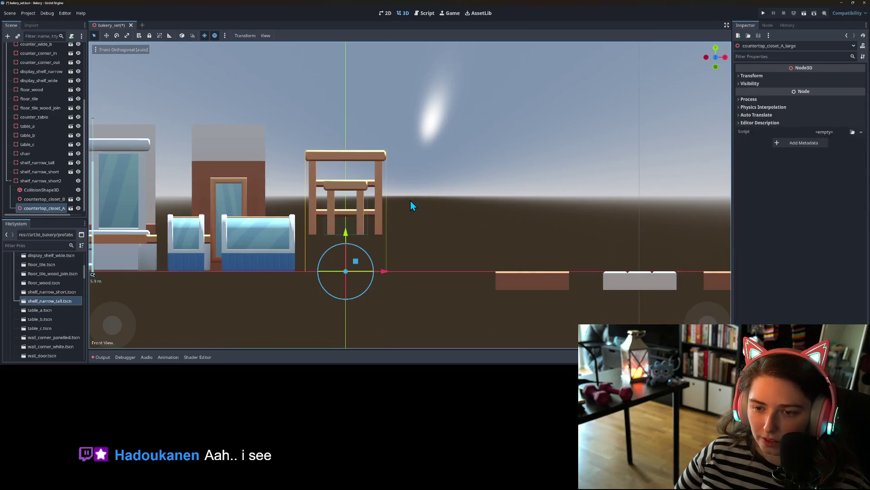
Step: Remove countertop_closet_B_small from shelf_narrow_short2 and duplicate the shelf
left_click(39, 198)
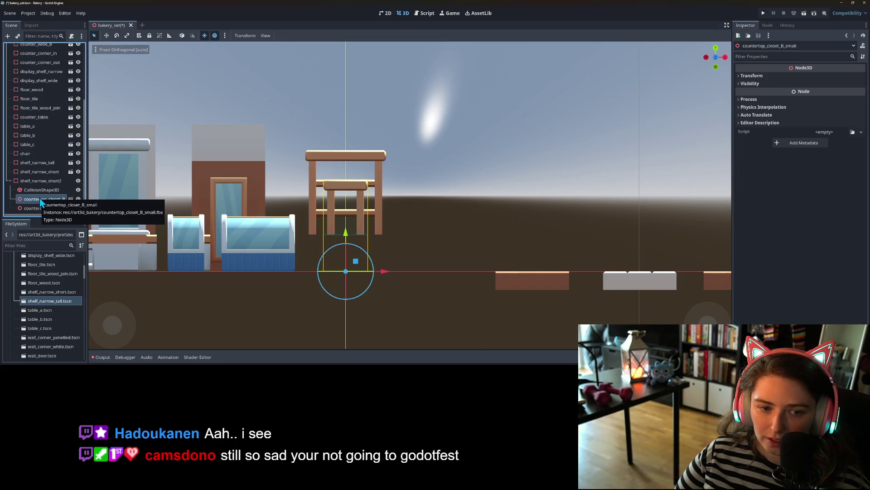
key("Delete")
key("Return")
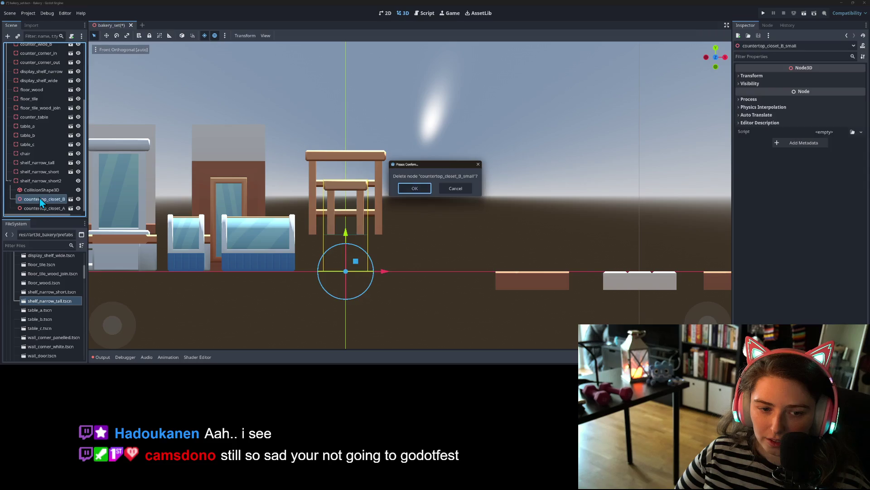
left_click(43, 191)
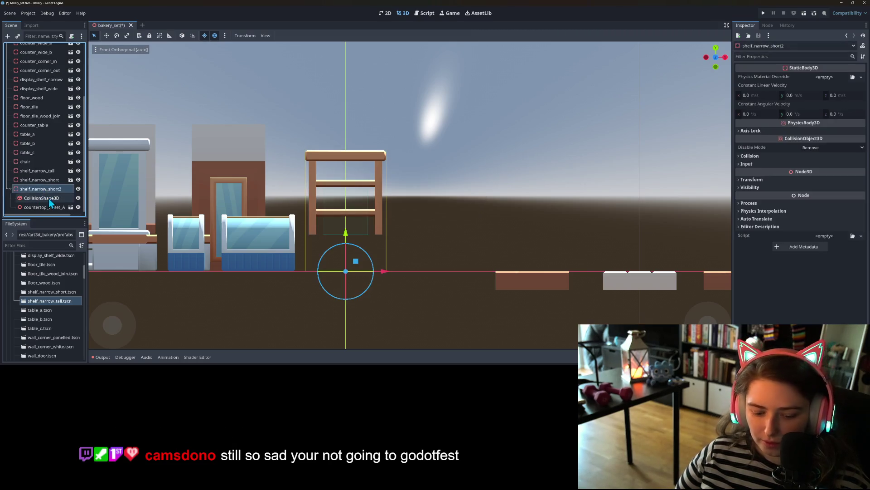
key("ctrl+d")
Step: Add countertop_closet_B_large under shelf_narrow_short2 and delete its countertop_closet_A model
right_click(55, 181)
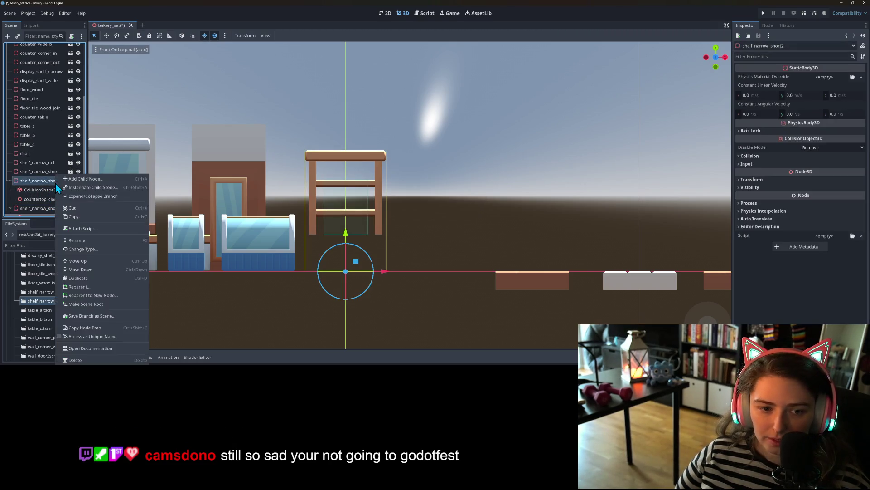
left_click(80, 188)
type("counter")
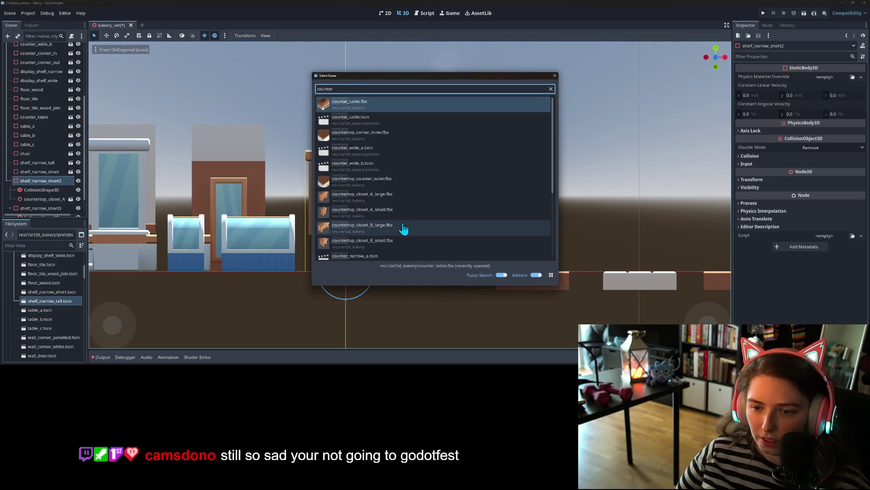
double_click(401, 227)
scroll("down", 3)
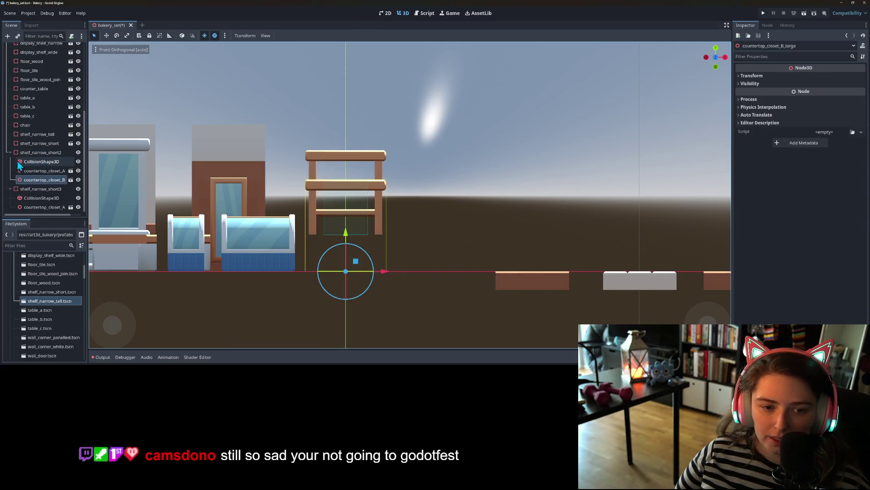
left_click(46, 170)
key("Delete")
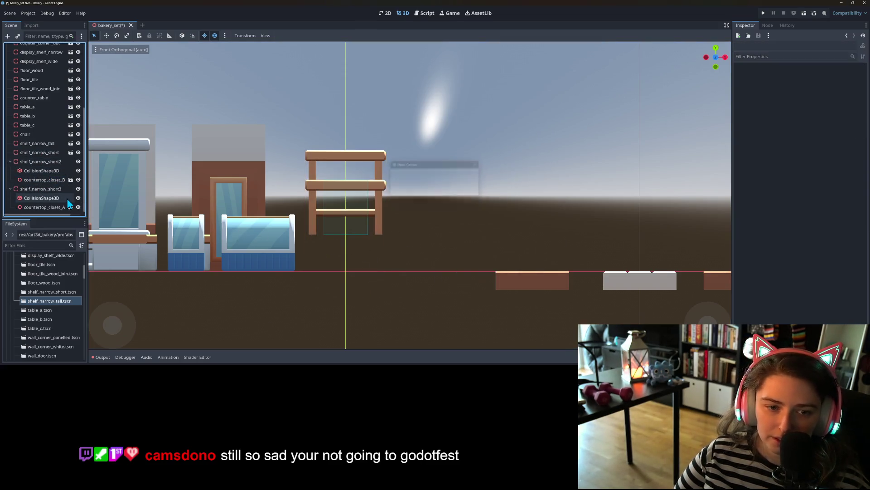
left_click(56, 180)
Step: Rename the two shelf copies to shelf_wide_short and shelf_wide_tall
right_click(51, 161)
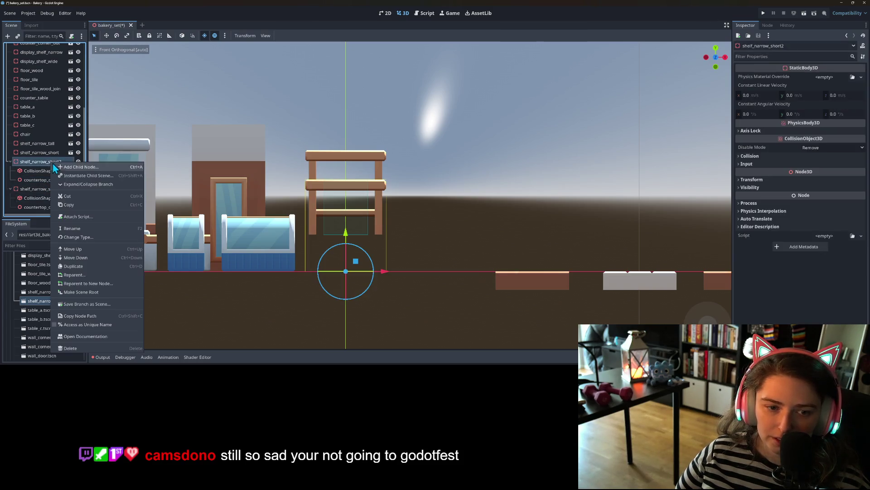
left_click(79, 228)
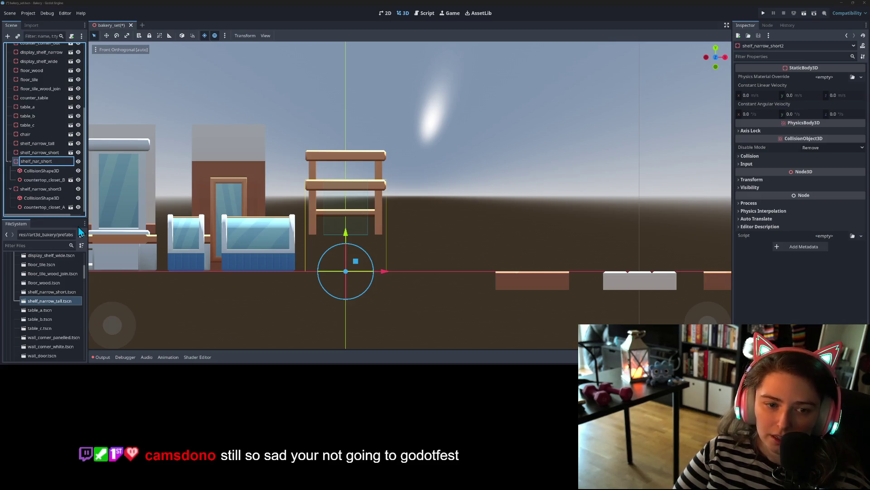
left_click(50, 162)
type("wide")
key("Return")
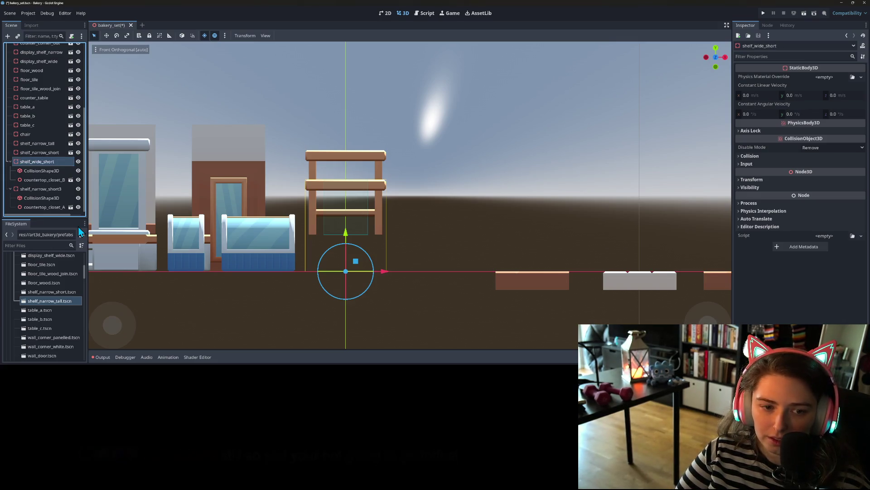
right_click(55, 189)
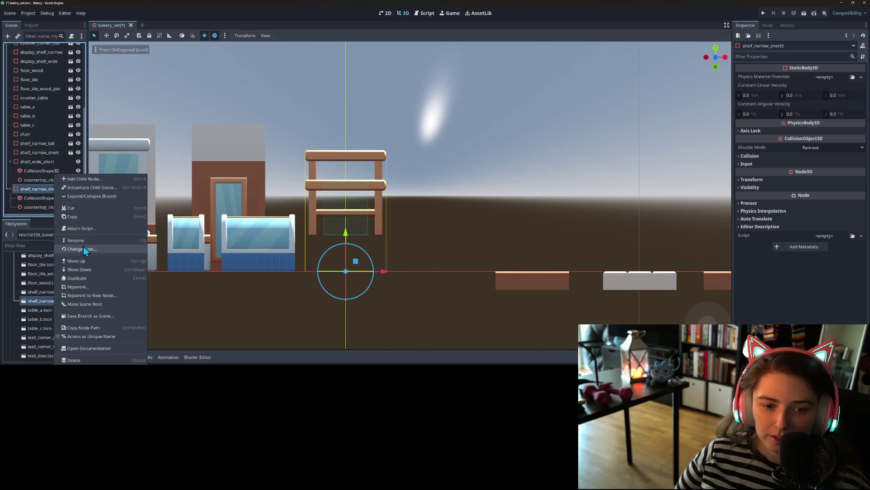
left_click(84, 240)
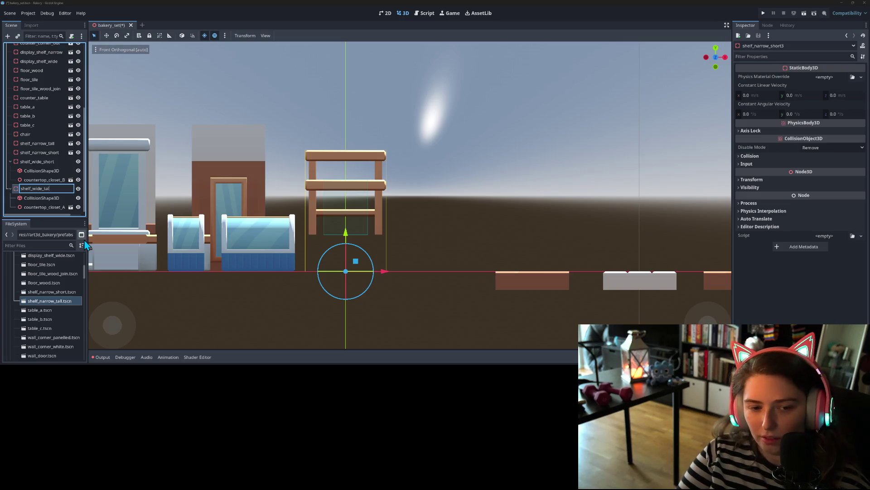
key("Return")
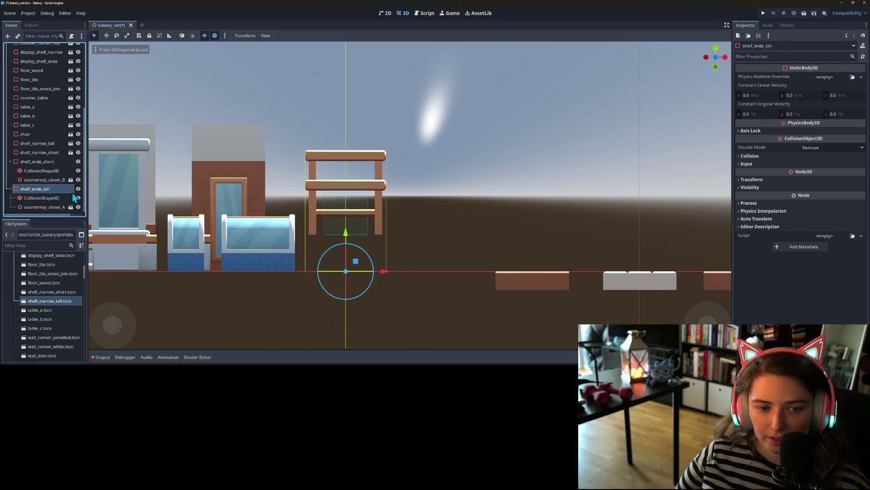
Step: Make shelf_wide_short's box shape unique, widen it to fit the shelf, and save
left_click(78, 188)
left_click(68, 171)
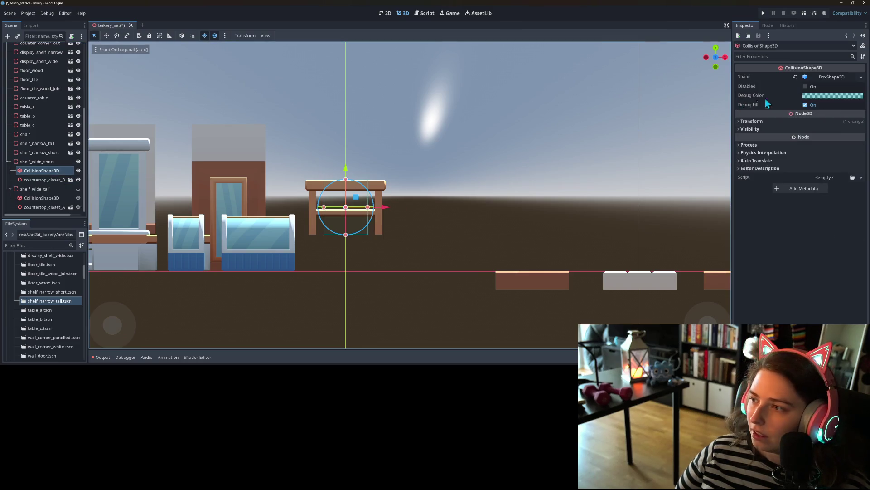
left_click(861, 77)
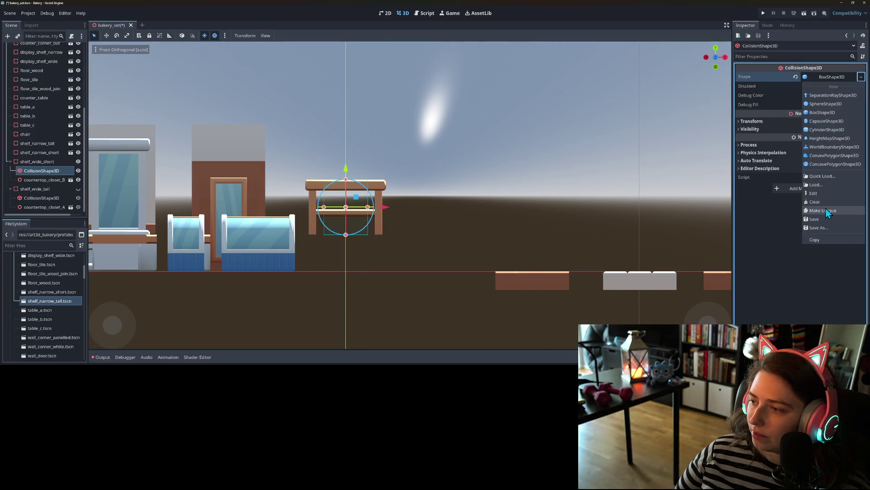
left_click(825, 208)
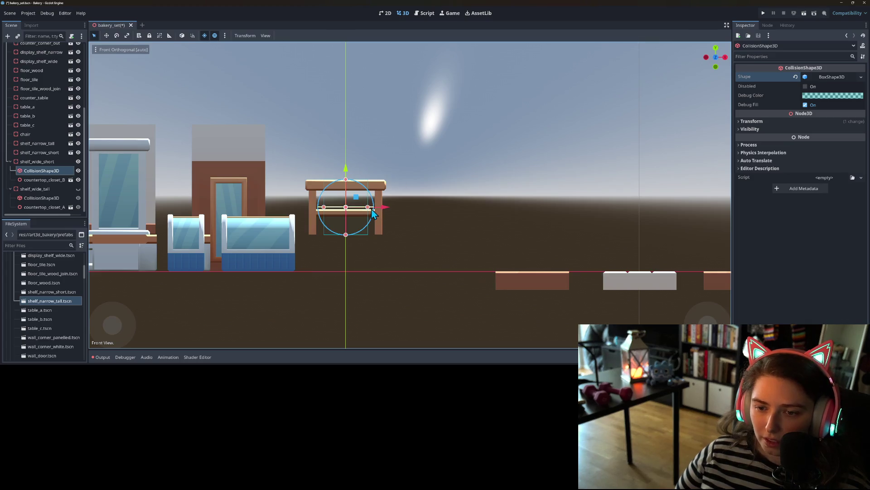
left_click_drag(368, 210, 387, 208)
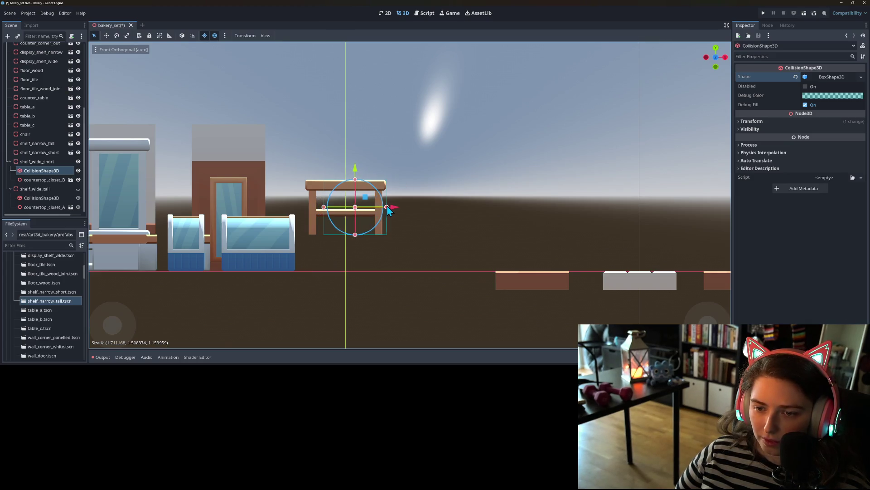
left_click_drag(324, 208, 363, 249)
scroll("up", 3)
key("ctrl+s")
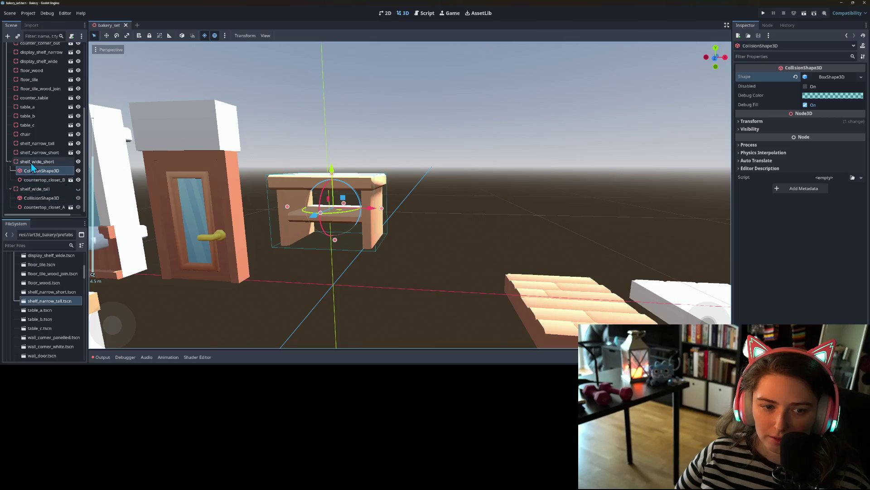
Step: Save shelf_wide_short as shelf_wide_short.tscn in prefabs and move it among the furniture
right_click(32, 163)
left_click(72, 311)
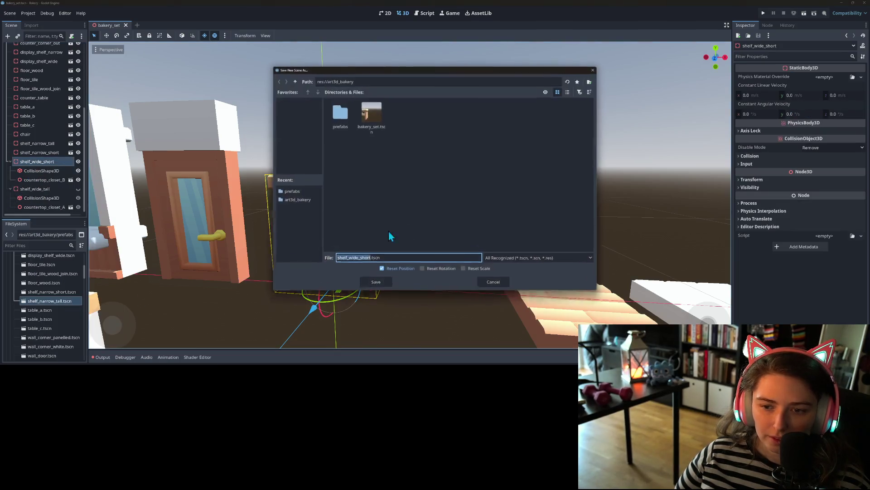
double_click(340, 113)
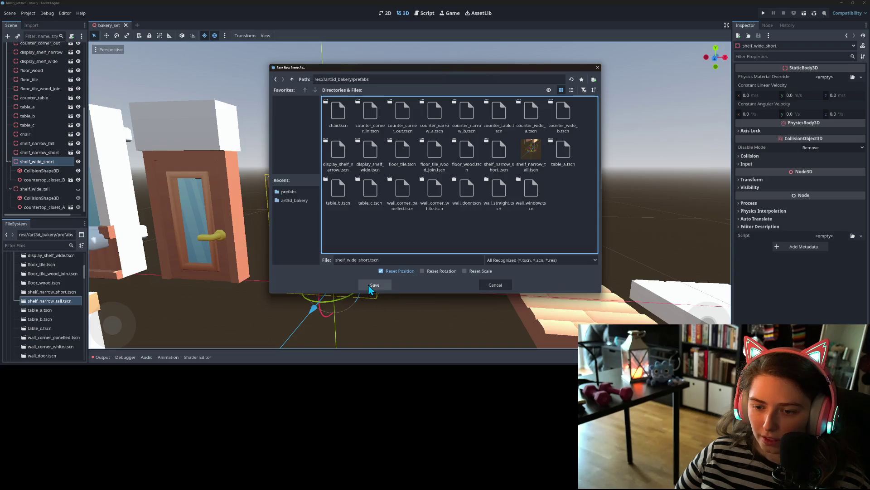
left_click(373, 285)
scroll("down", 3)
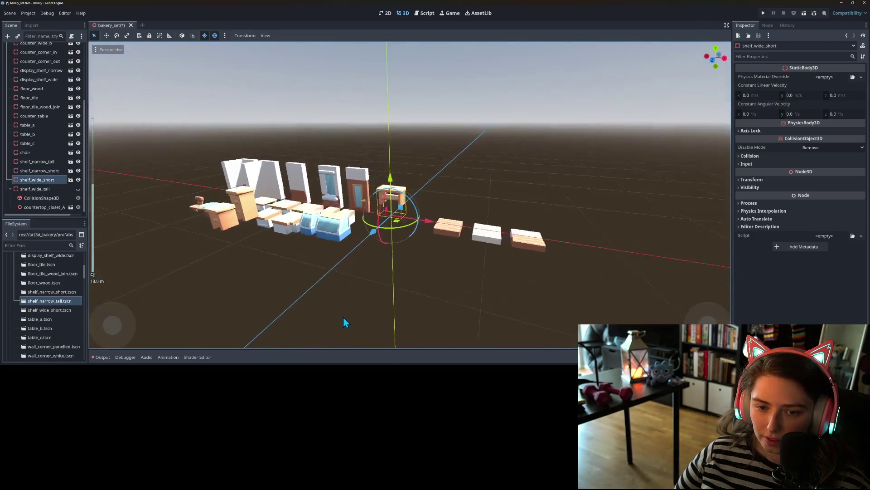
left_click_drag(390, 225, 268, 246)
Step: Fit shelf_wide_tall's collision box to about 2.19 × 2.3 × 1.15 by stretching it up and sideways
left_click(34, 189)
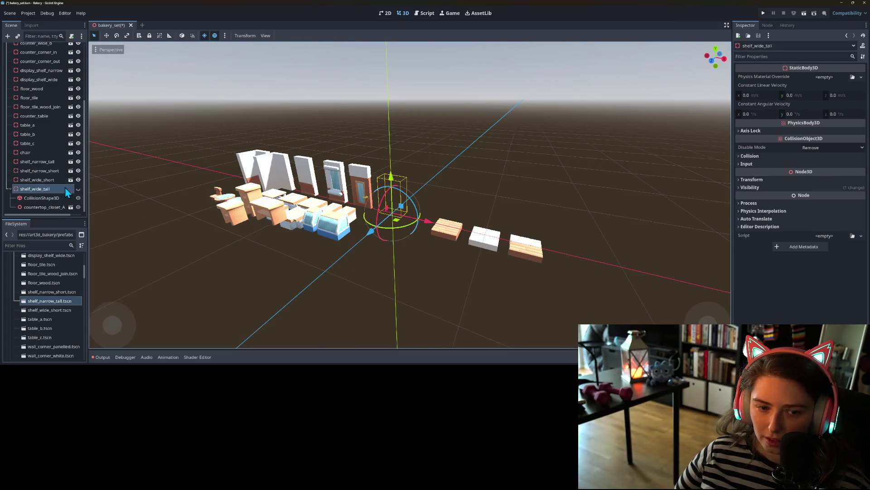
key("KP_1")
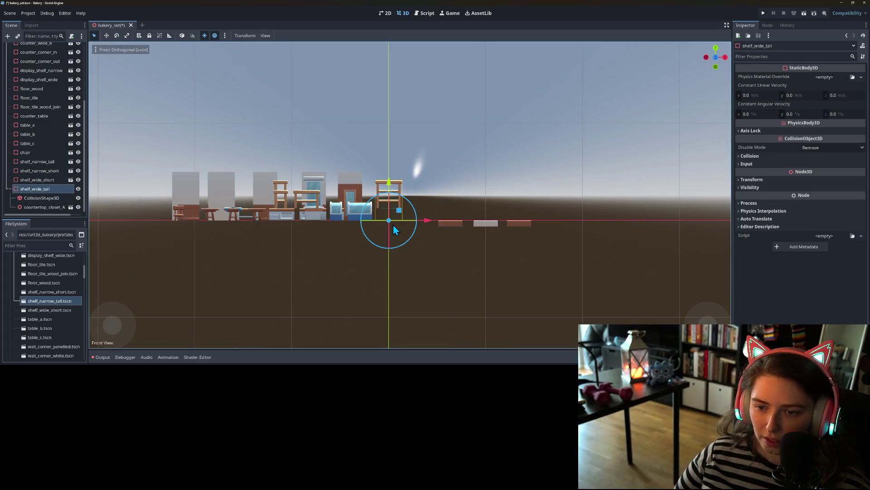
scroll("up", 3)
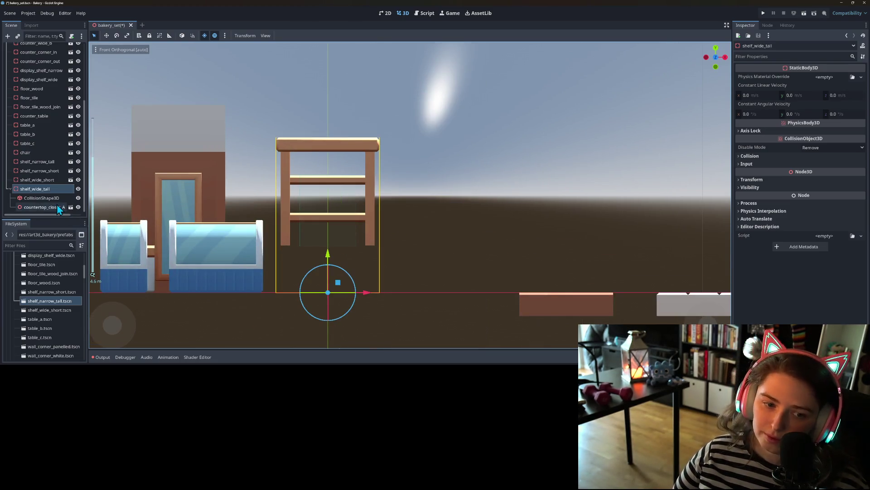
left_click(45, 198)
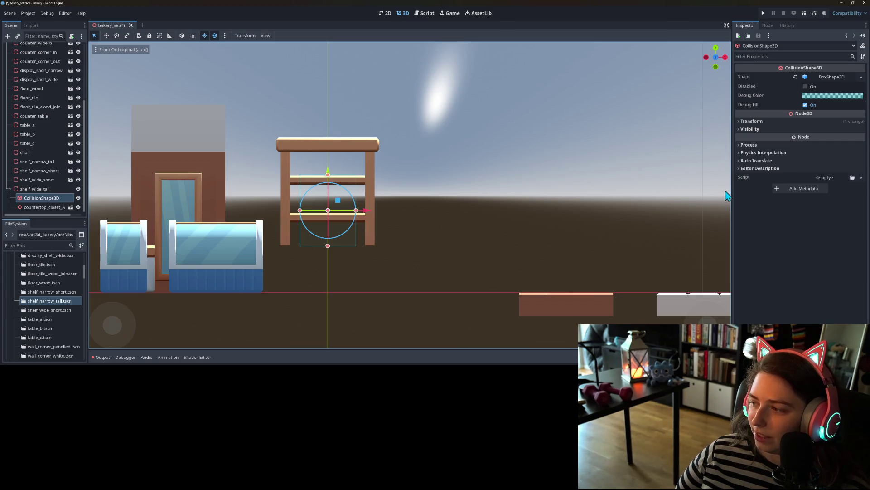
left_click(861, 77)
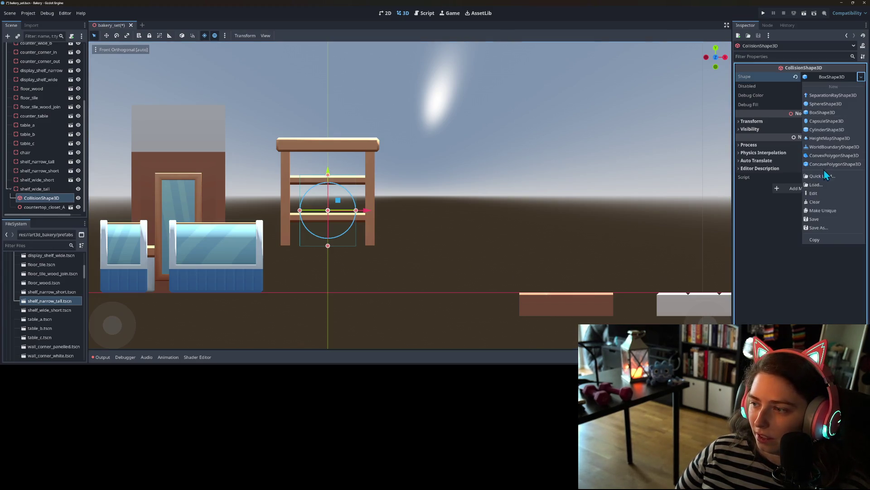
left_click(583, 232)
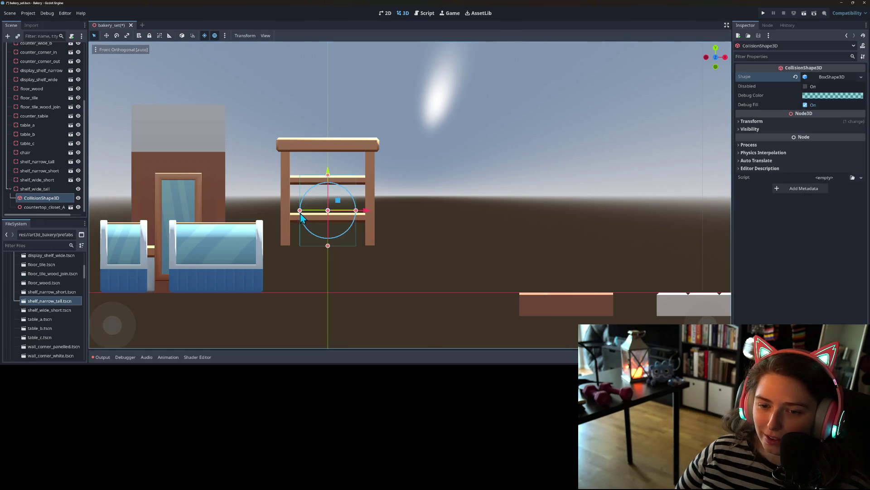
left_click_drag(328, 177, 334, 139)
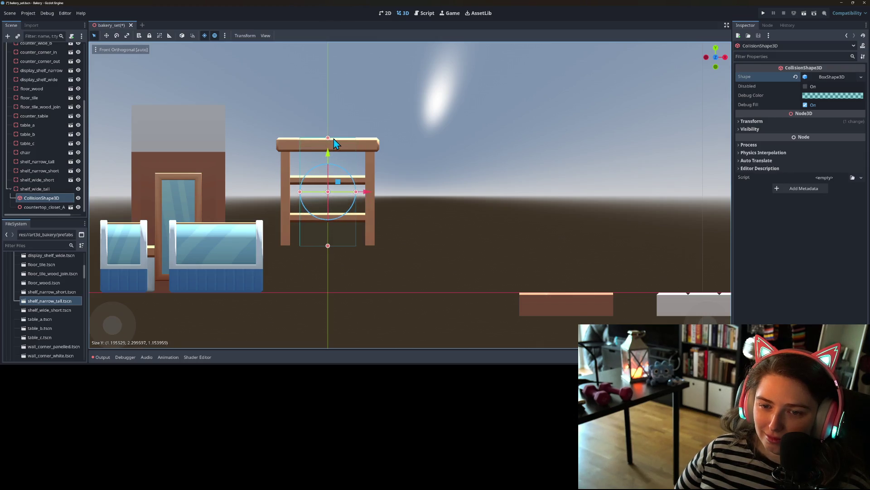
left_click_drag(299, 192, 278, 193)
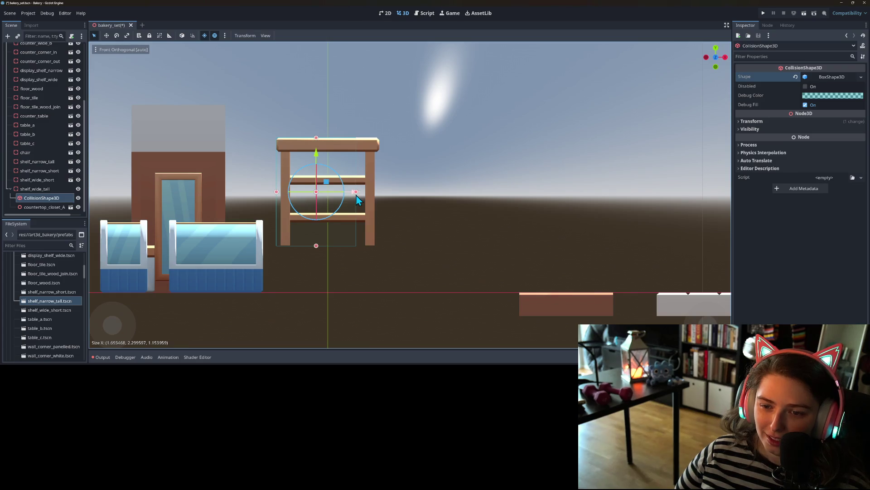
left_click_drag(356, 192, 380, 192)
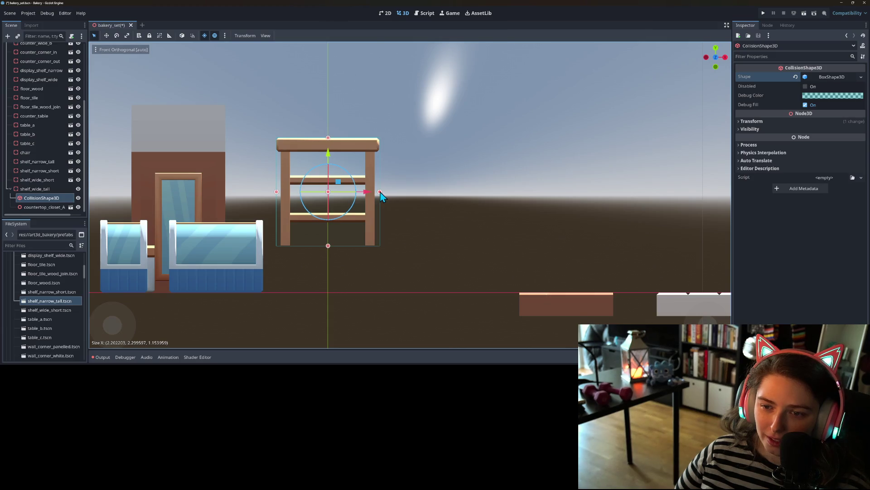
Step: Orbit around shelf_wide_tall to check the collision fit, then save the scene
left_click_drag(381, 198, 383, 243)
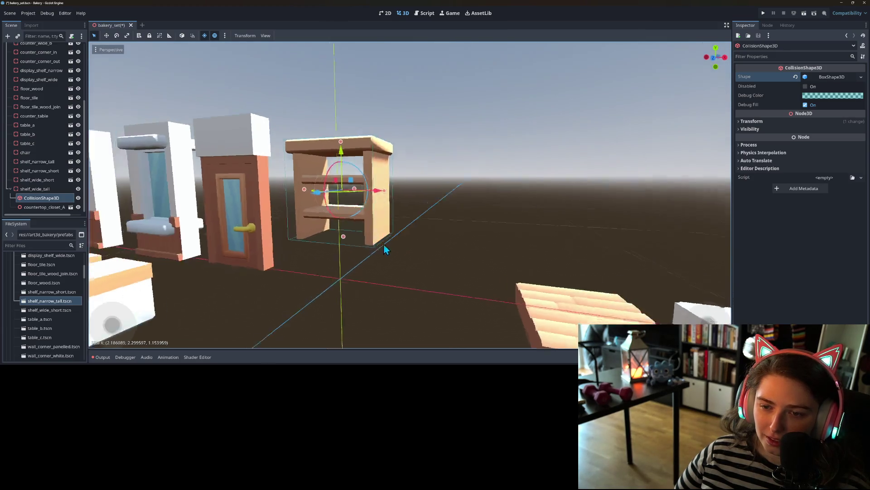
scroll("down", 3)
left_click_drag(328, 264, 380, 263)
scroll("up", 3)
key("ctrl+s")
Step: Save the shelf_wide_tall branch as shelf_wide_tall.tscn in the prefabs folder
scroll("down", 3)
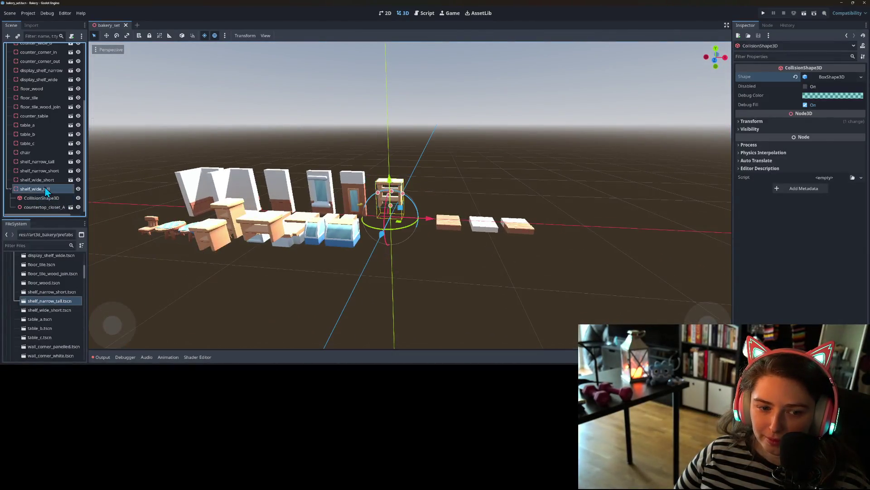
right_click(45, 191)
left_click(73, 317)
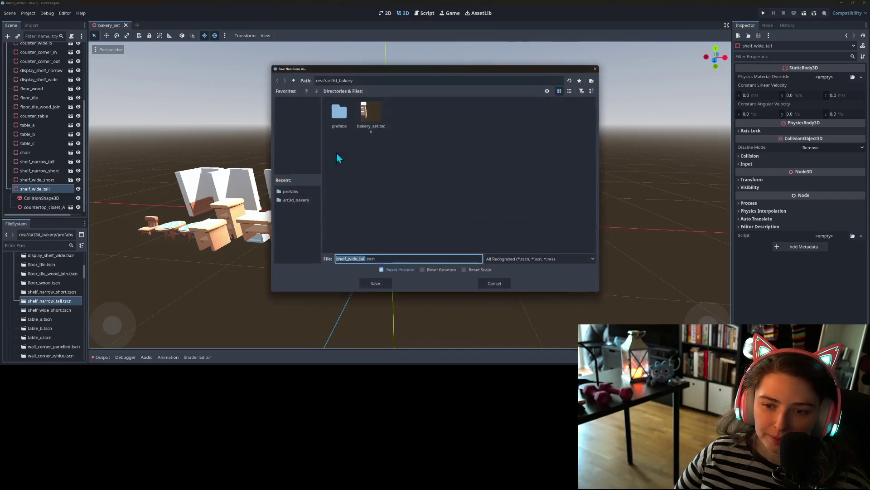
double_click(339, 113)
left_click(369, 285)
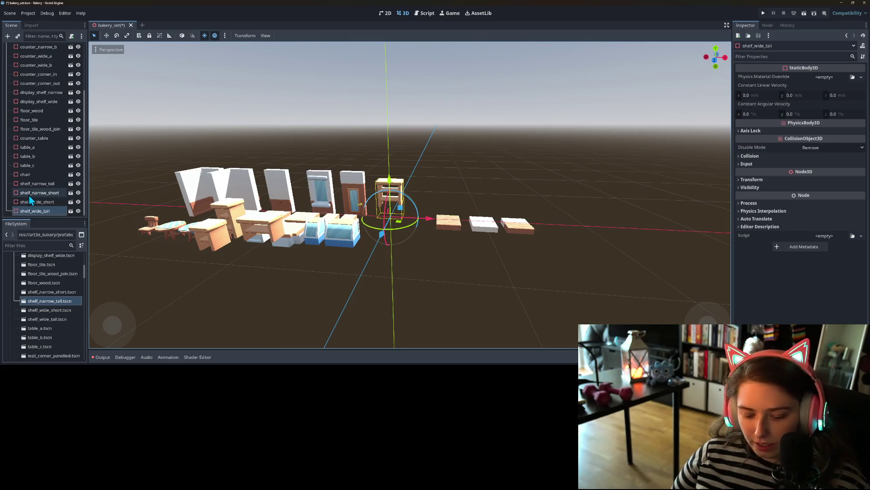
Step: Move the shelf_wide_tall cabinet from the origin to just in front of the counter row
left_click(43, 204)
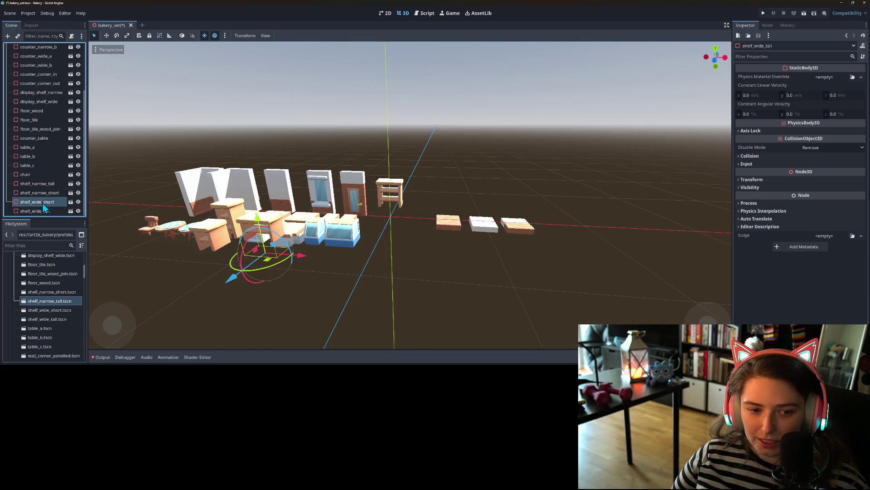
left_click(47, 212)
scroll("down", 3)
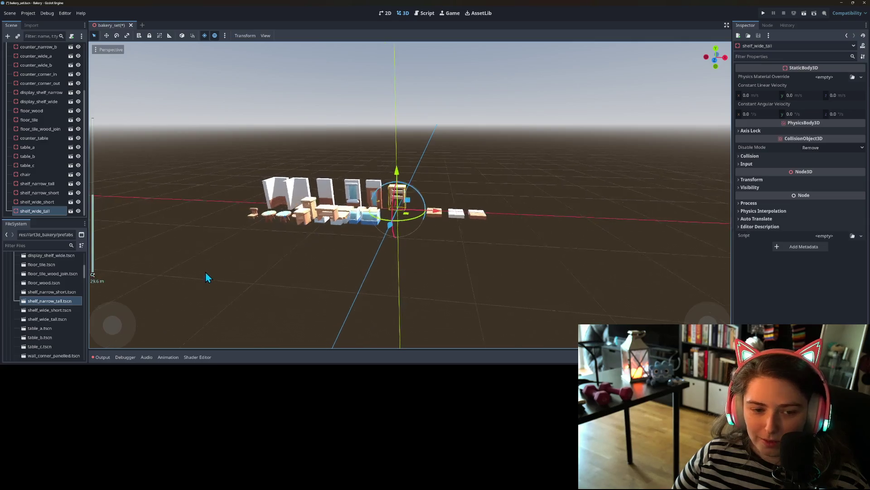
left_click_drag(206, 277, 187, 295)
scroll("up", 3)
left_click_drag(395, 220, 261, 250)
scroll("down", 3)
left_click_drag(354, 272, 408, 236)
scroll("up", 3)
scroll("up", 3)
scroll("down", 3)
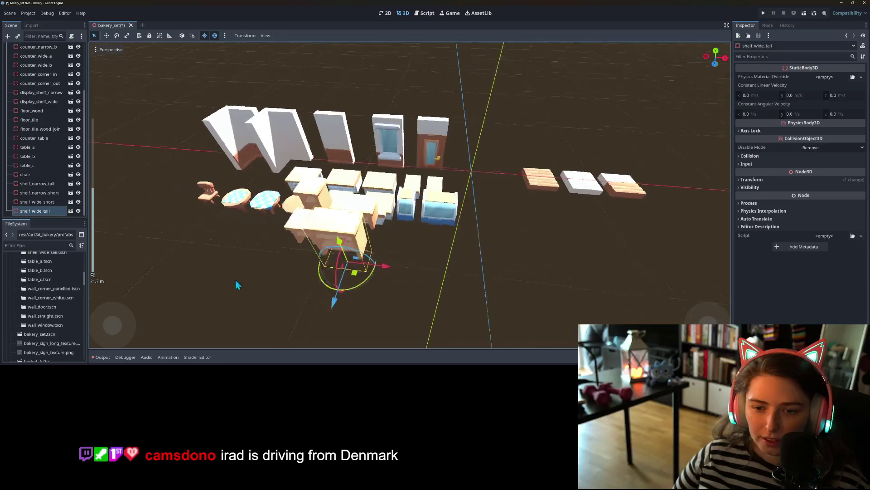
left_click_drag(287, 259, 259, 266)
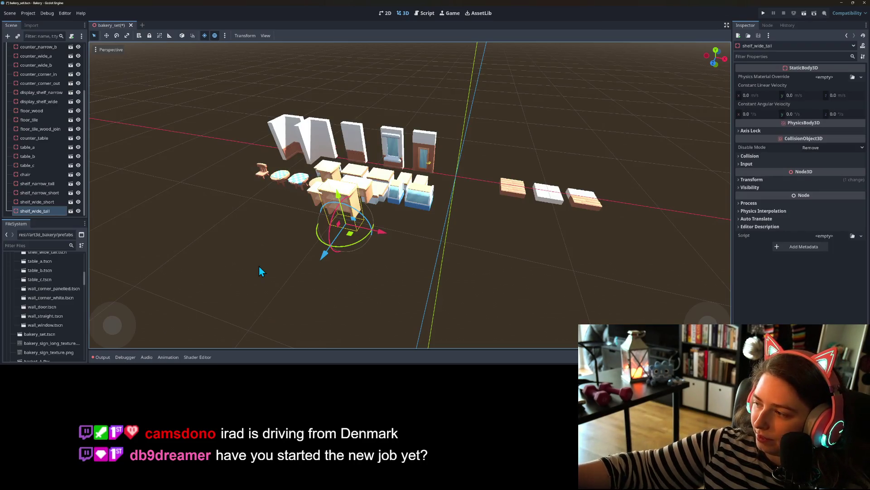
Step: Duplicate shelf_narrow_short and place the copy, shelf_narrow_short2, last in the Scene tree
left_click(42, 203)
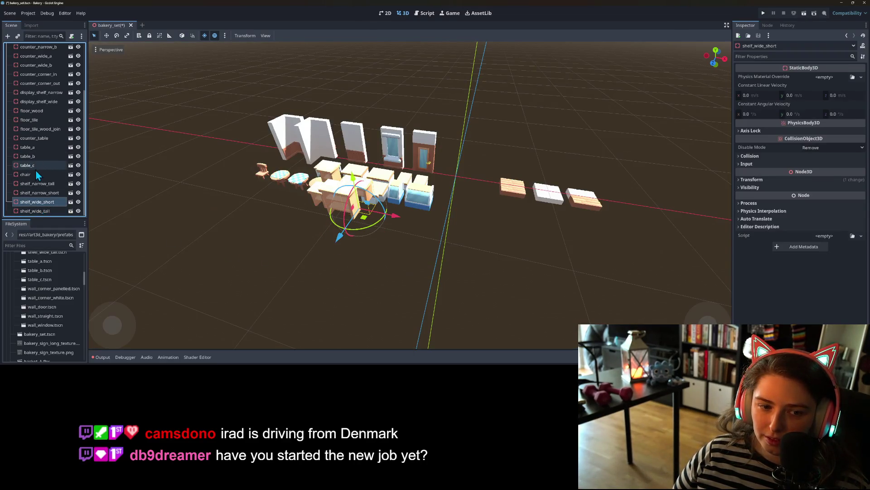
left_click(34, 176)
left_click(41, 184)
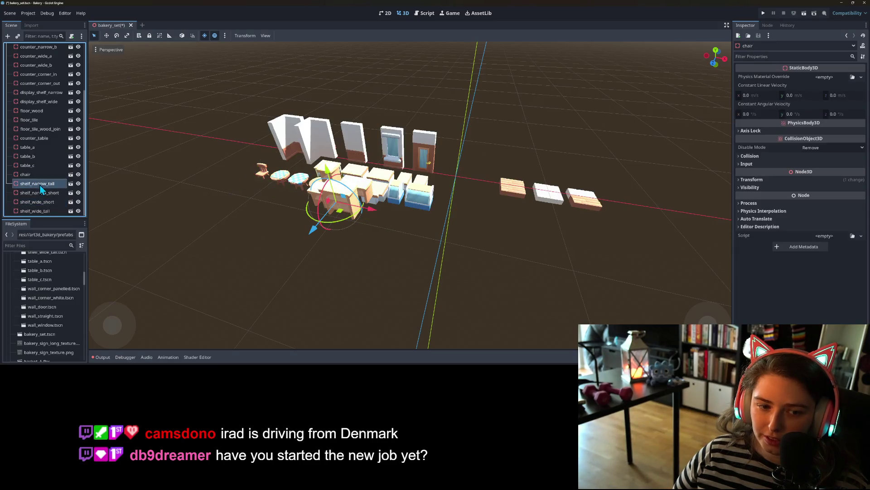
left_click(61, 195)
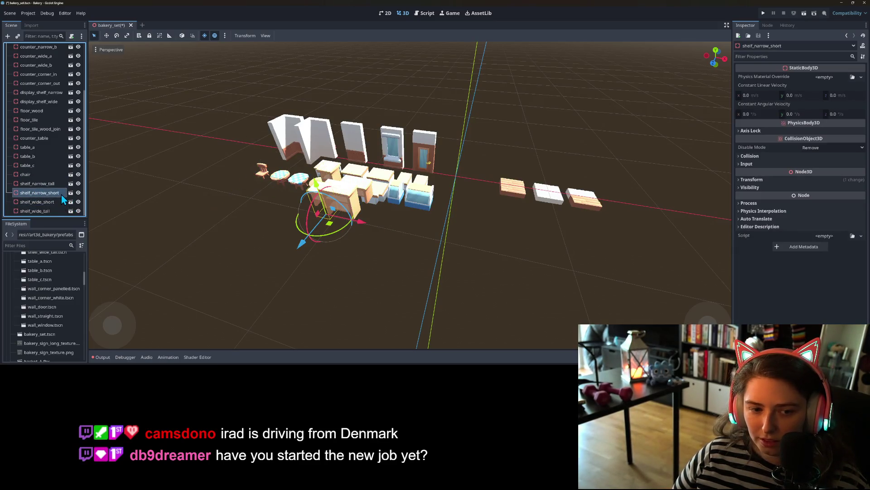
key("ctrl+d")
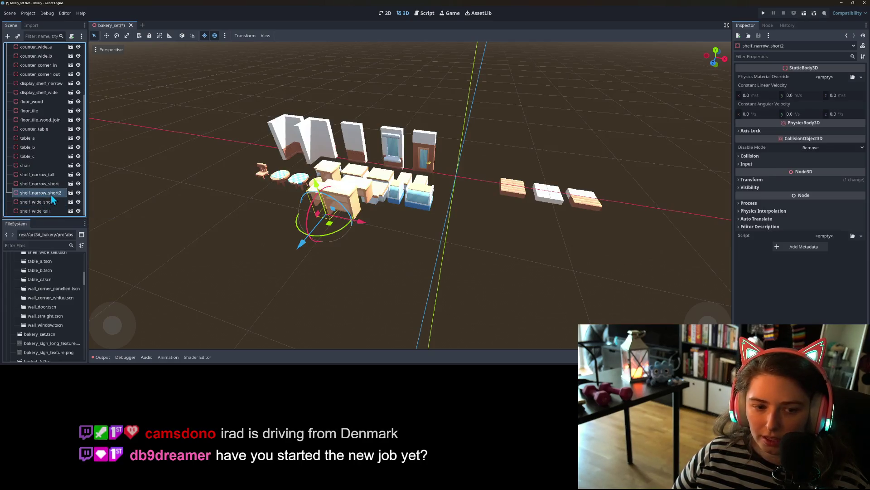
left_click_drag(51, 194, 53, 216)
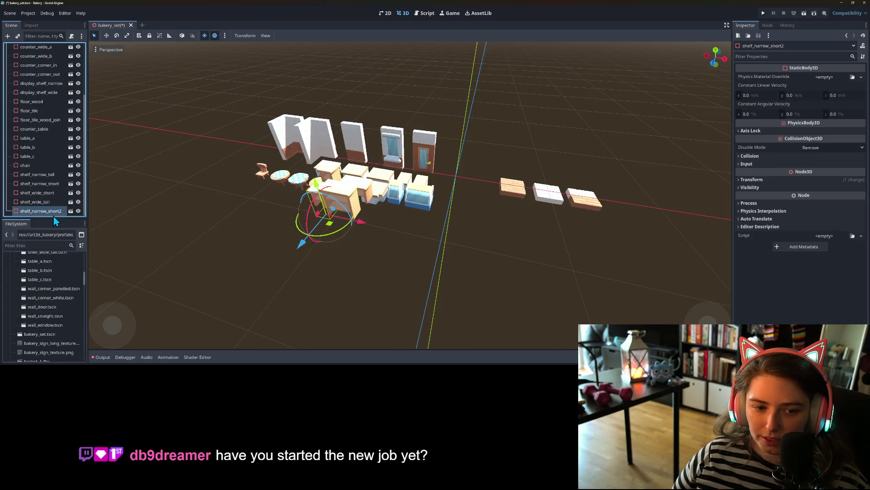
Step: Move shelf_narrow_short2 out of the furniture cluster toward the origin
right_click(50, 214)
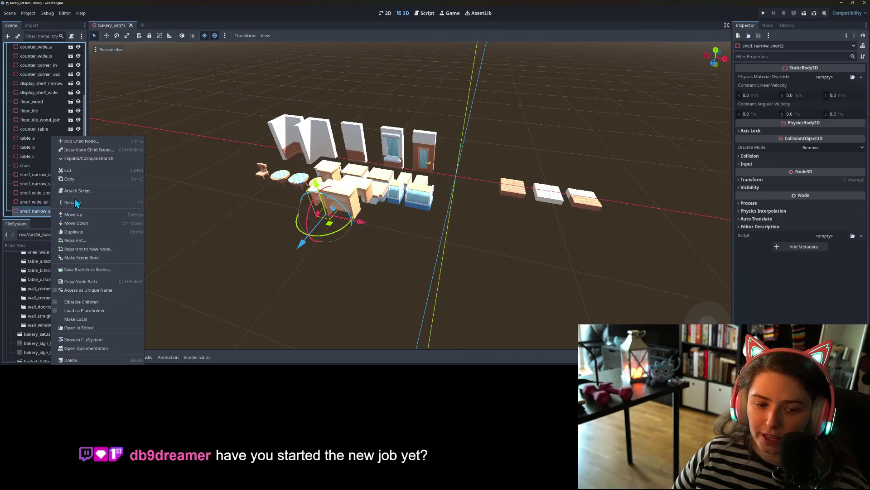
key("Escape")
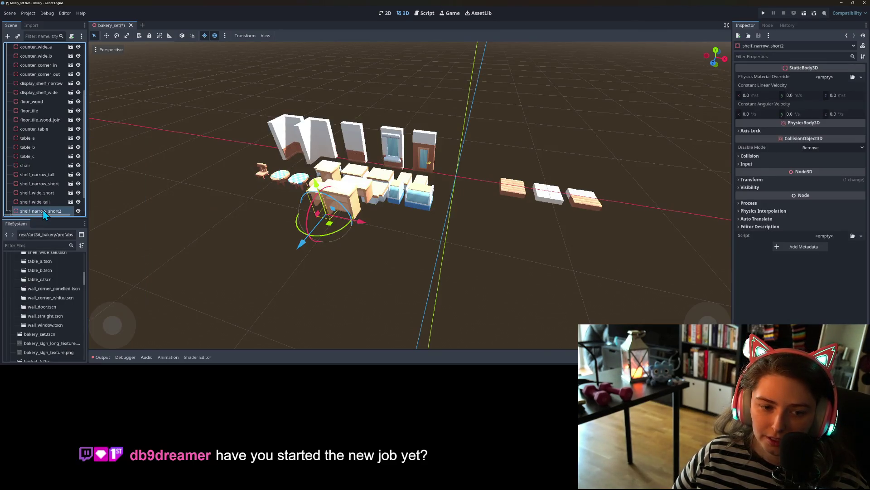
left_click_drag(328, 227, 465, 188)
left_click(803, 180)
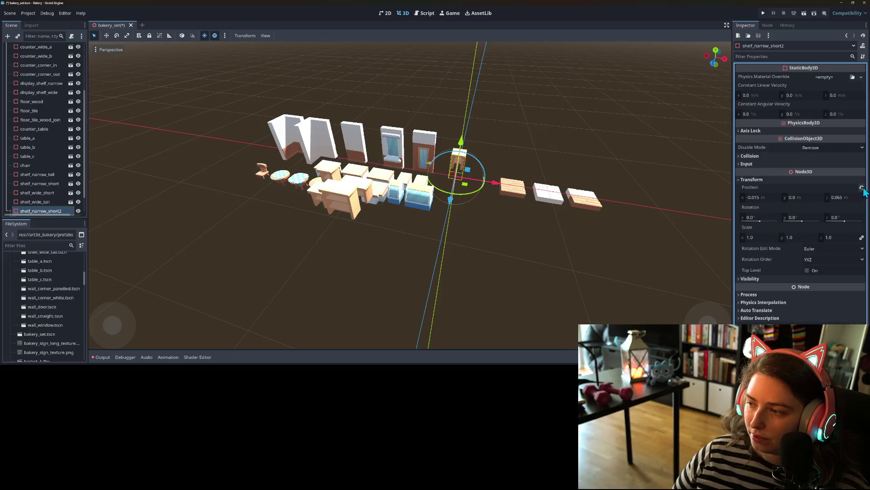
Step: Reset shelf_narrow_short2's position to the origin and delete its countertop_closet_B_small model
left_click(861, 187)
key("KP_1")
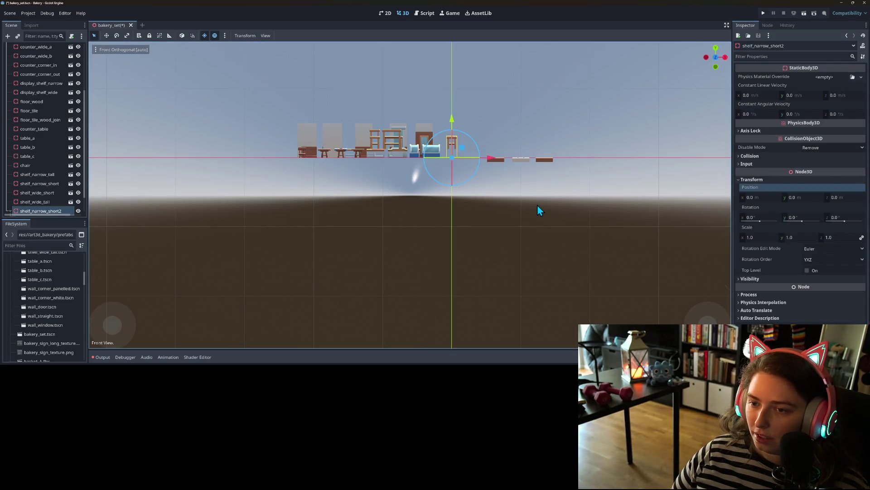
scroll("up", 3)
scroll("up", 3)
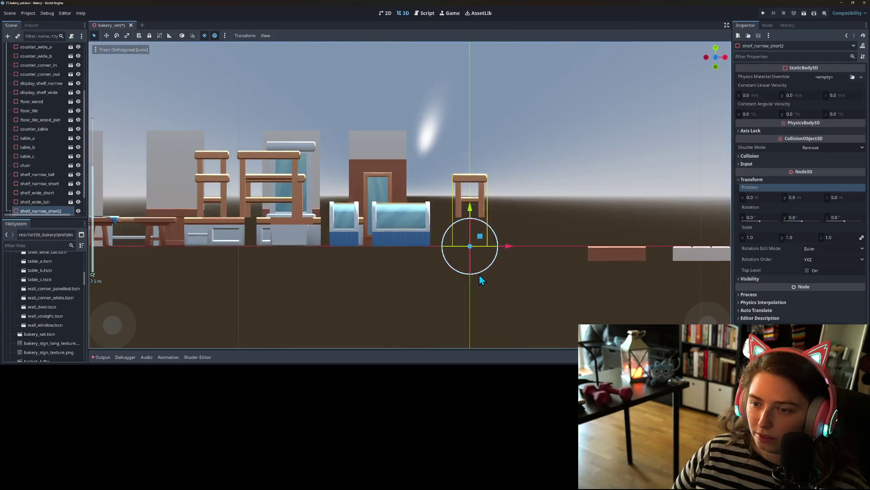
left_click(9, 210)
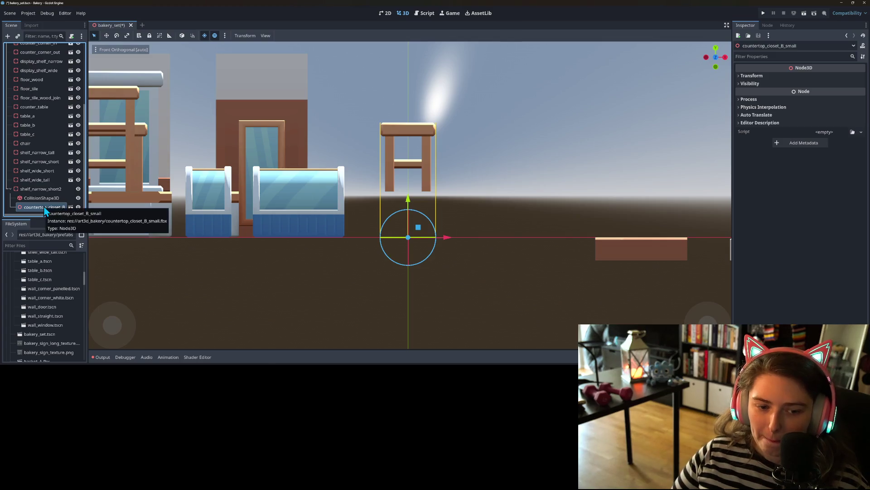
key("Delete")
Step: Instantiate cash_register.fbx as a child scene of shelf_narrow_short2
right_click(44, 204)
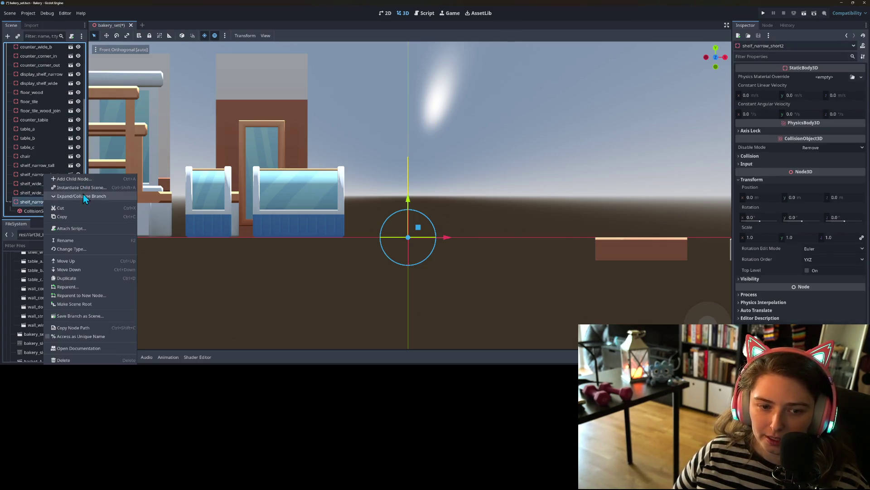
left_click(81, 187)
scroll("down", 3)
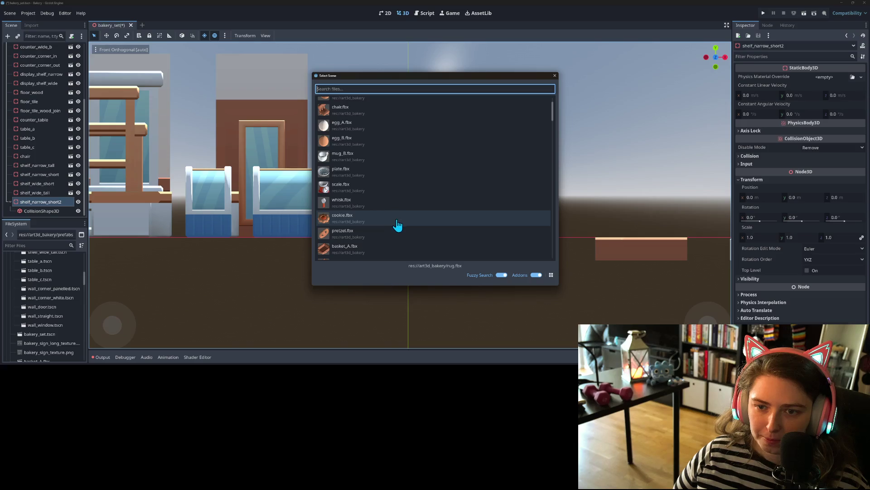
scroll("down", 3)
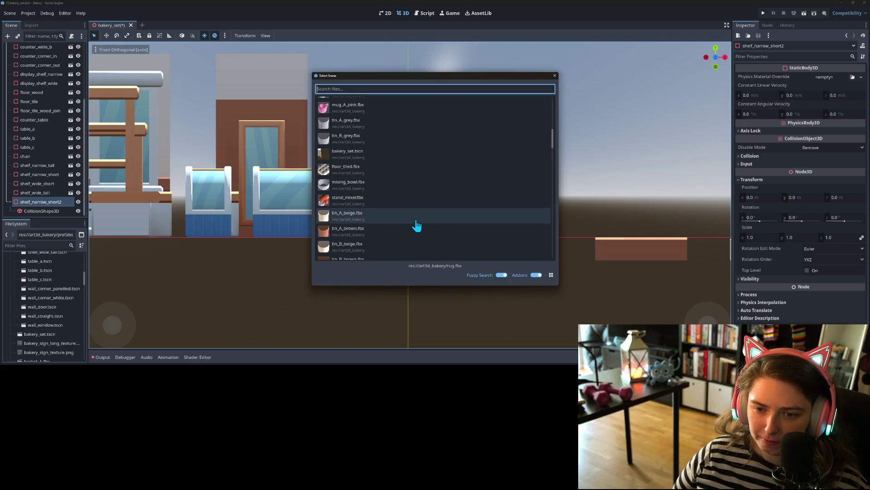
scroll("down", 3)
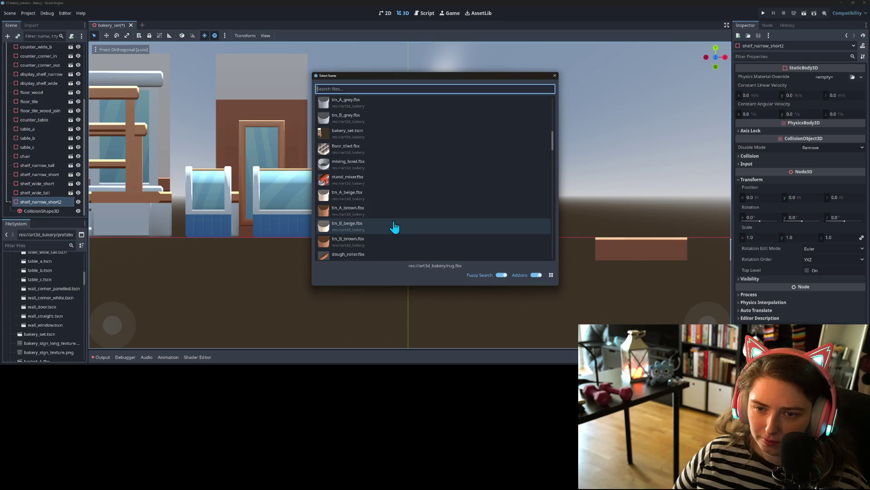
scroll("down", 3)
scroll("down", 3)
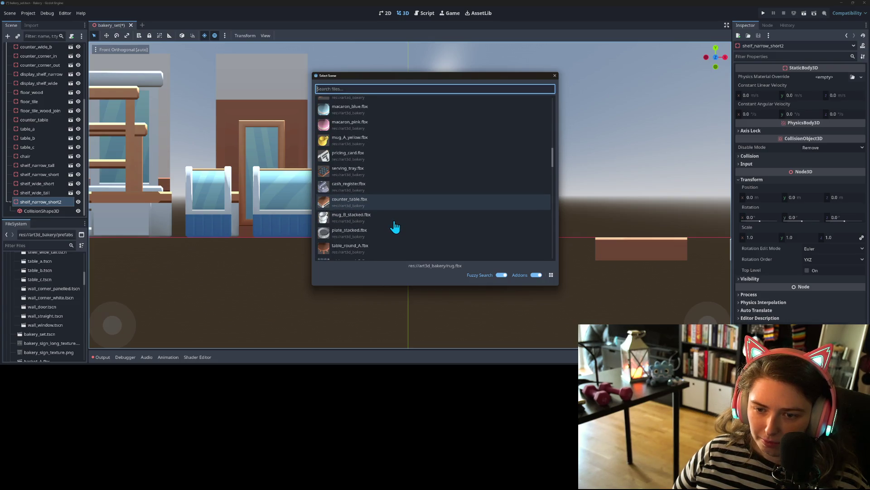
scroll("down", 3)
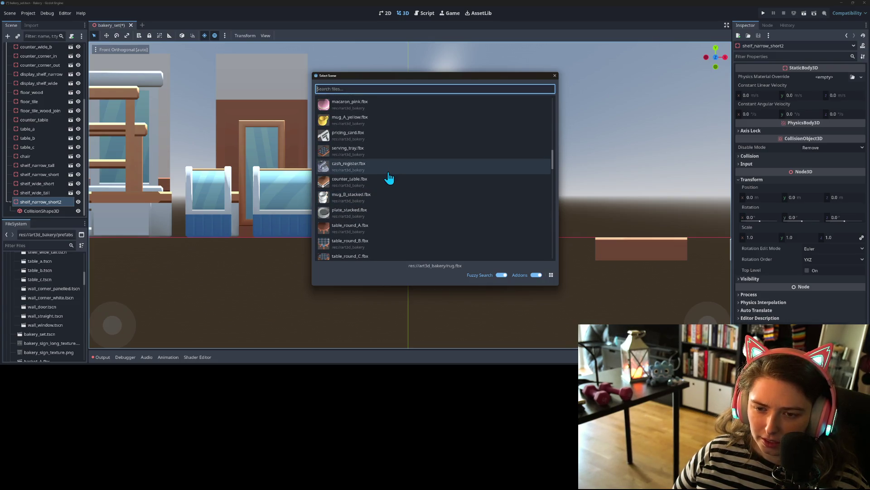
double_click(388, 173)
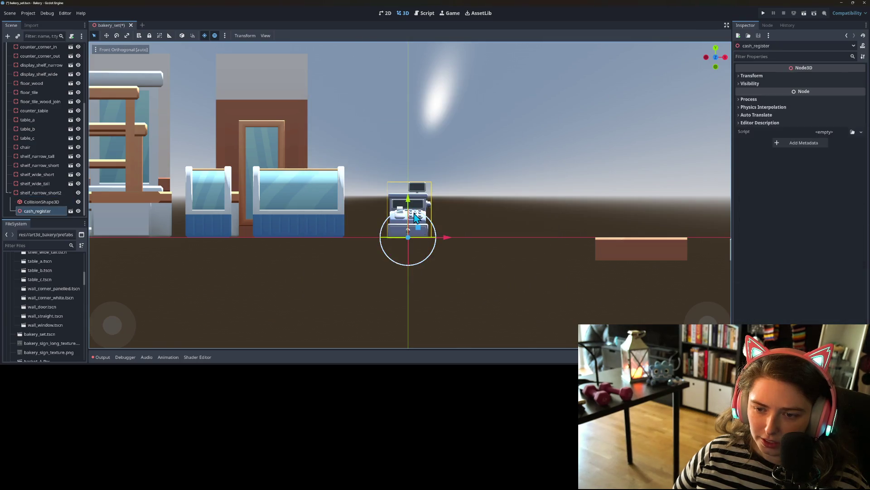
Step: Make the BoxShape3D unique, lower it, and fit its width and height from the front
left_click(40, 202)
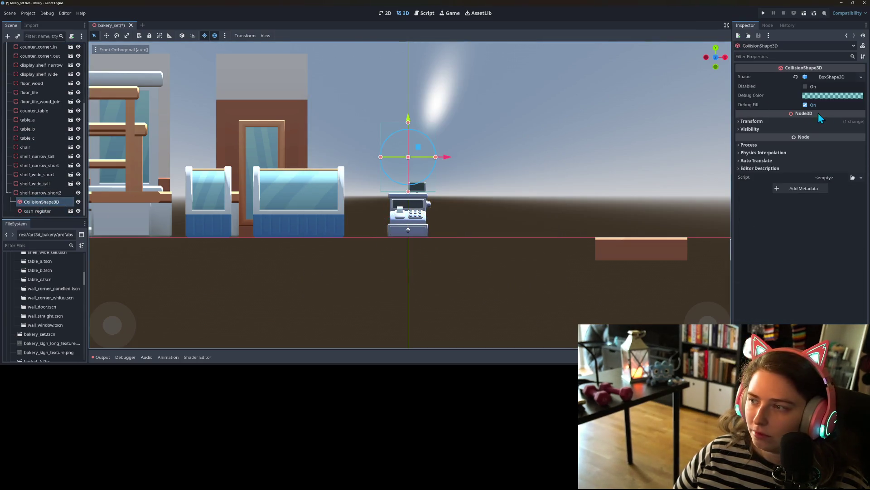
left_click(861, 77)
left_click(825, 211)
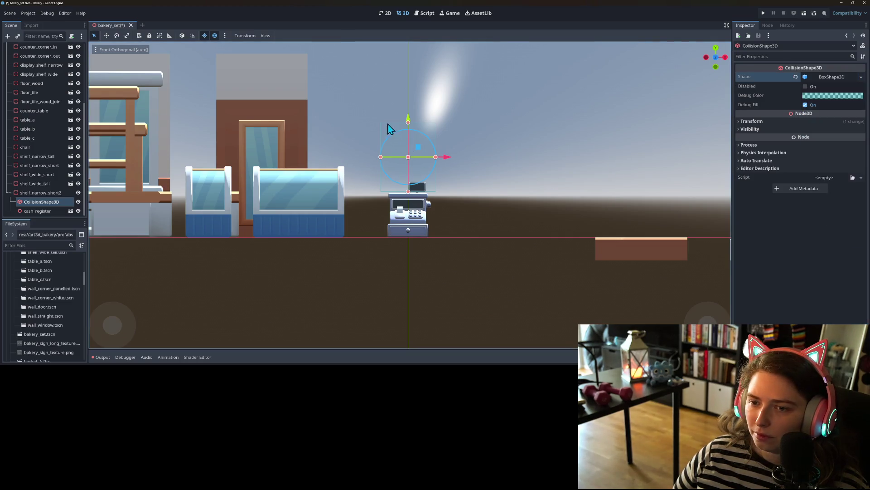
left_click_drag(409, 120, 411, 165)
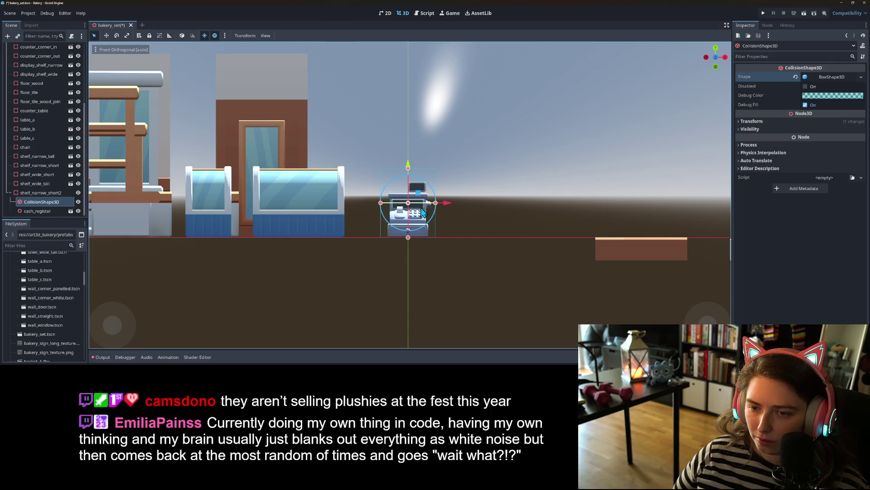
left_click_drag(381, 203, 432, 202)
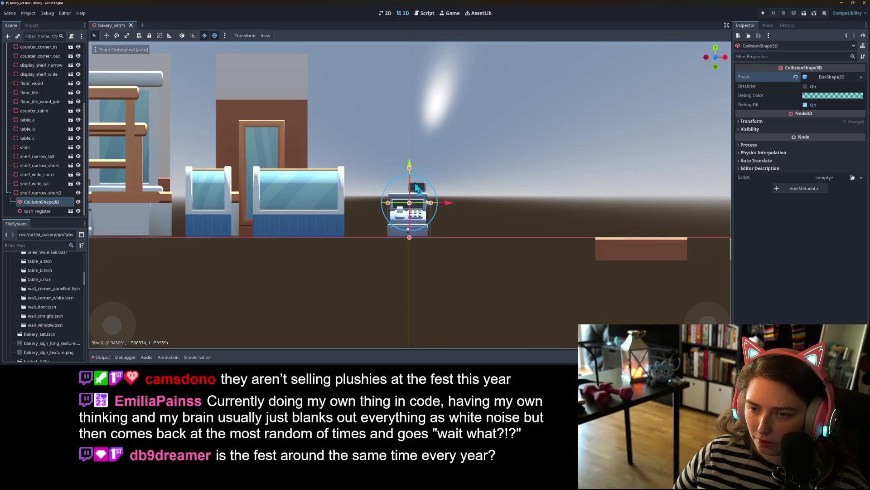
left_click_drag(409, 170, 411, 184)
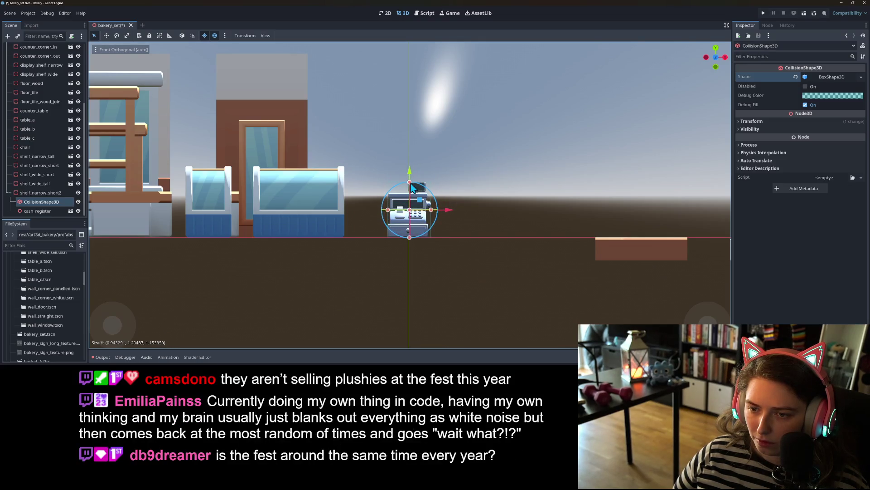
Step: Fit the box's depth and height from the right view to about 0.94 × 1.21 × 0.87, then save
key("KP_3")
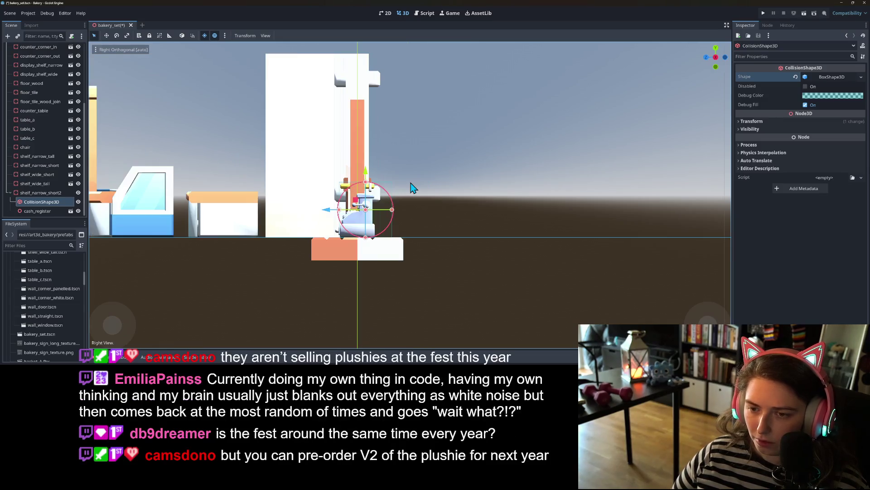
scroll("up", 3)
left_click_drag(378, 227, 346, 227)
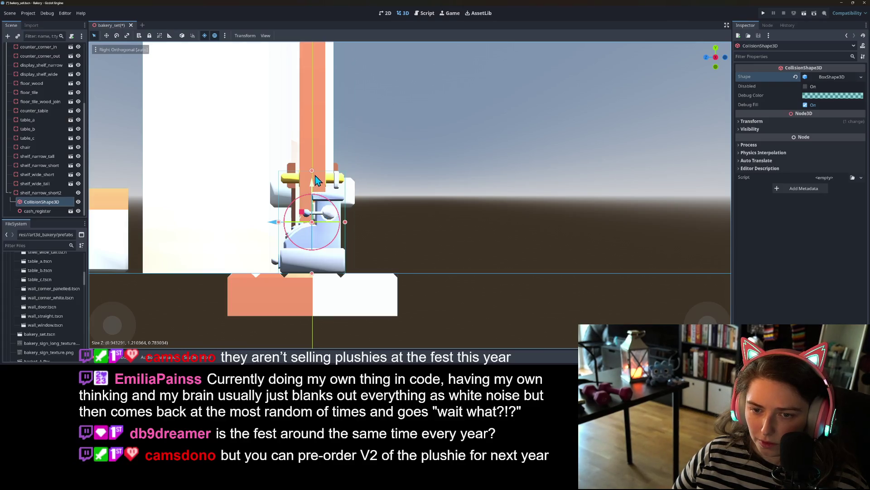
left_click_drag(312, 173, 310, 193)
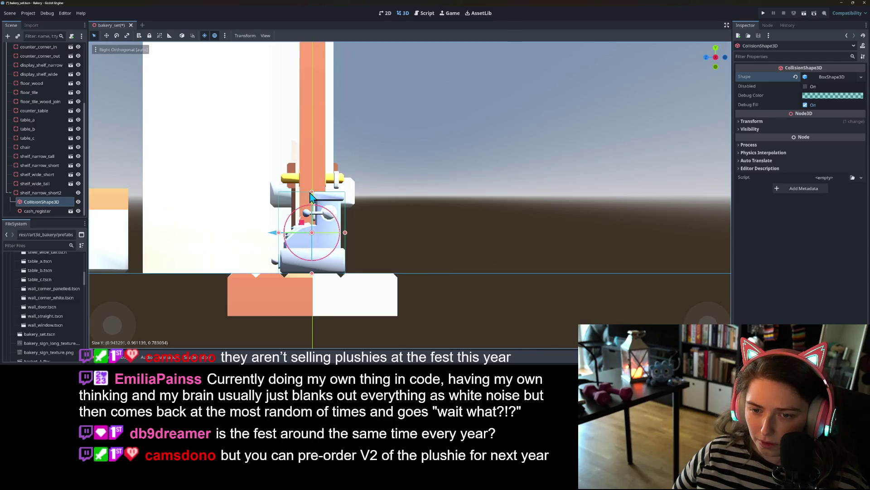
left_click_drag(278, 233, 405, 284)
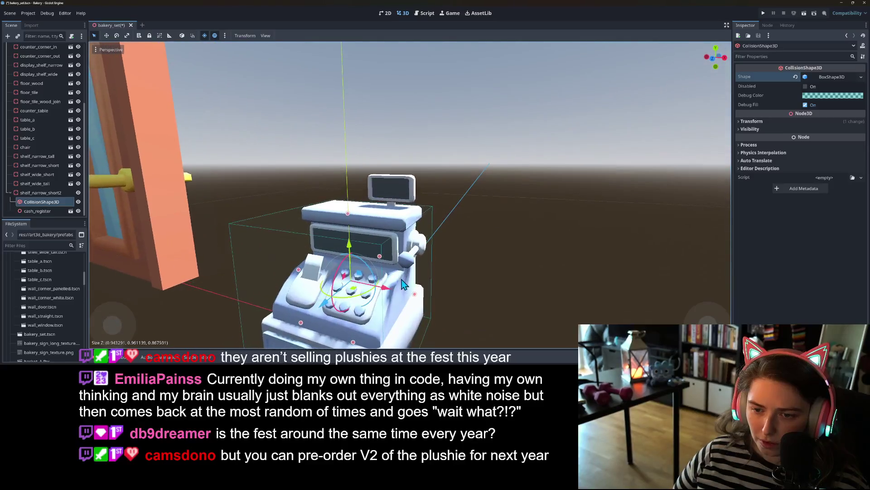
key("KP_3")
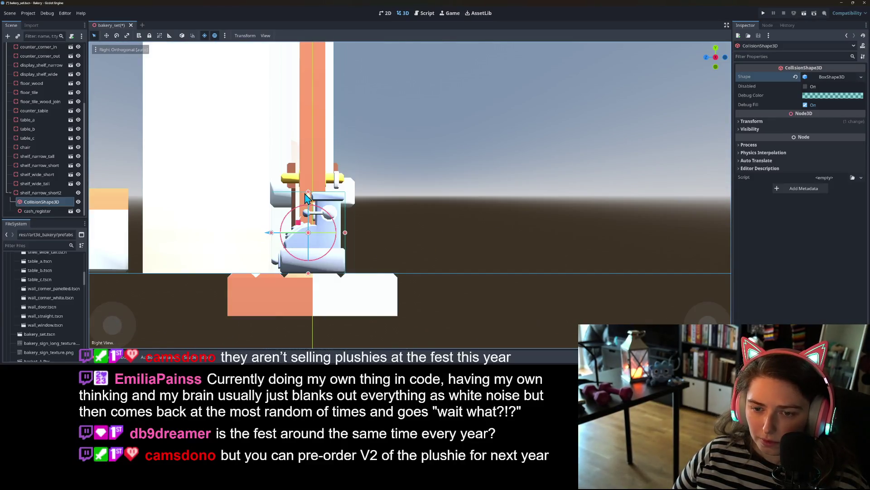
left_click_drag(308, 196, 306, 175)
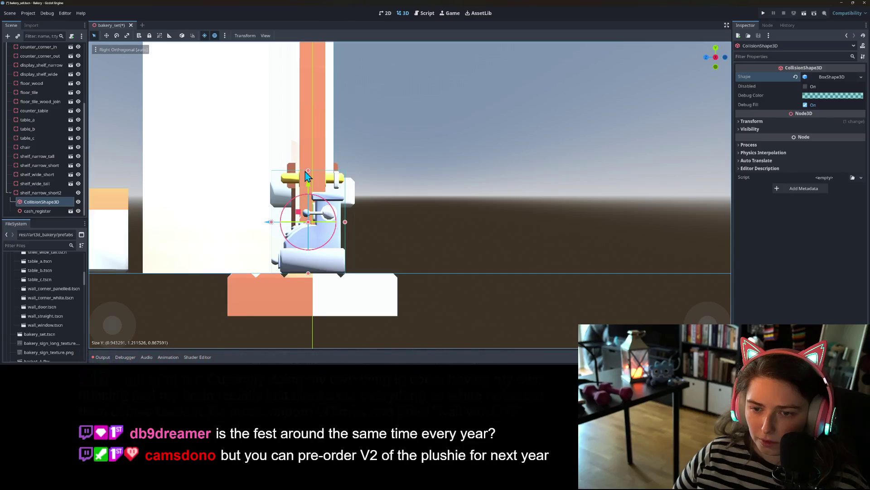
key("ctrl+s")
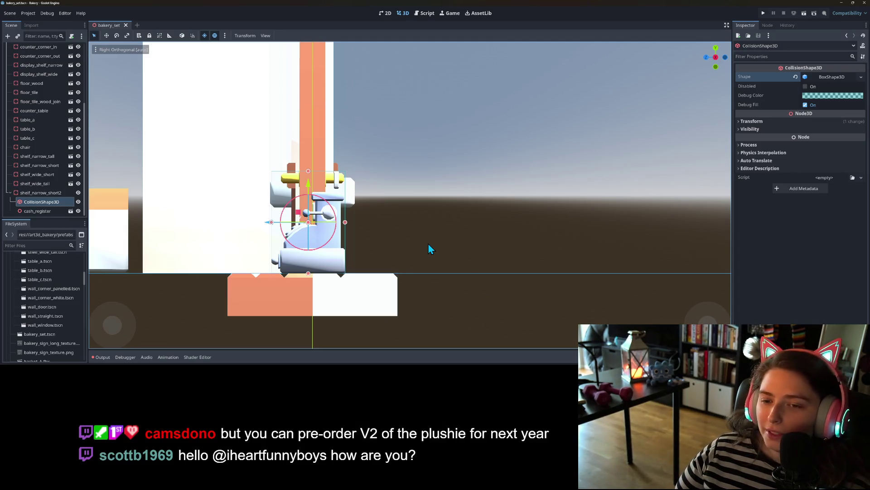
Step: Zoom out and orbit the perspective view to inspect the cash register's fitted collision box
scroll("down", 3)
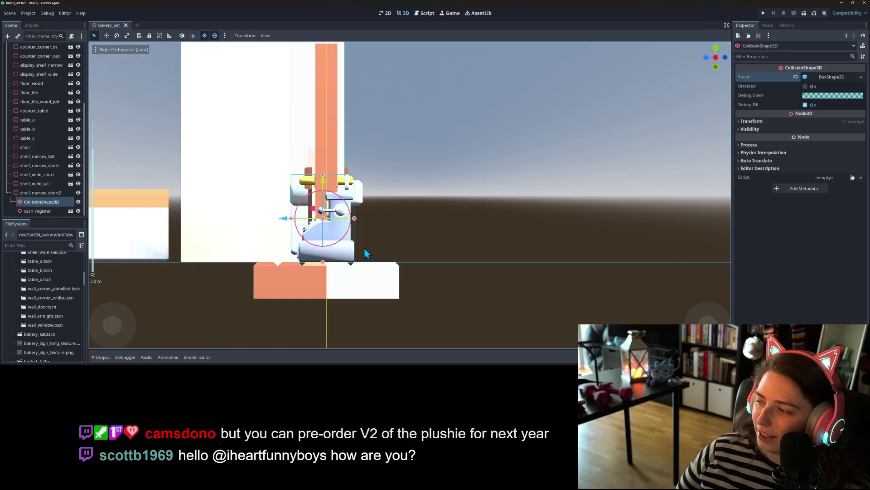
scroll("down", 3)
left_click_drag(368, 260, 491, 267)
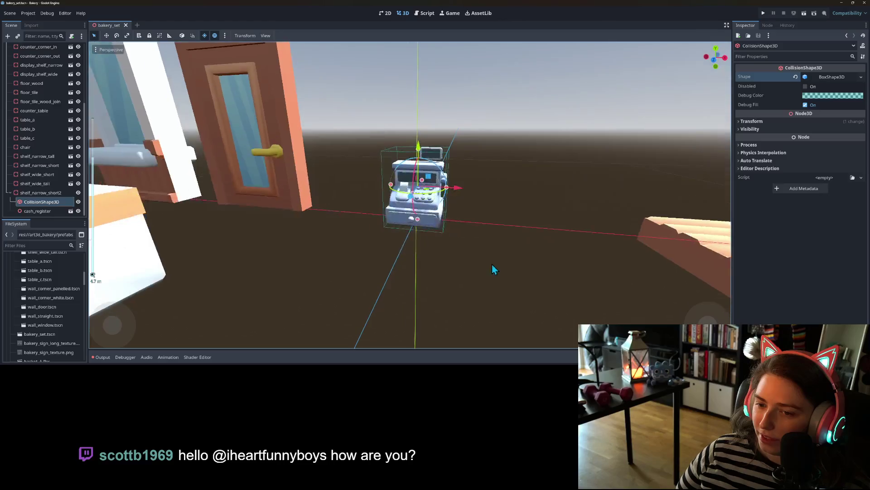
scroll("up", 3)
left_click_drag(468, 241, 458, 248)
scroll("down", 3)
scroll("down", 3)
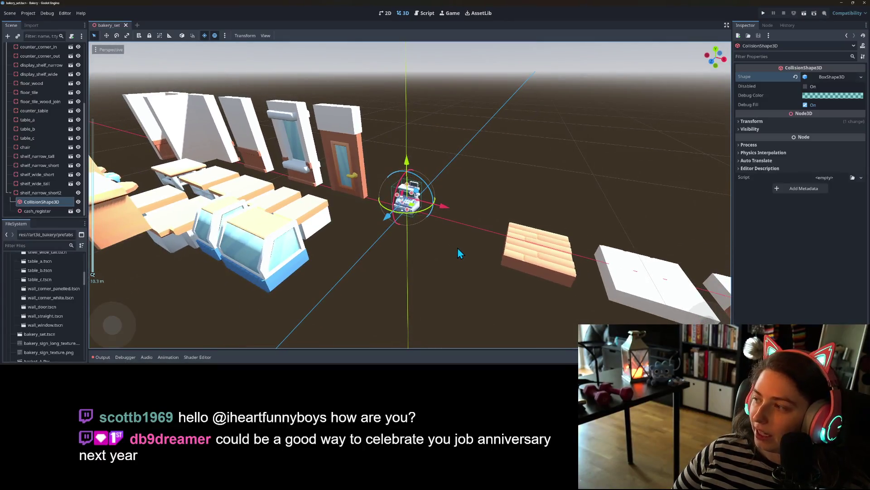
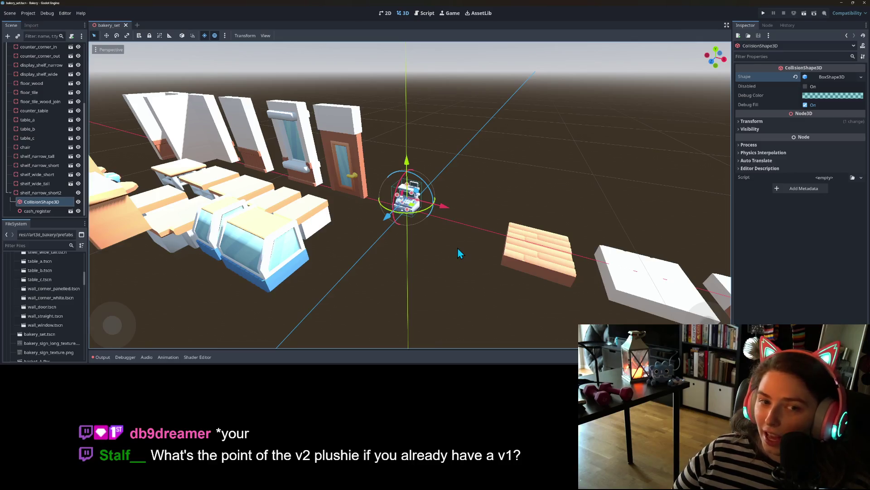
Step: Rename the shelf_narrow_short2 node to cash_register
left_click(36, 192)
right_click(45, 194)
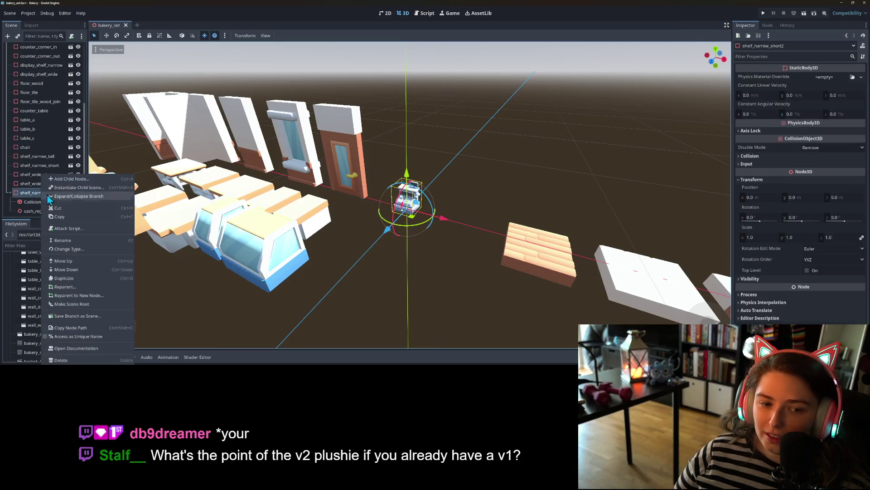
left_click(79, 241)
type("cash")
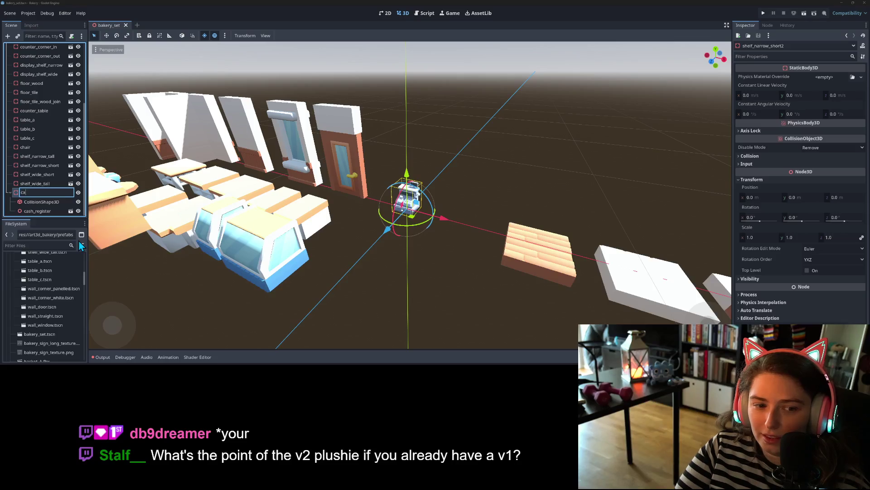
type("_")
type("register")
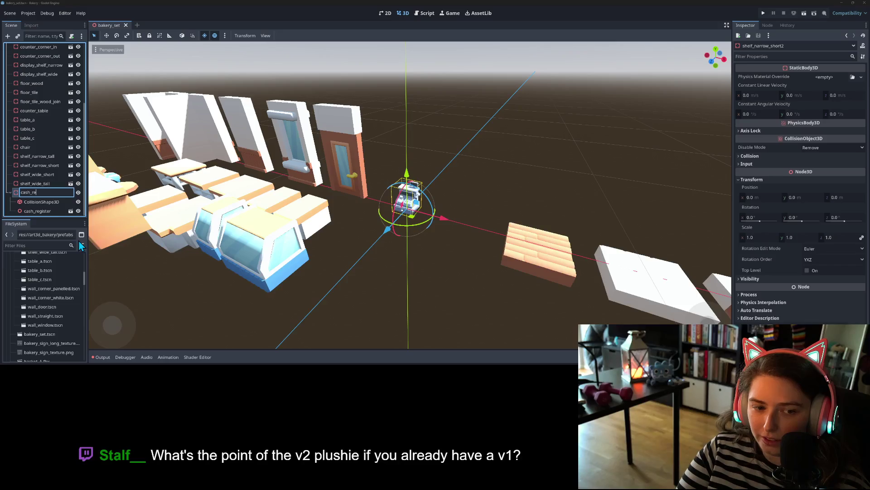
key("Return")
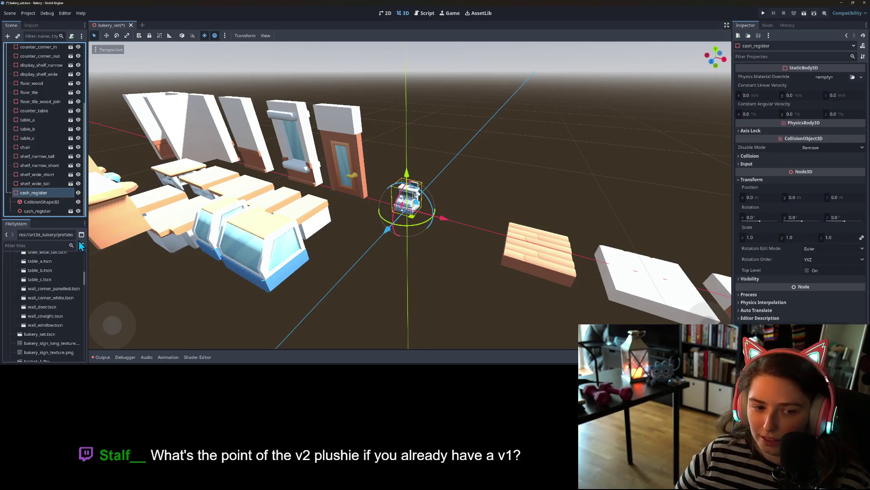
Step: Duplicate cash_register and save its branch as cash_register.tscn in the prefabs folder
key("ctrl+d")
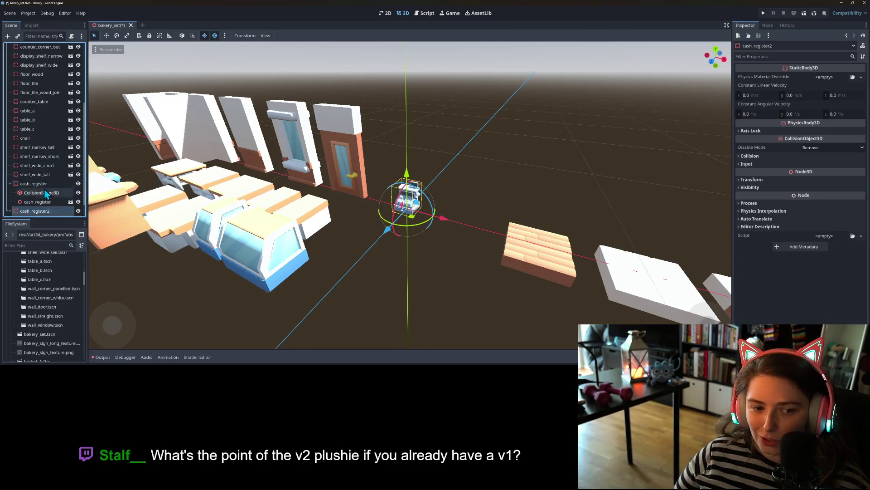
left_click(34, 183)
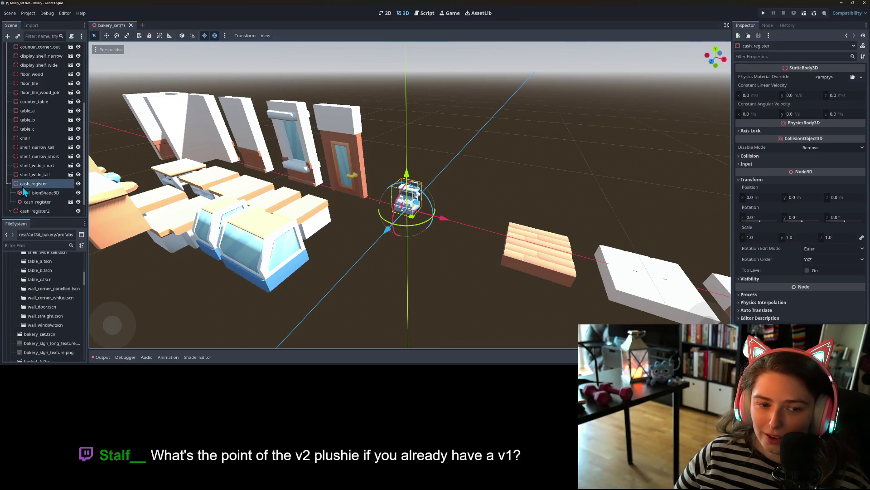
right_click(27, 181)
left_click(59, 315)
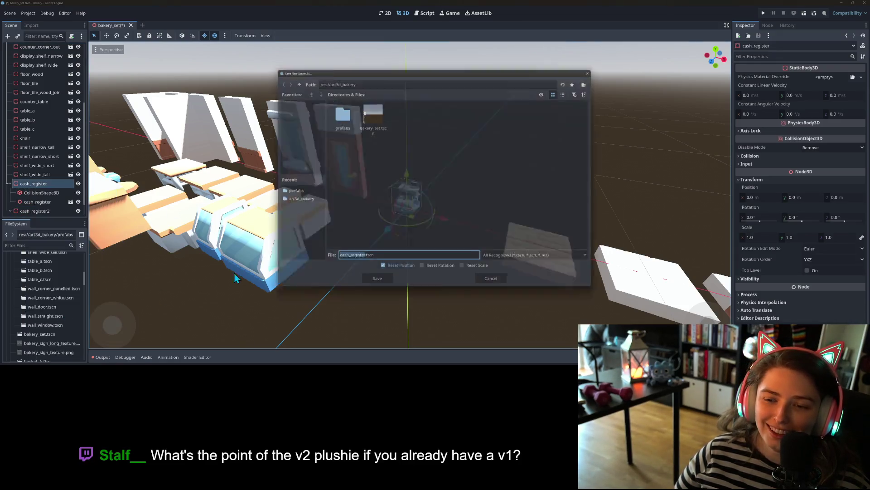
double_click(338, 113)
left_click(364, 285)
scroll("down", 3)
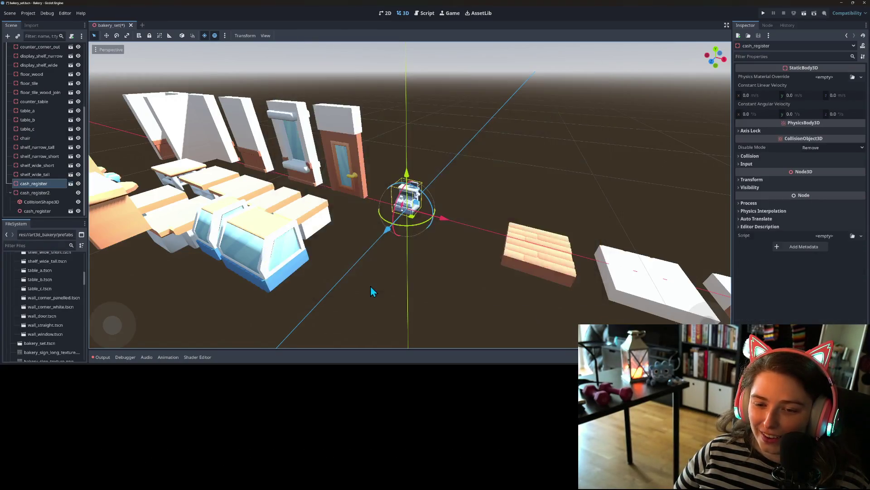
Step: Move cash_register off the origin and instance a coffee_machine model under cash_register2
left_click_drag(414, 217, 258, 268)
left_click(28, 192)
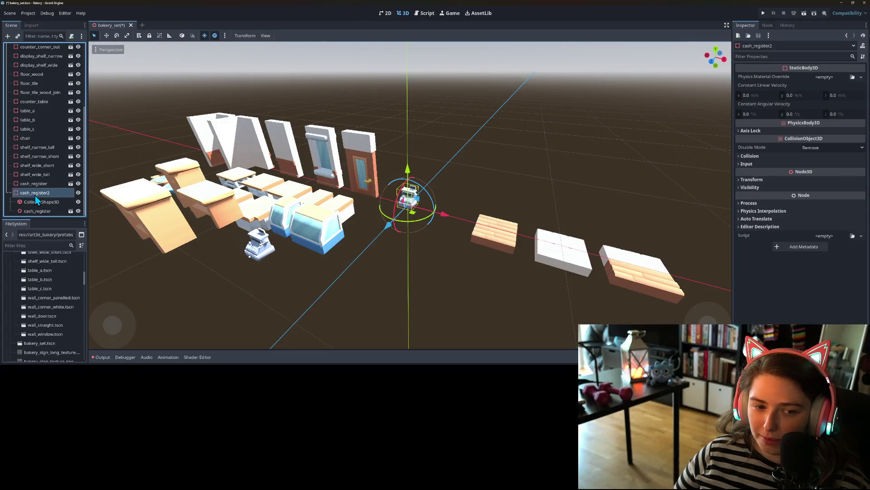
right_click(39, 191)
left_click(67, 189)
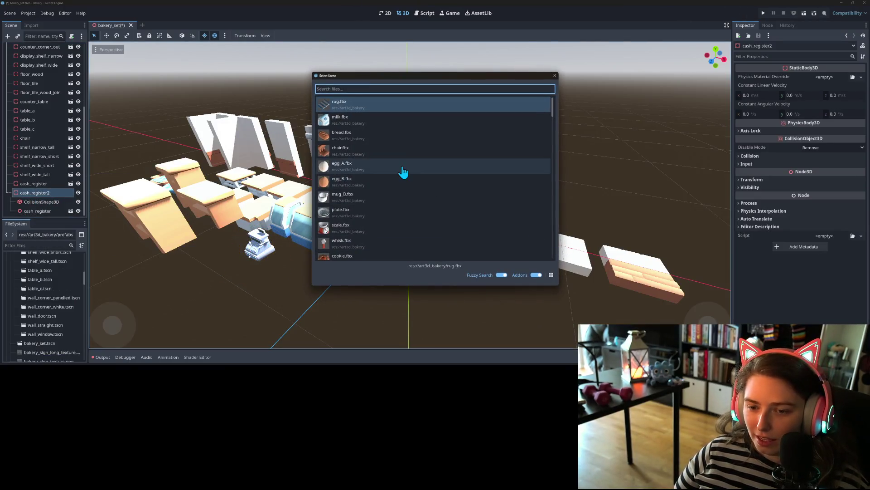
scroll("down", 3)
scroll("down", 3)
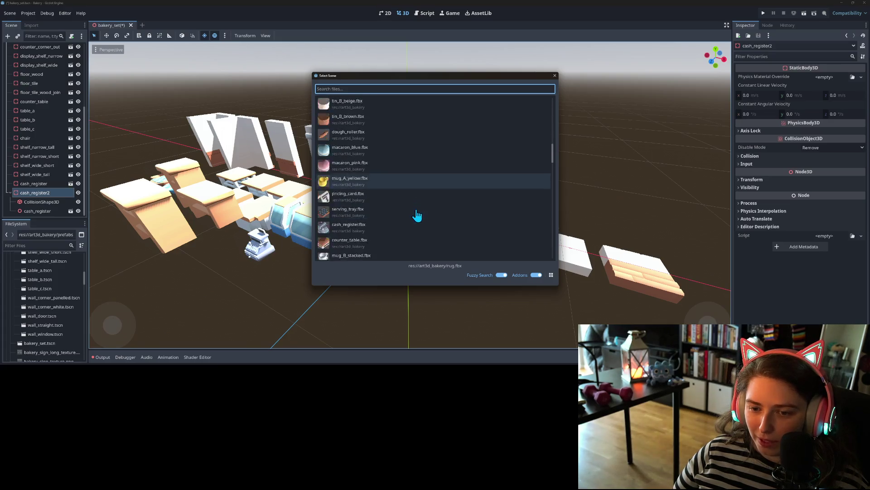
left_click(372, 196)
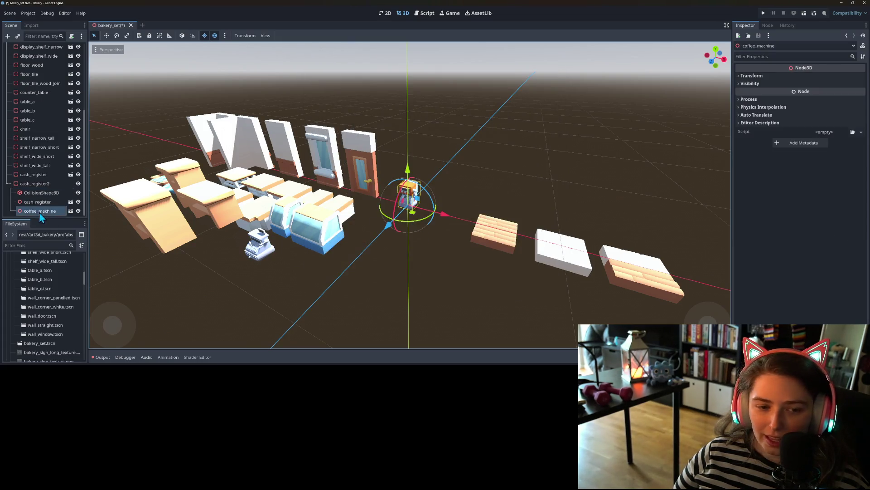
Step: Remove the old register model from cash_register2 and select its CollisionShape3D
scroll("up", 3)
key("Escape")
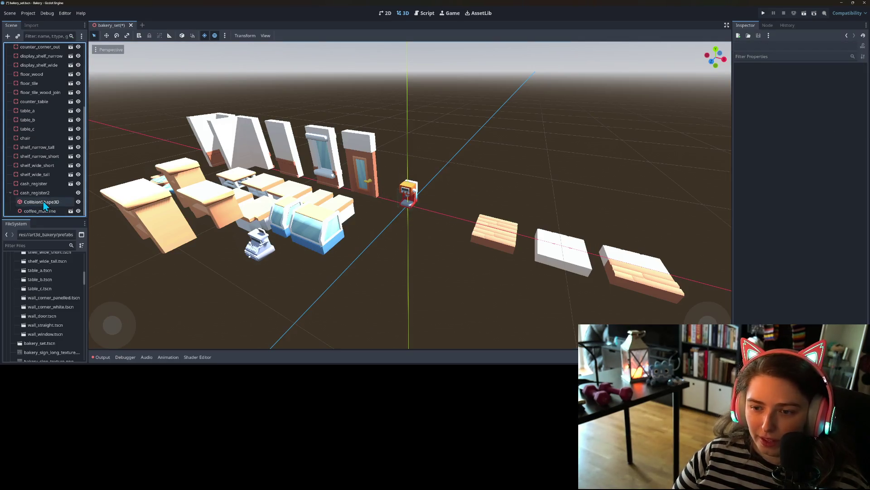
left_click(28, 202)
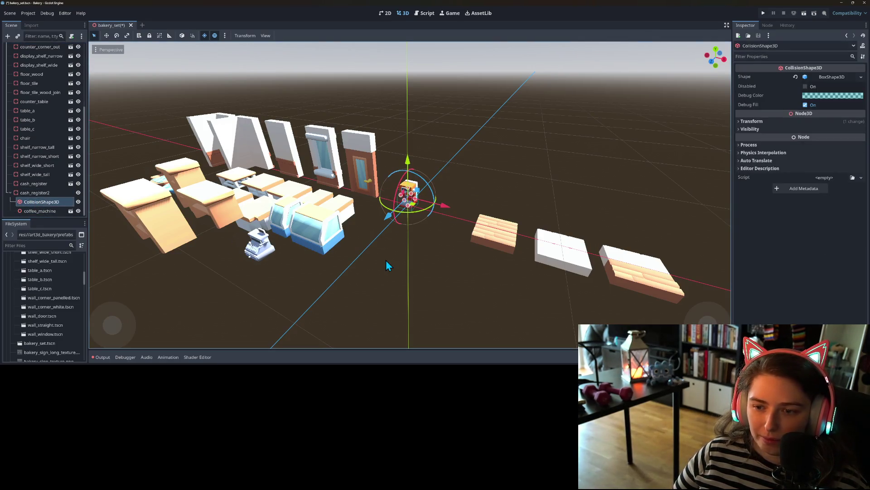
Step: In front view, fit the box collision's height and width to the coffee machine
key("KP_1")
scroll("up", 3)
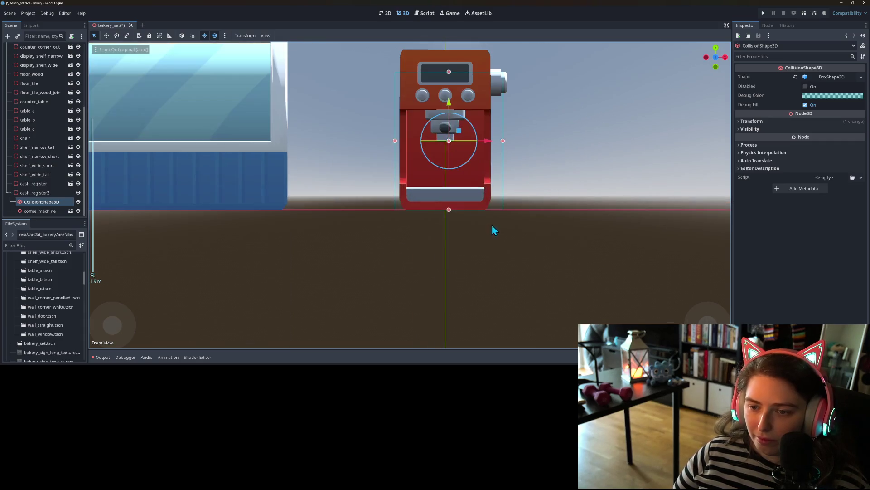
left_click_drag(471, 258, 466, 269)
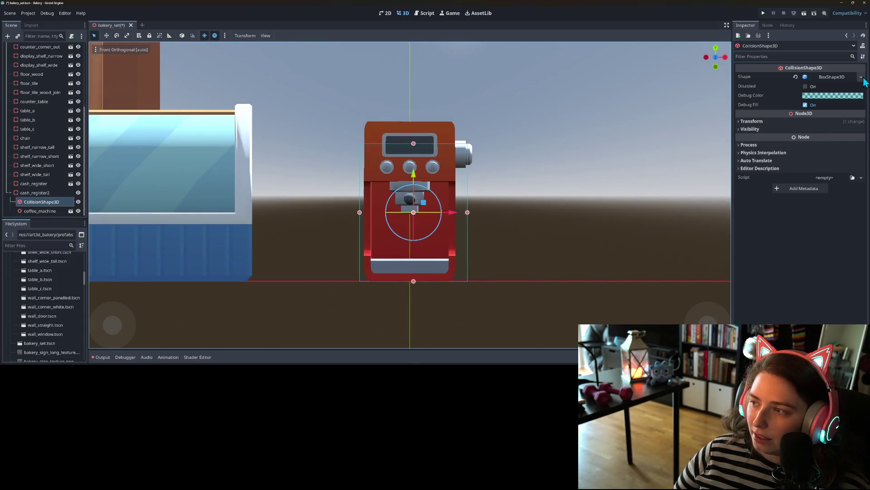
left_click(862, 78)
left_click_drag(417, 146, 416, 122)
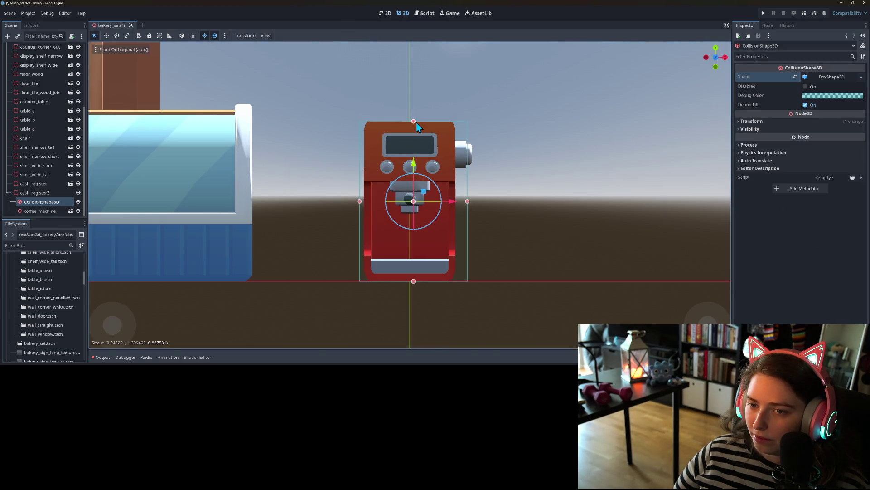
left_click_drag(467, 200, 473, 202)
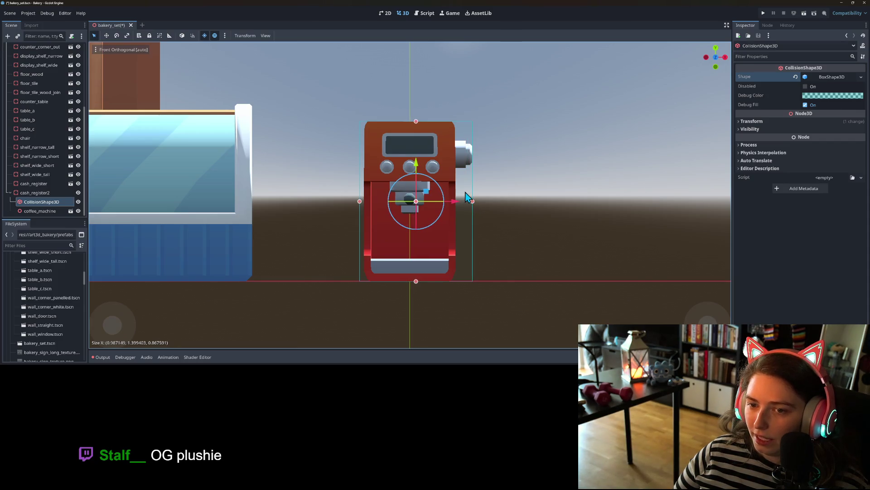
left_click_drag(360, 202, 365, 202)
Step: In side view, extend the collision box's depth to the coffee machine's front
key("KP_3")
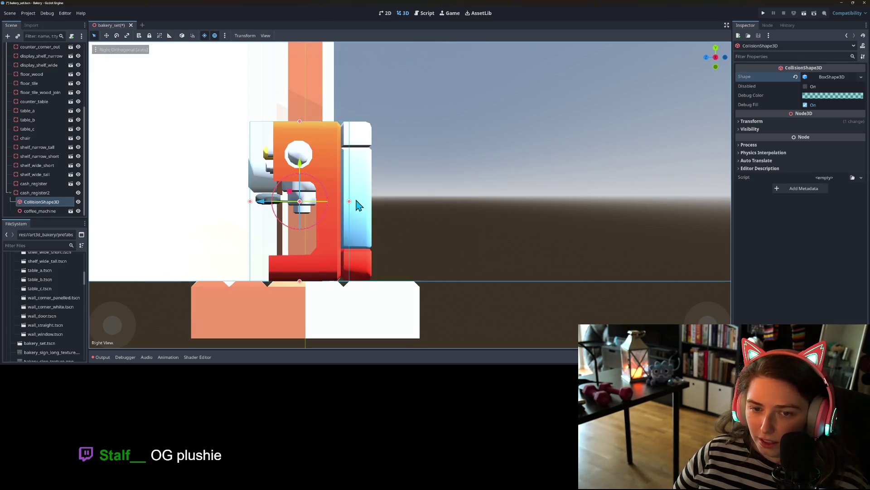
left_click_drag(249, 201, 248, 202)
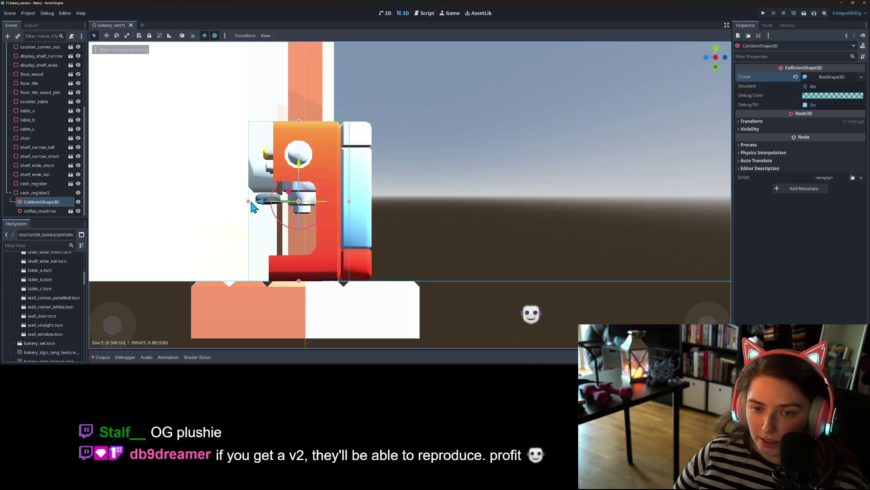
left_click_drag(349, 201, 372, 201)
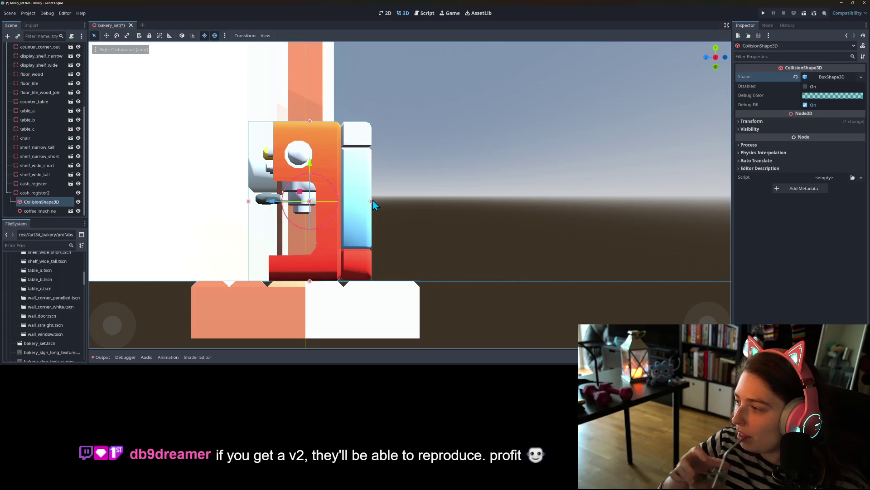
left_click_drag(362, 210, 349, 276)
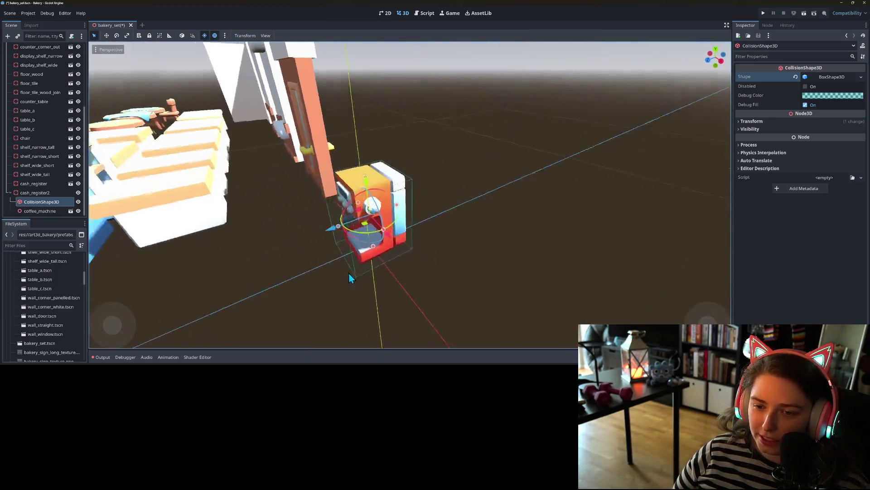
Step: Trim the coffee machine's collision box depth slightly to match its side profile
key("KP_1")
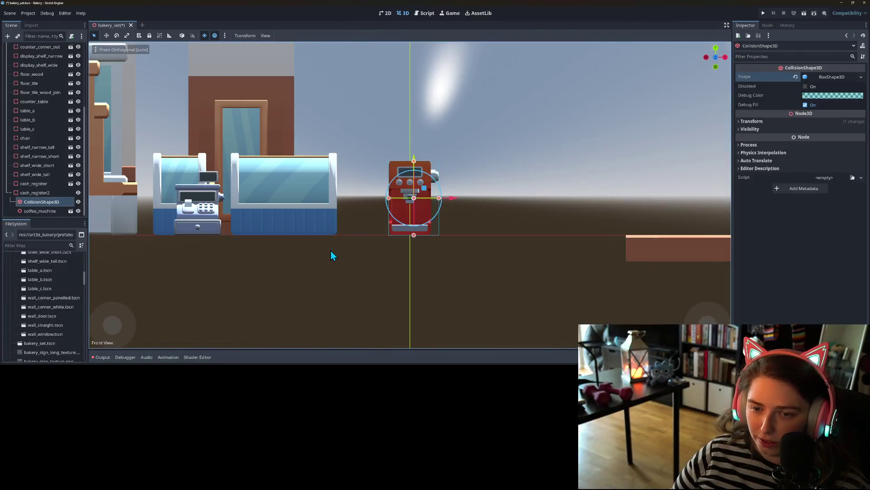
key("KP_3")
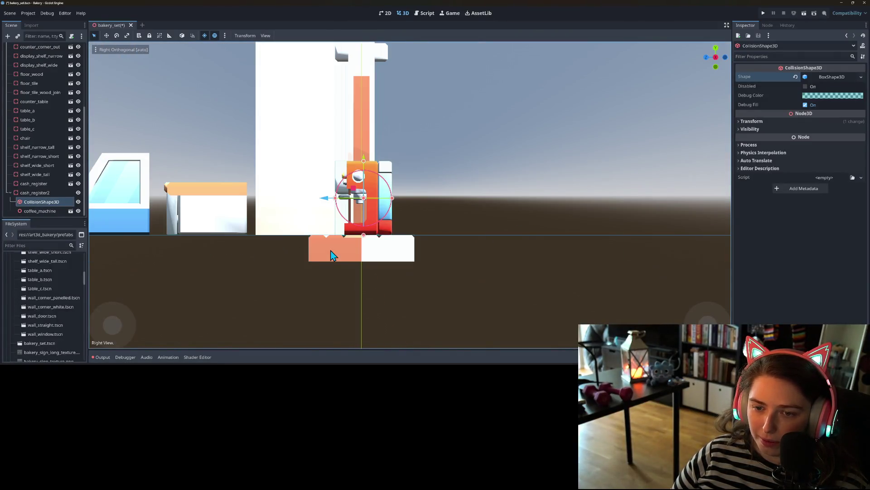
key("KP_1")
key("KP_3")
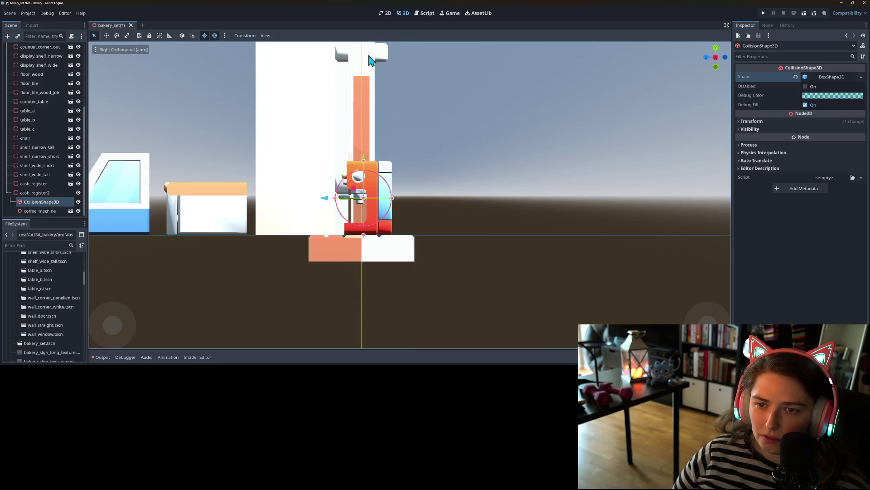
left_click(358, 97)
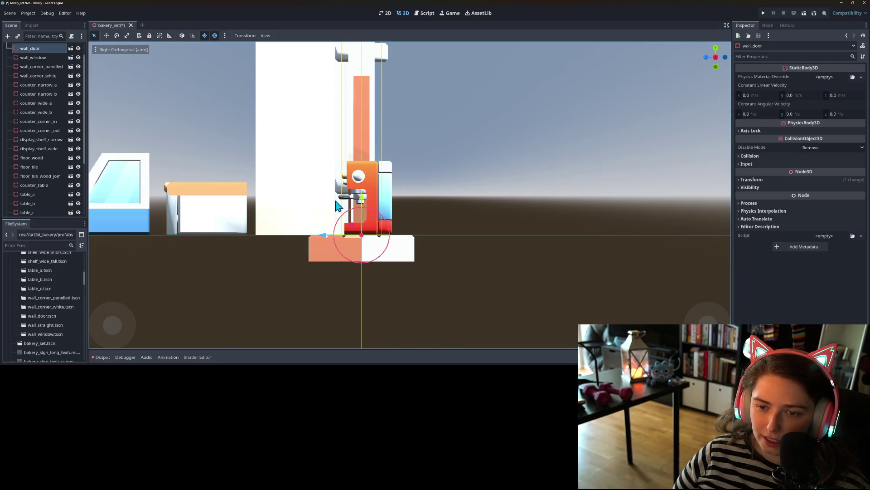
scroll("down", 3)
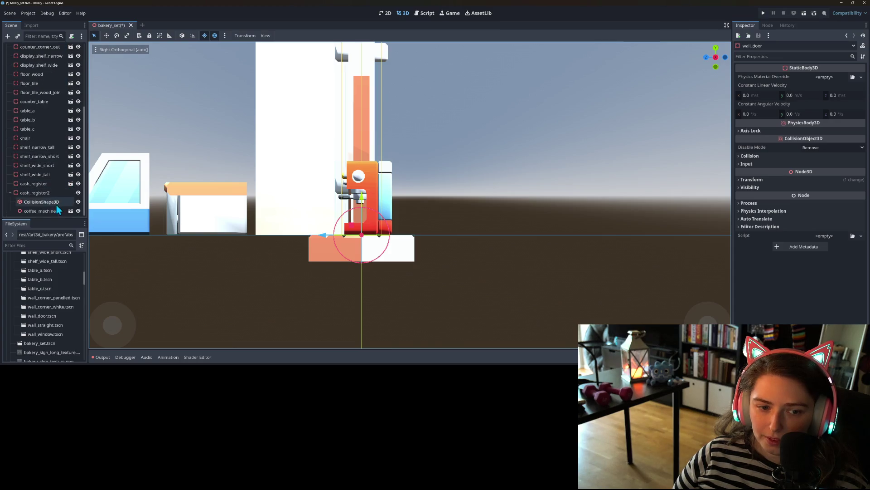
left_click(50, 211)
left_click(41, 201)
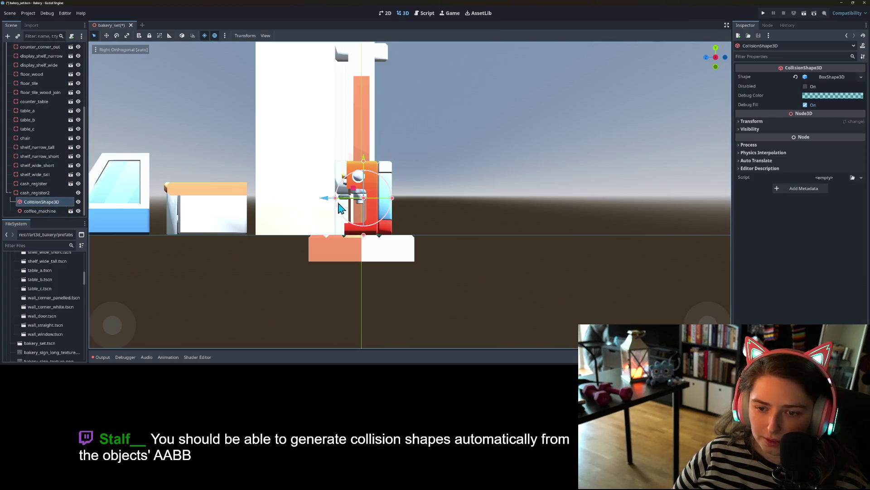
left_click_drag(334, 200, 339, 200)
Step: Save the bakery_set scene
scroll("down", 3)
left_click_drag(322, 252, 393, 279)
key("ctrl+s")
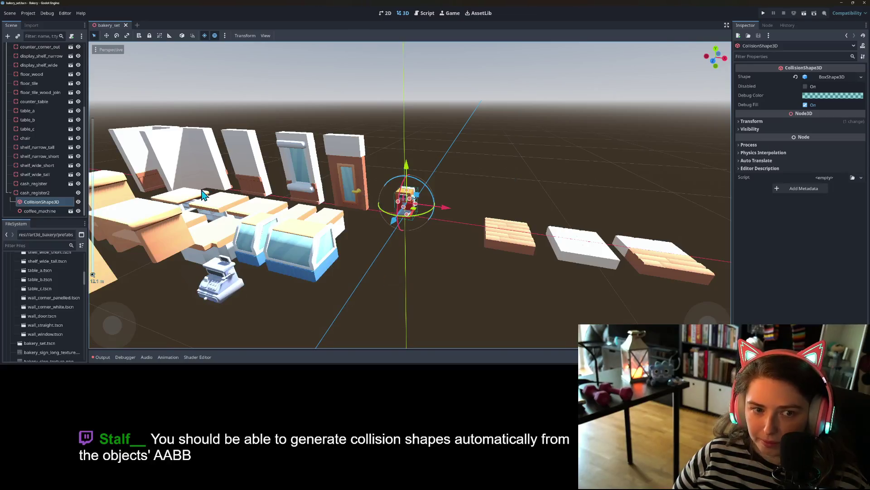
Step: Rename cash_register2 to espresso_machine
left_click(29, 192)
right_click(29, 192)
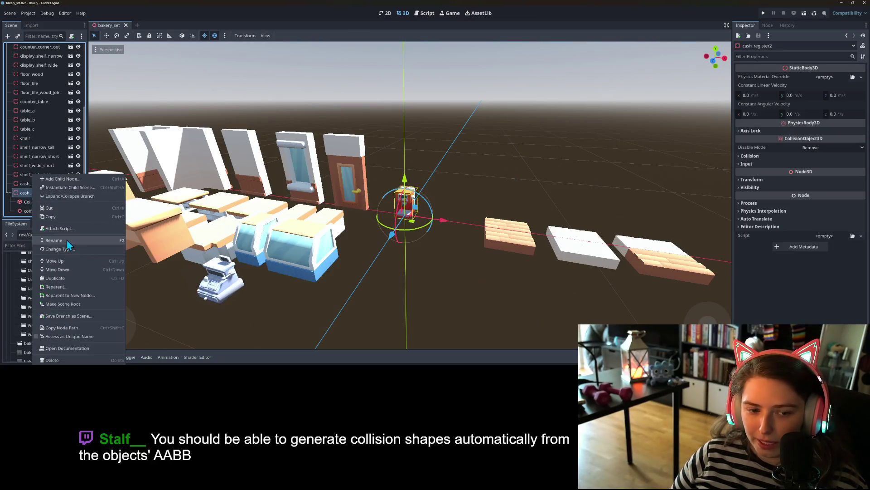
left_click(66, 240)
type("esp")
type("resso")
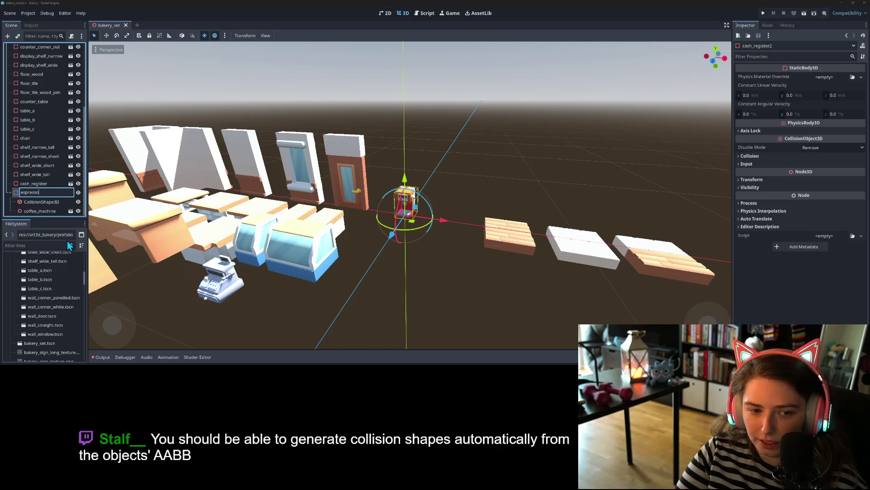
type("_machine")
key("Return")
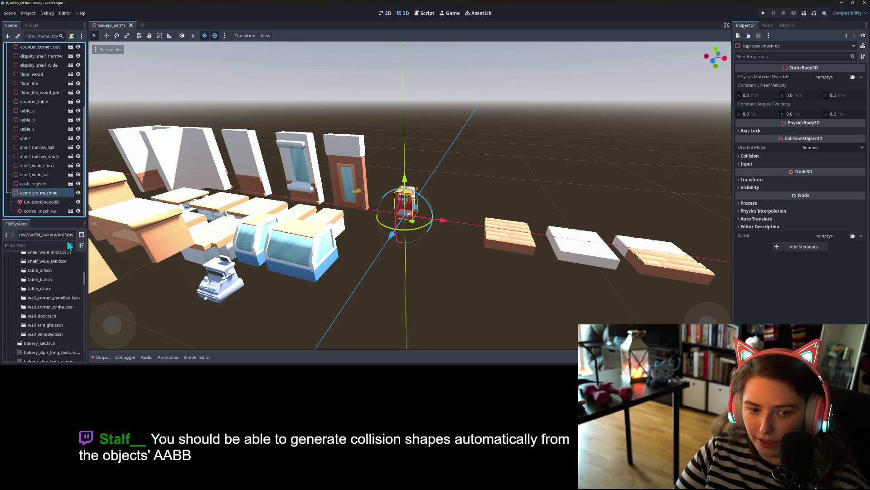
scroll("down", 3)
Step: Save the espresso_machine branch as espresso_machine.tscn in the prefabs folder
left_click(28, 175)
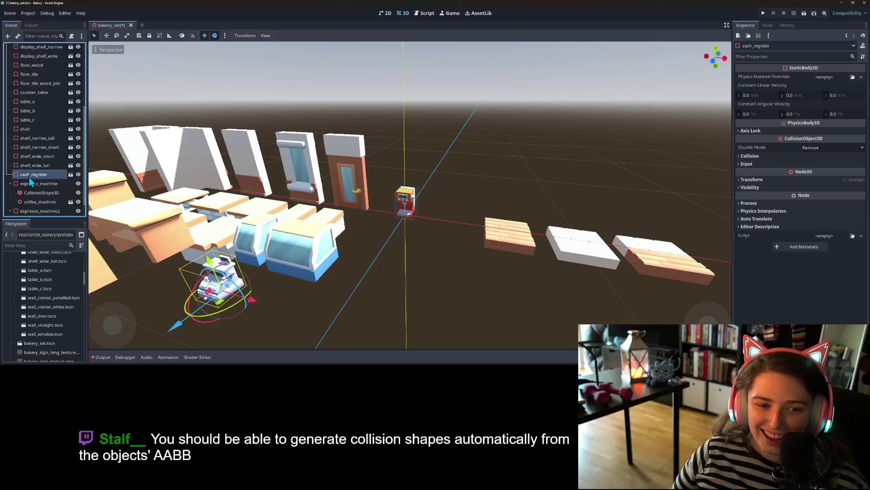
right_click(28, 183)
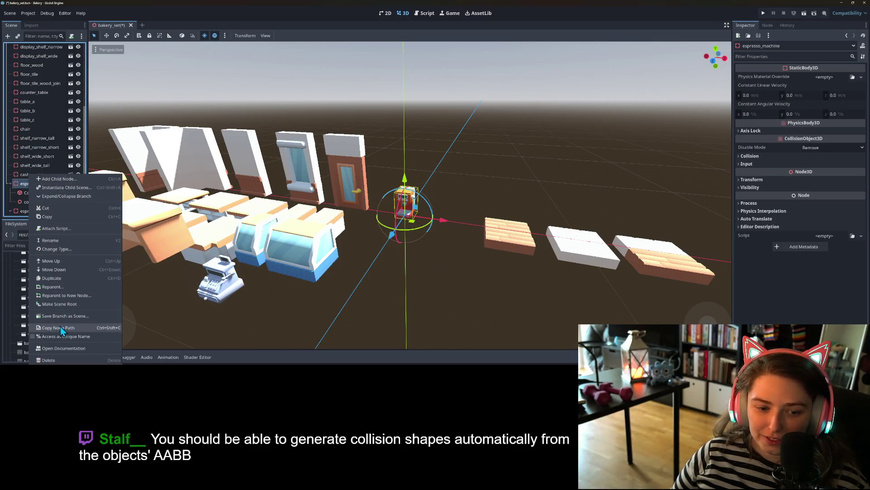
left_click(66, 316)
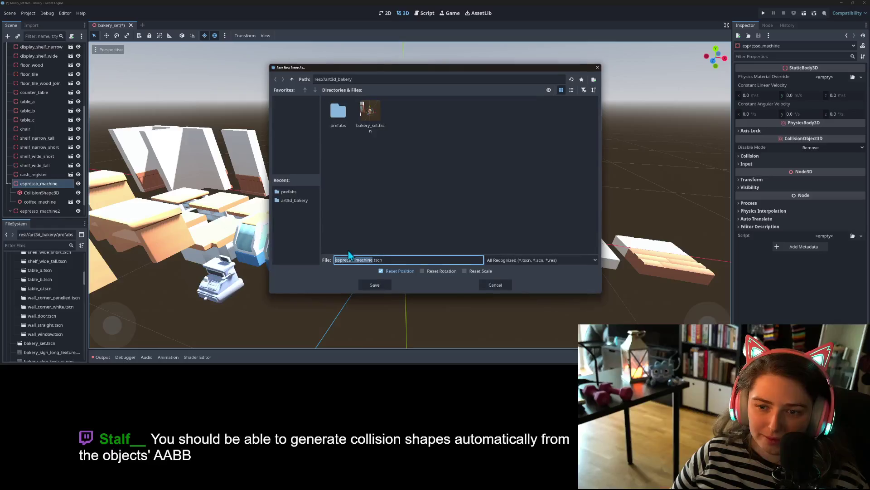
double_click(336, 118)
left_click(368, 284)
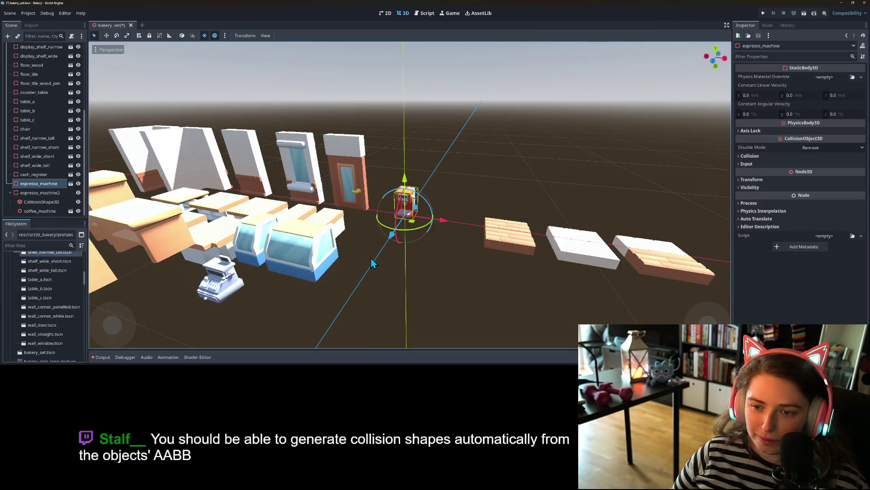
Step: Move espresso_machine beside the cash register and select the espresso_machine2 copy
left_click_drag(413, 223, 257, 330)
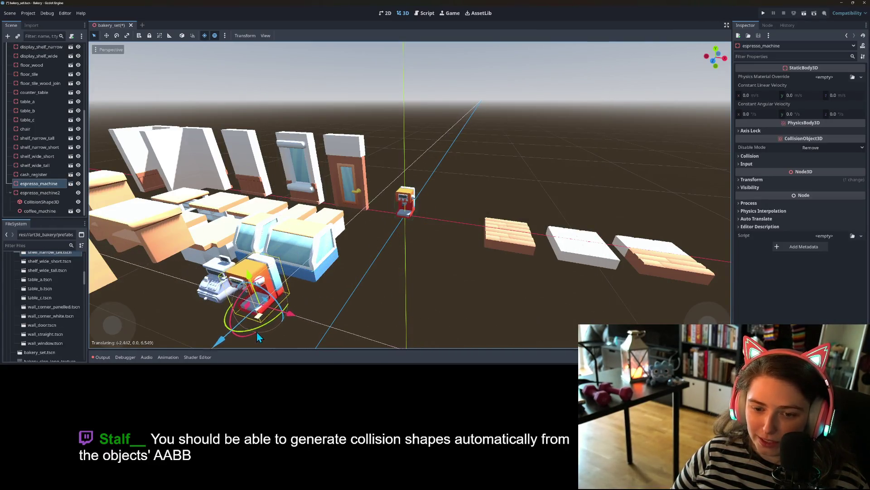
scroll("down", 3)
scroll("up", 3)
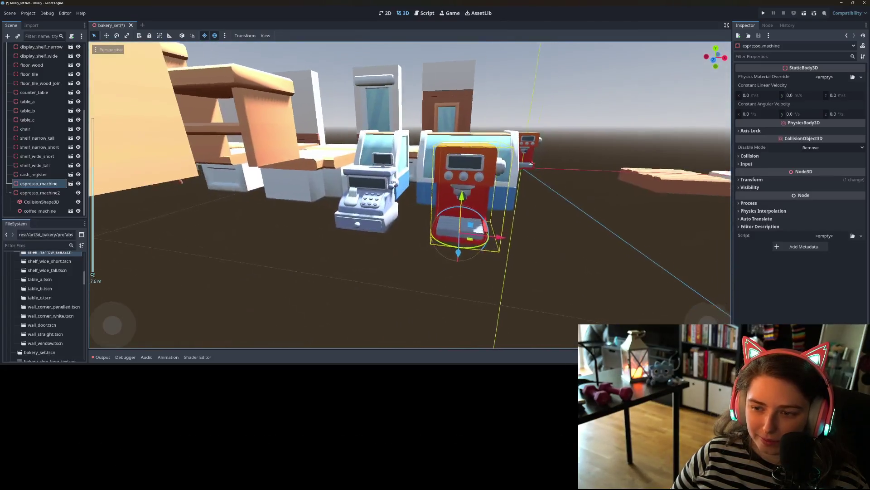
scroll("up", 3)
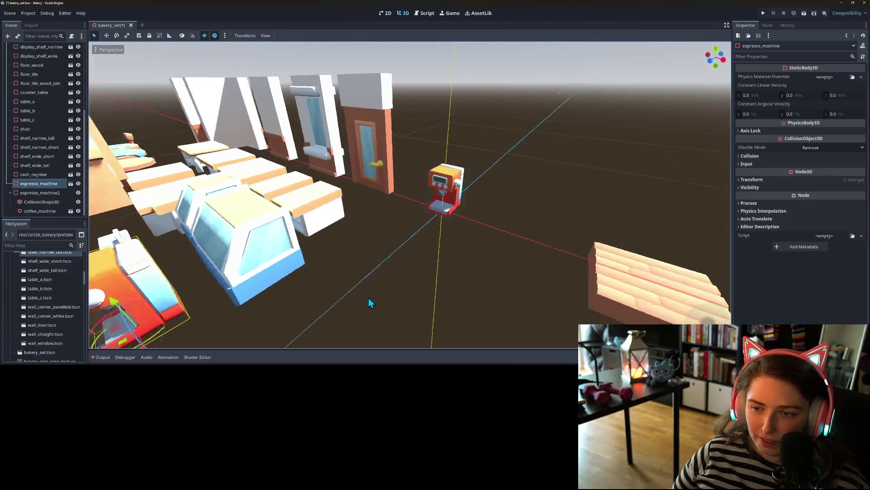
scroll("up", 3)
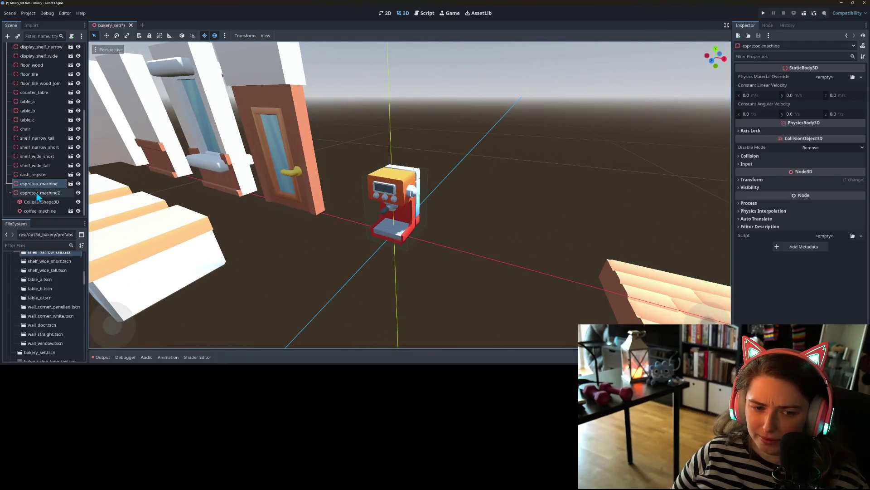
left_click(40, 193)
Step: Instance stand_mixer.fbx as a child of espresso_machine2
right_click(37, 194)
left_click(47, 190)
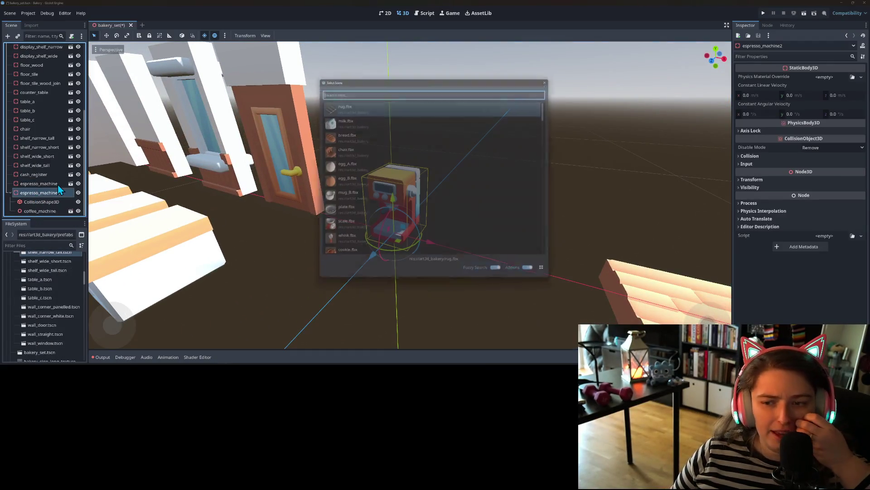
scroll("down", 3)
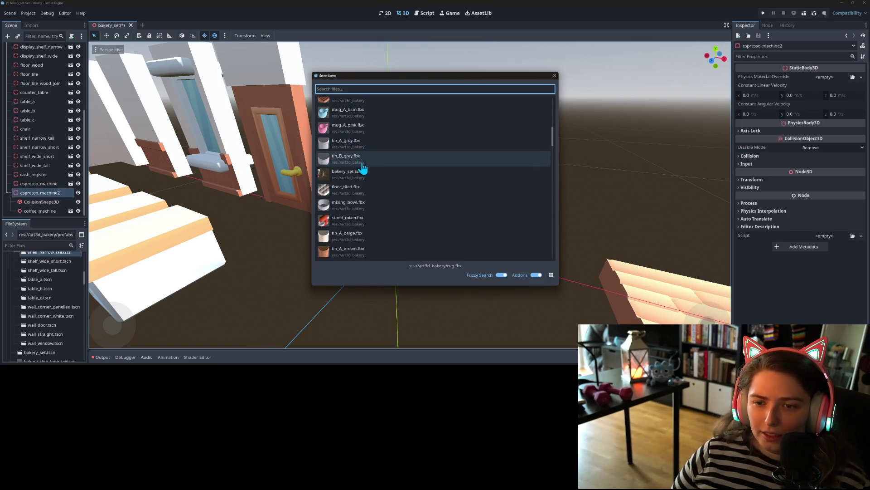
scroll("down", 3)
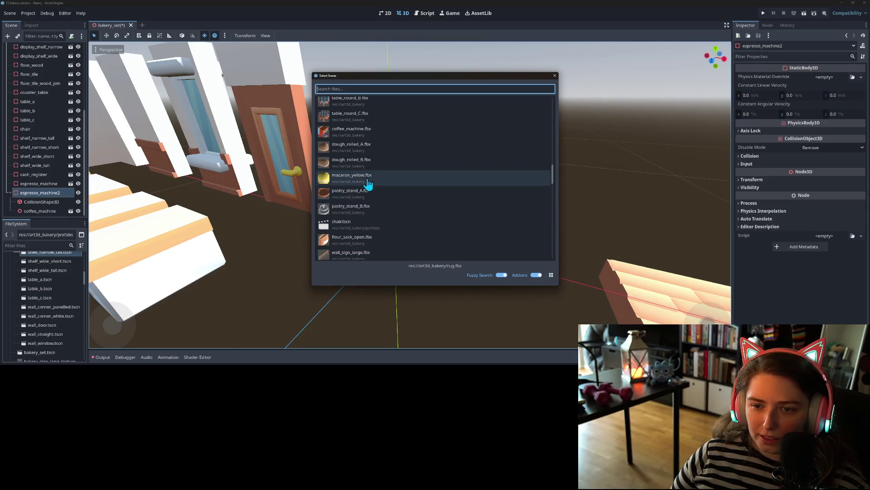
scroll("down", 3)
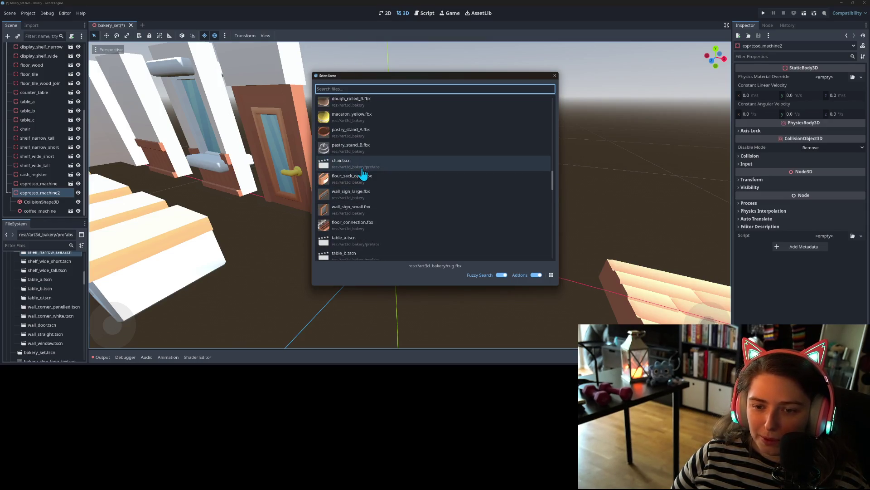
scroll("down", 3)
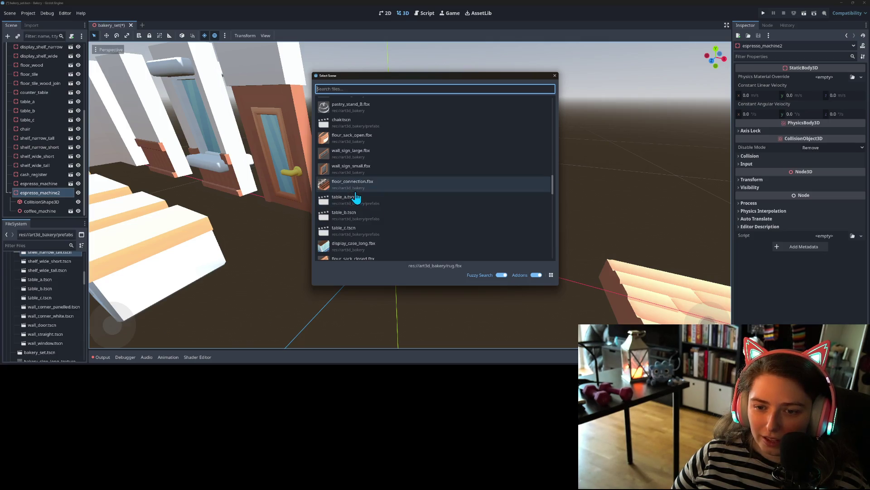
scroll("down", 3)
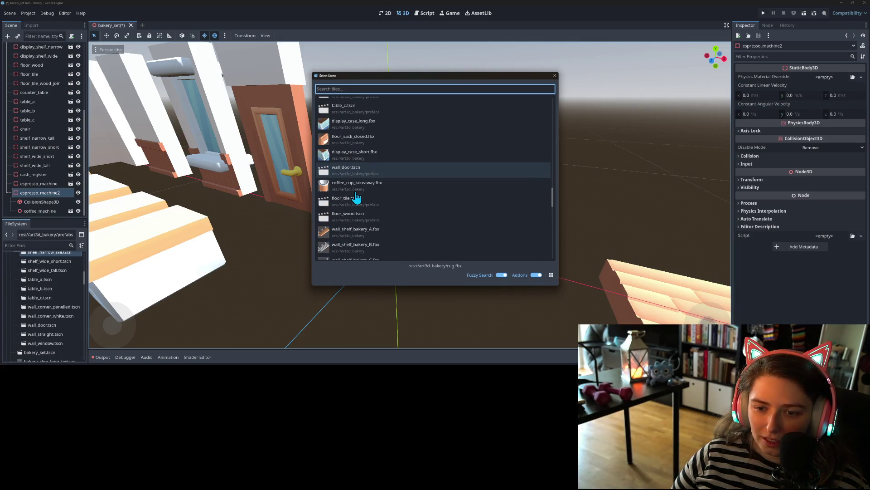
scroll("down", 3)
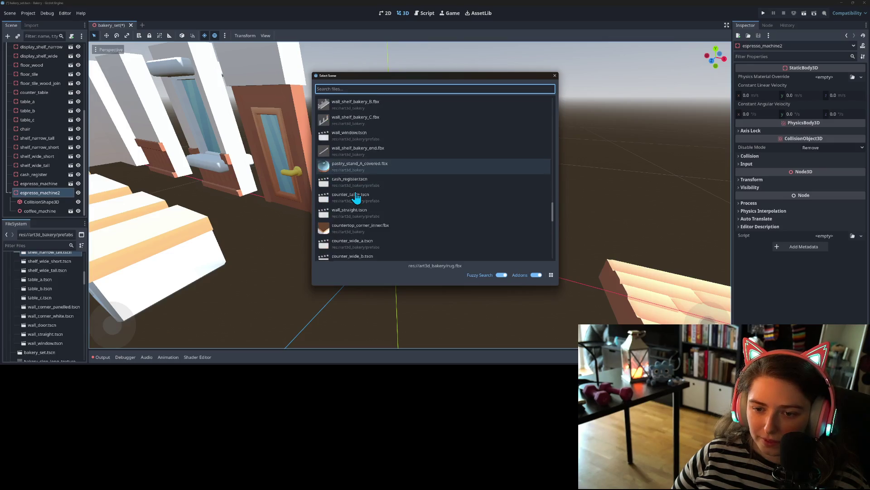
scroll("down", 3)
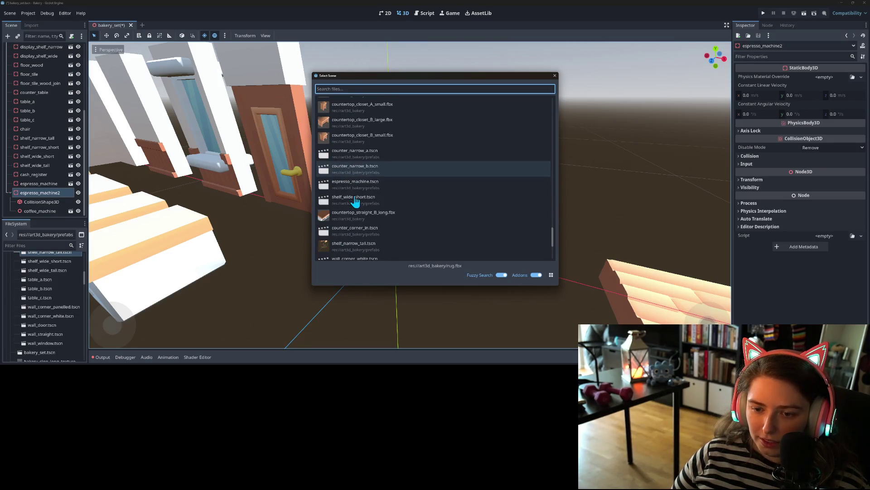
scroll("up", 3)
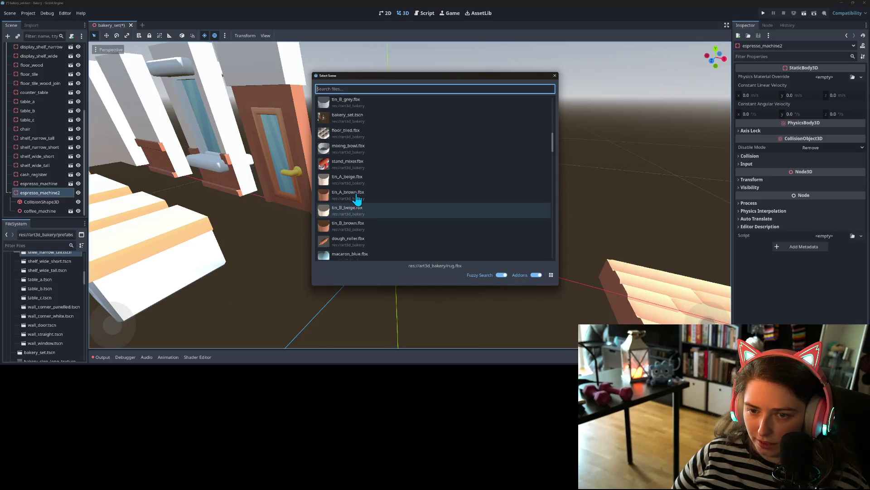
double_click(347, 163)
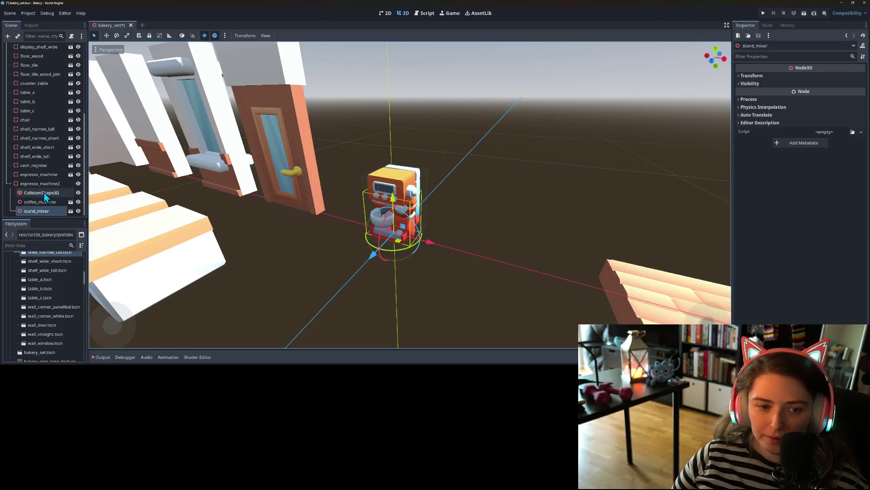
left_click(49, 203)
Step: Delete the coffee_machine child and rename espresso_machine2 to stand_mixer
key("Delete")
key("Return")
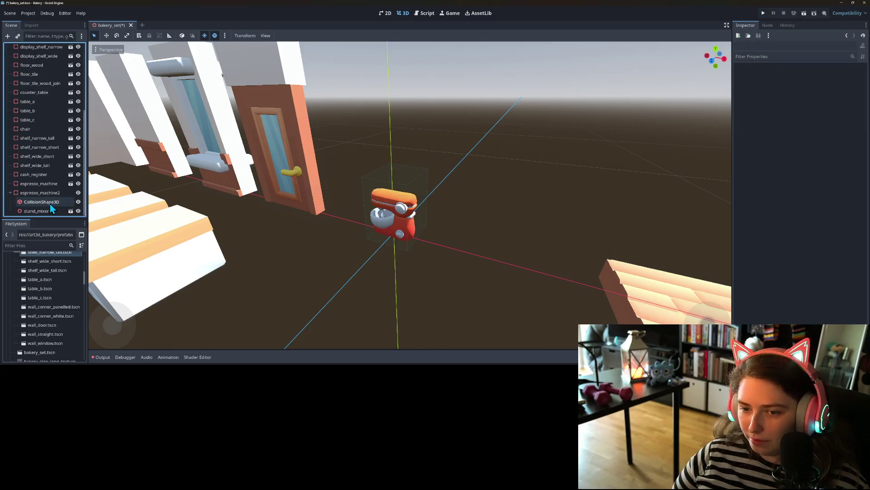
right_click(40, 195)
left_click(71, 247)
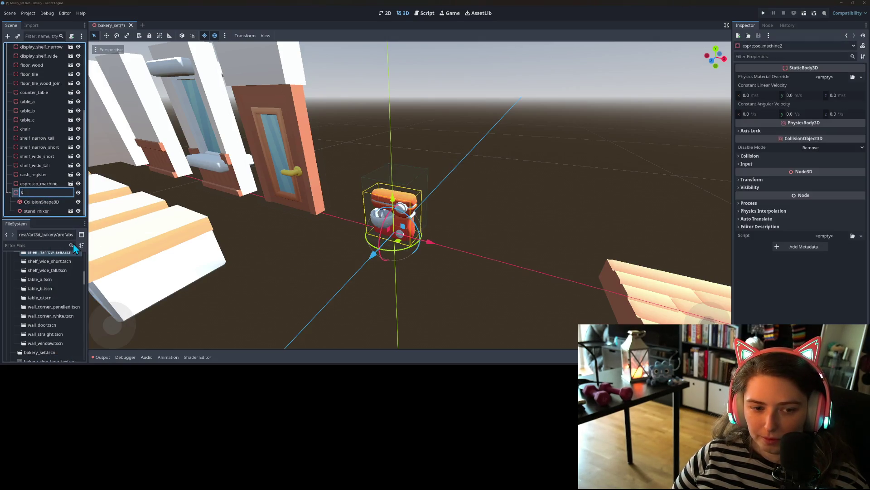
type("stand_m")
type("ixer")
key("Return")
Step: Keep the mixer's collision shape as a box and view it zoomed in Front Orthogonal
left_click(56, 203)
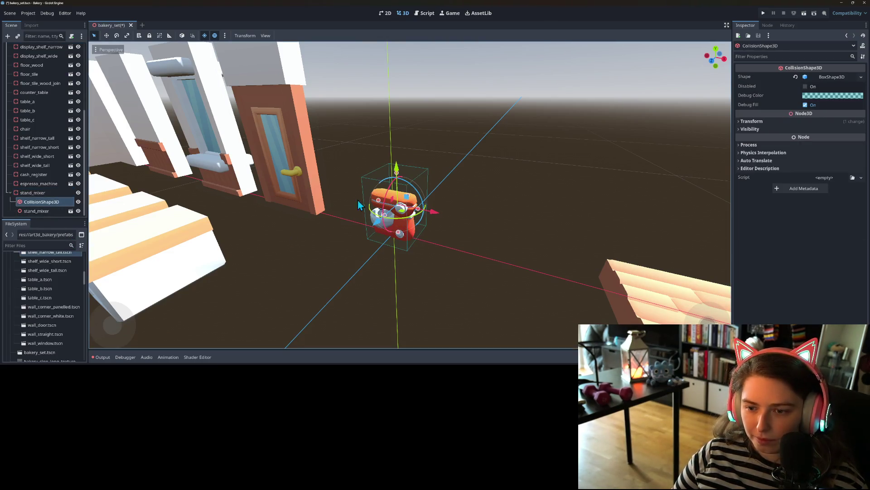
left_click(861, 76)
left_click(787, 211)
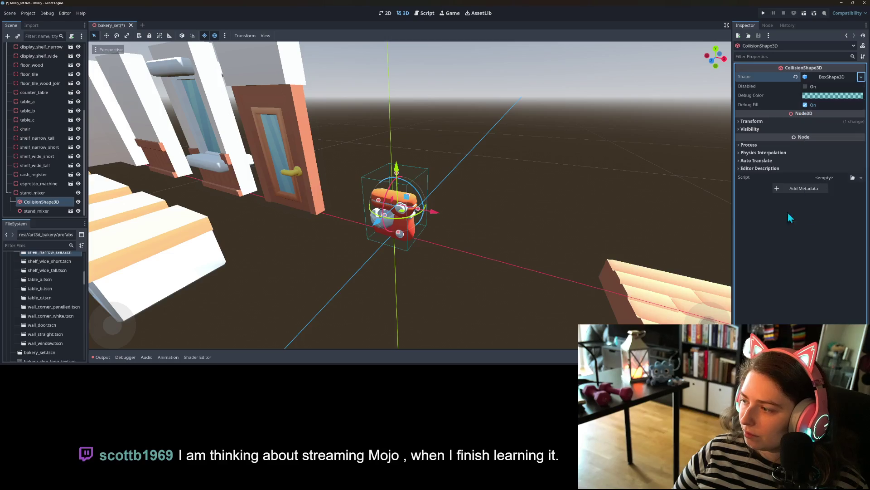
key("KP_1")
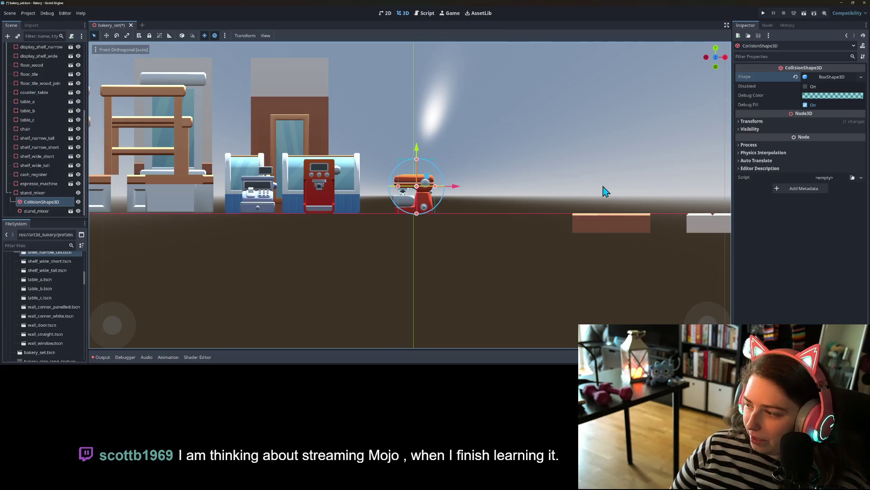
scroll("up", 3)
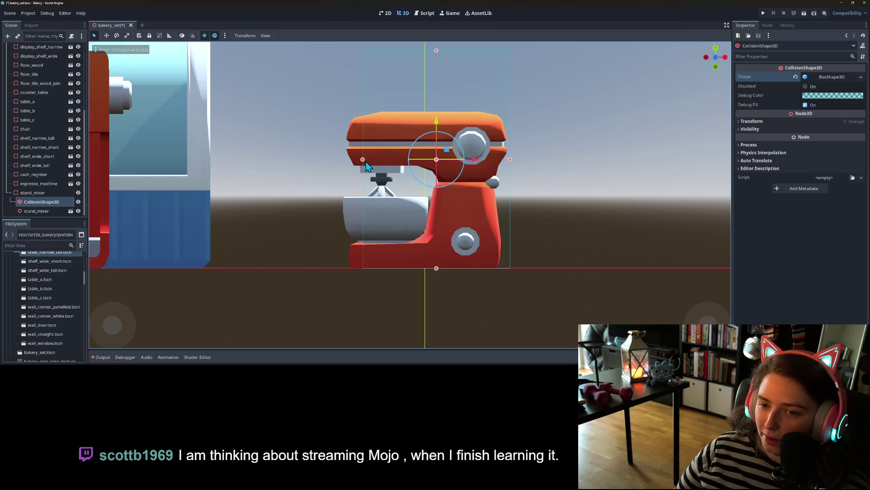
Step: Fit the mixer's collision box sides and top in front view, then its depth in side view
left_click_drag(363, 162, 344, 161)
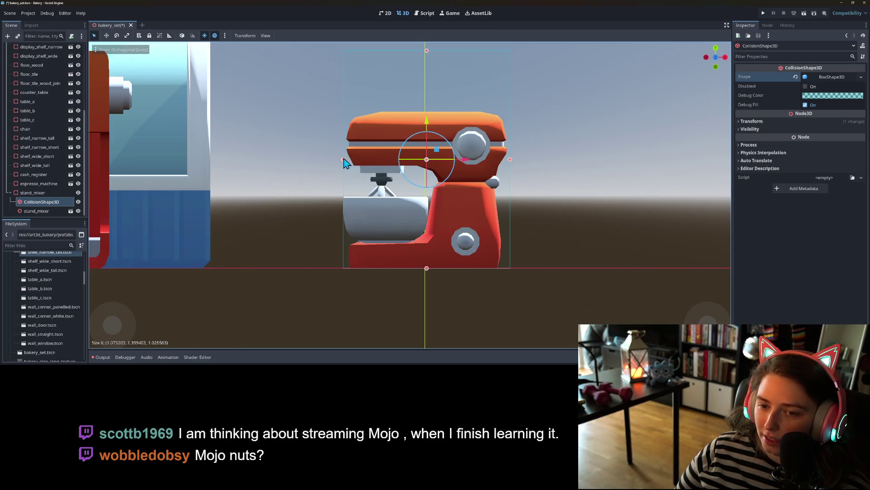
left_click_drag(510, 160, 507, 161)
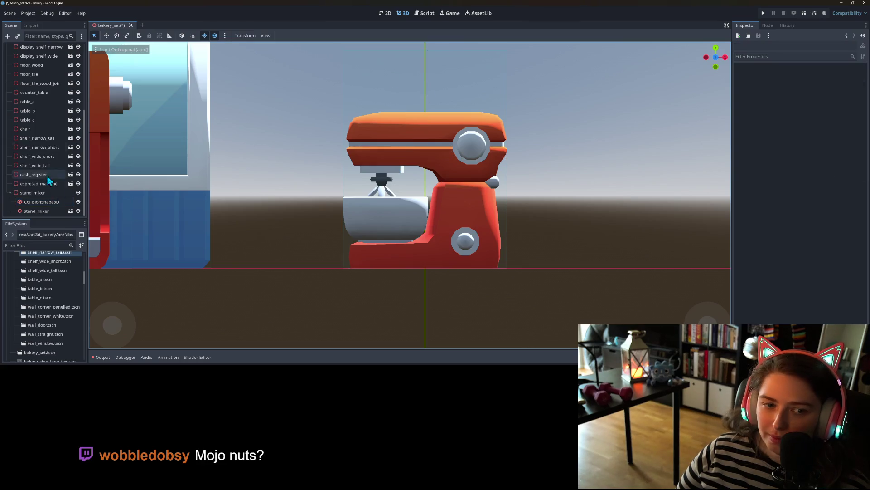
left_click_drag(424, 52, 422, 113)
key("KP_3")
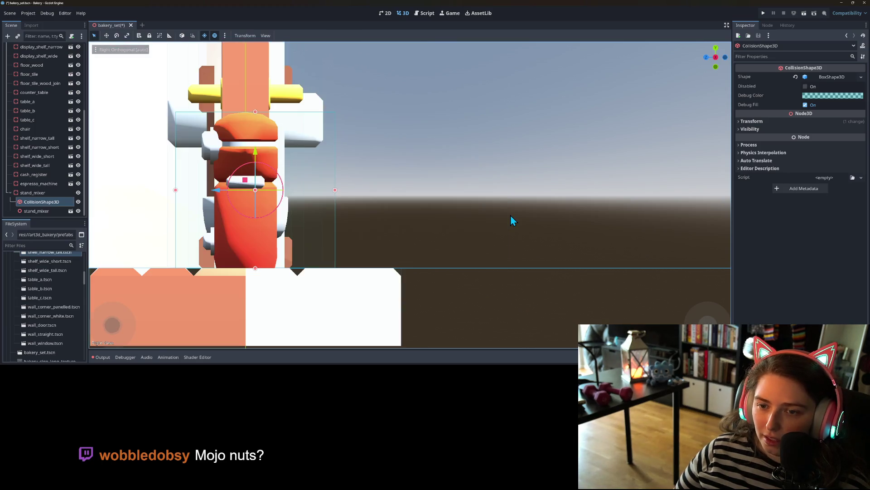
left_click_drag(175, 191, 203, 190)
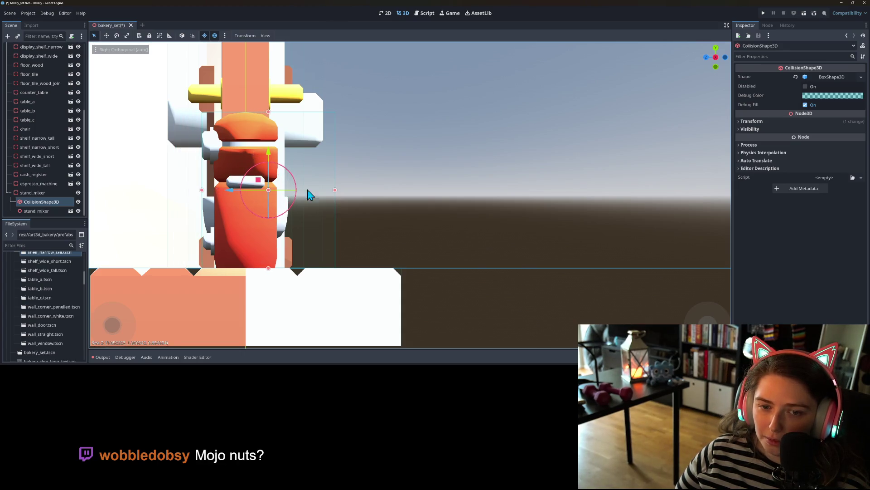
left_click_drag(335, 190, 277, 190)
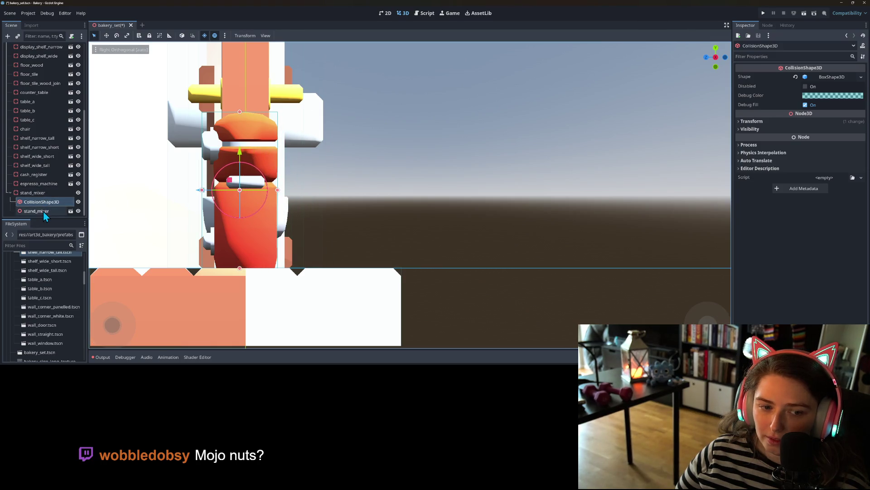
Step: Recheck the mixer from several angles and widen the collision box to fully cover it
left_click(42, 211)
scroll("down", 3)
scroll("up", 3)
left_click_drag(275, 206, 303, 212)
key("KP_1")
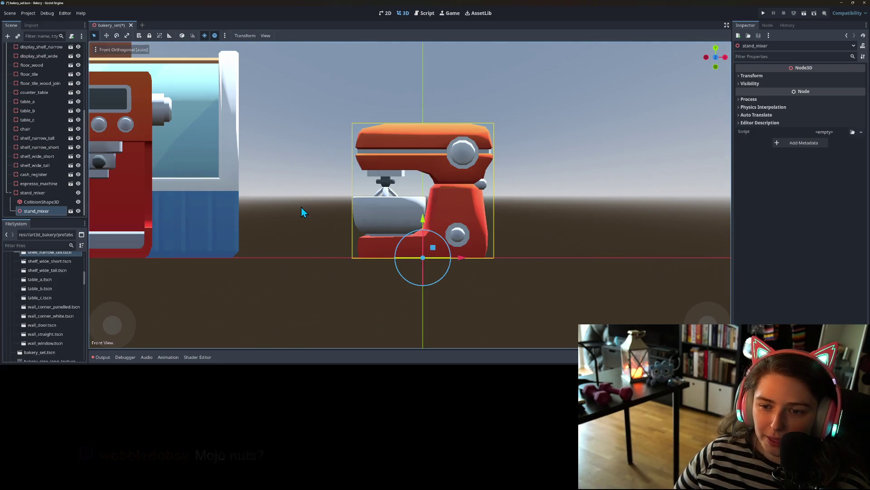
key("KP_3")
left_click(28, 202)
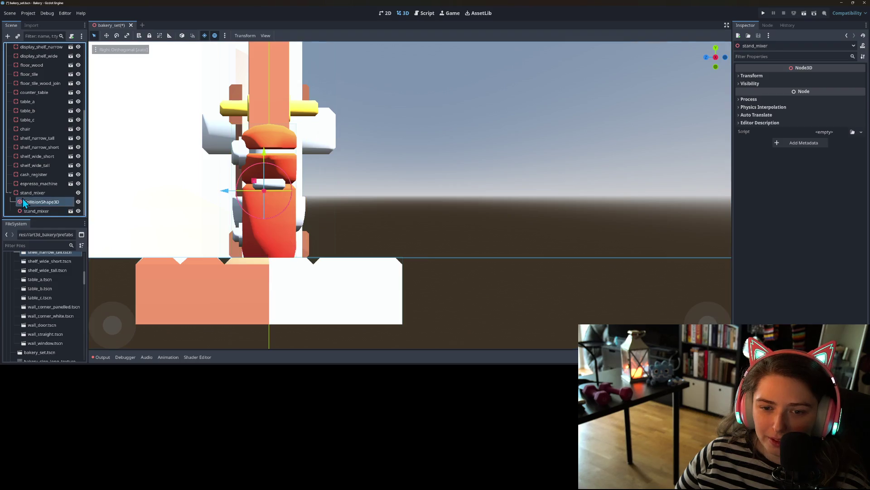
left_click_drag(296, 192, 306, 193)
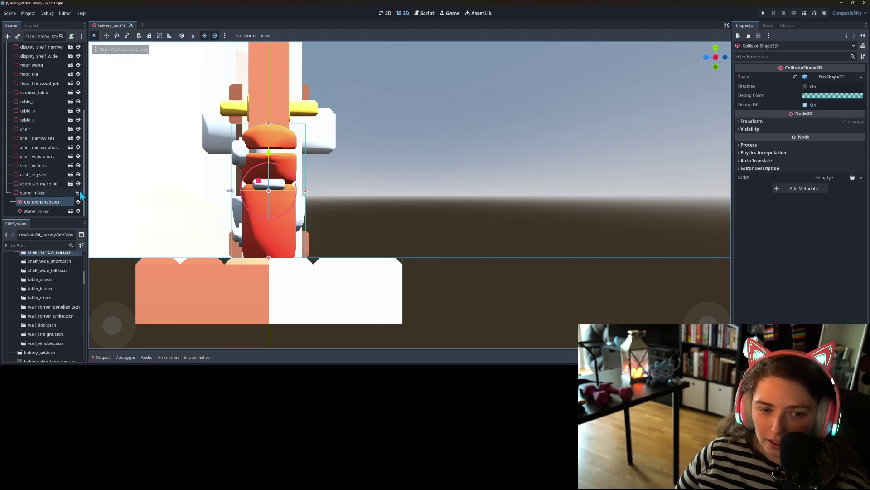
left_click(43, 210)
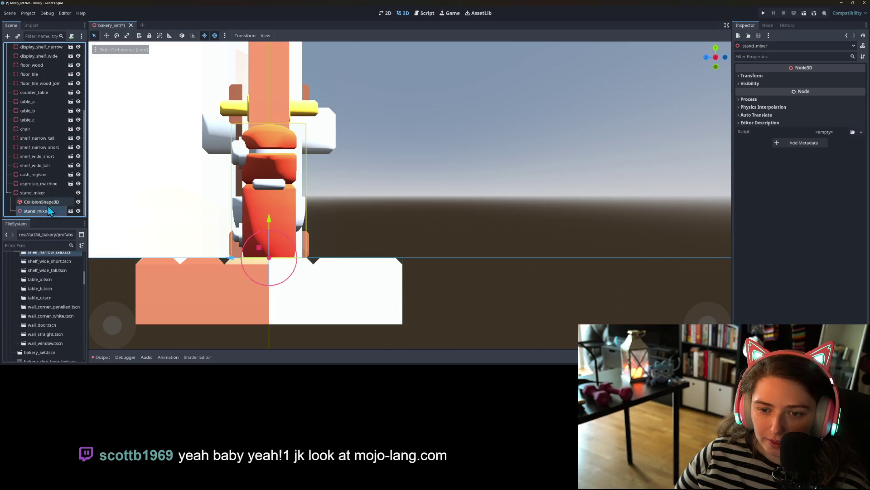
scroll("up", 3)
left_click_drag(310, 266, 358, 265)
scroll("down", 3)
scroll("up", 3)
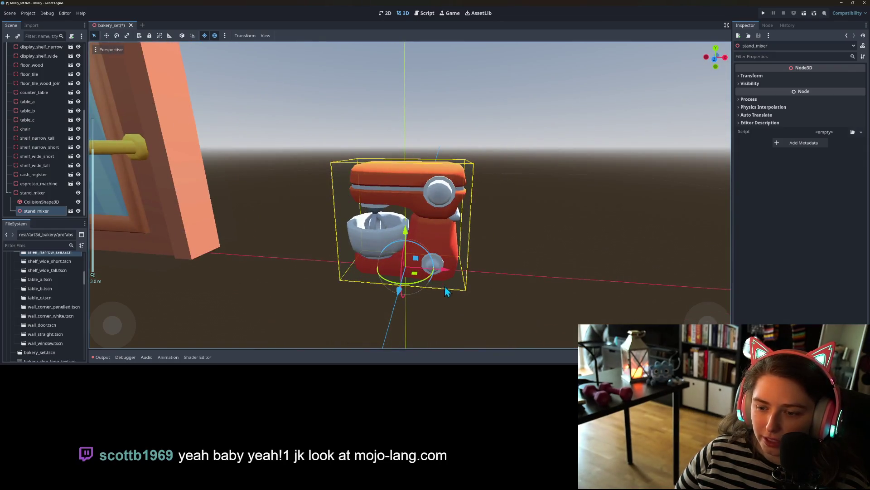
scroll("down", 3)
Step: Inspect the shelves, select shelf_wide_tall, and save the bakery_set scene with Ctrl+S
scroll("up", 3)
left_click_drag(309, 281, 392, 243)
left_click(392, 243)
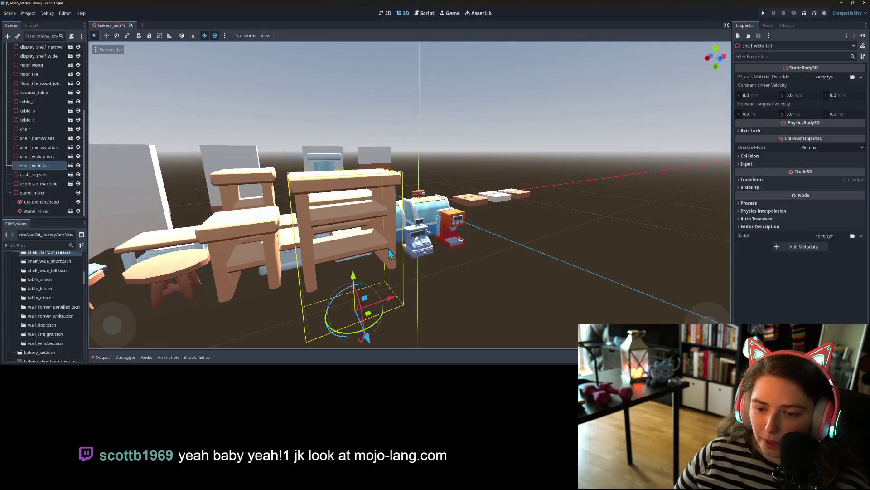
left_click_drag(389, 274, 308, 151)
scroll("up", 3)
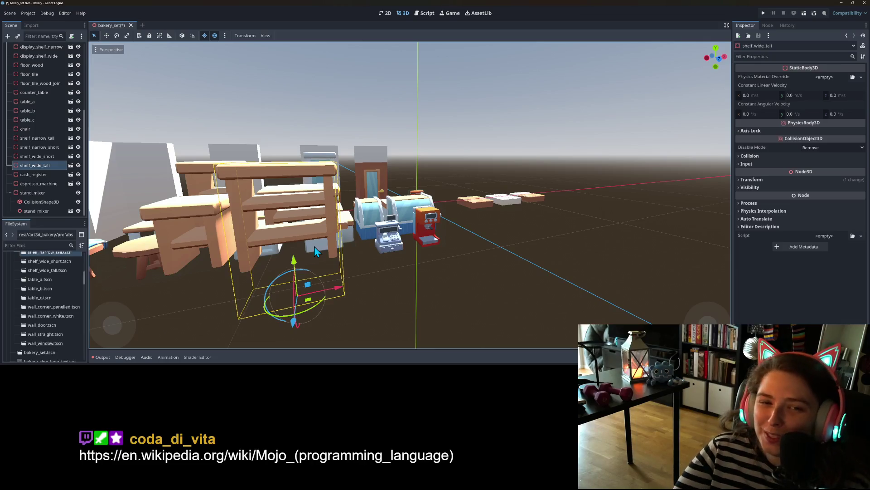
key("ctrl+s")
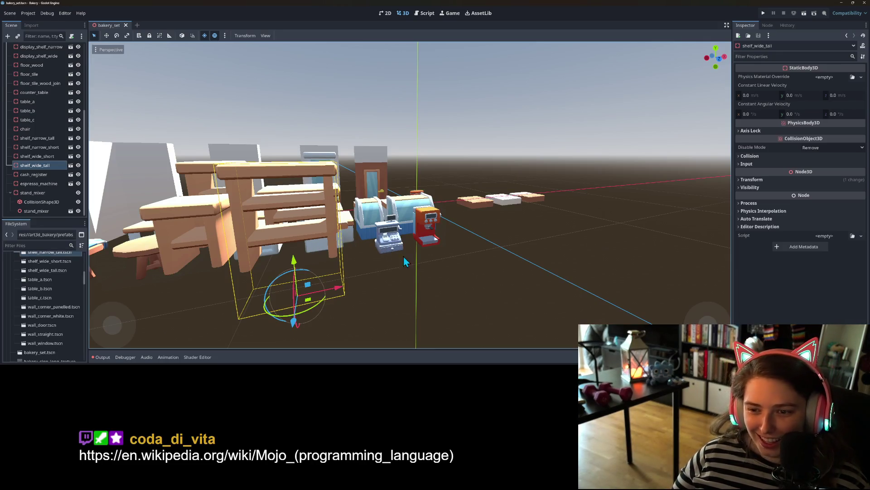
Step: Duplicate the stand_mixer node as stand_mixer2
left_click_drag(403, 256, 394, 290)
right_click(31, 193)
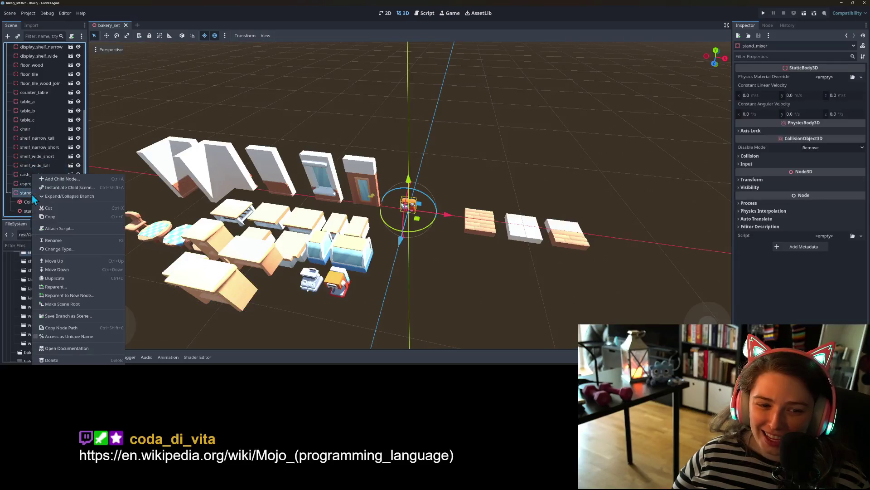
left_click(61, 279)
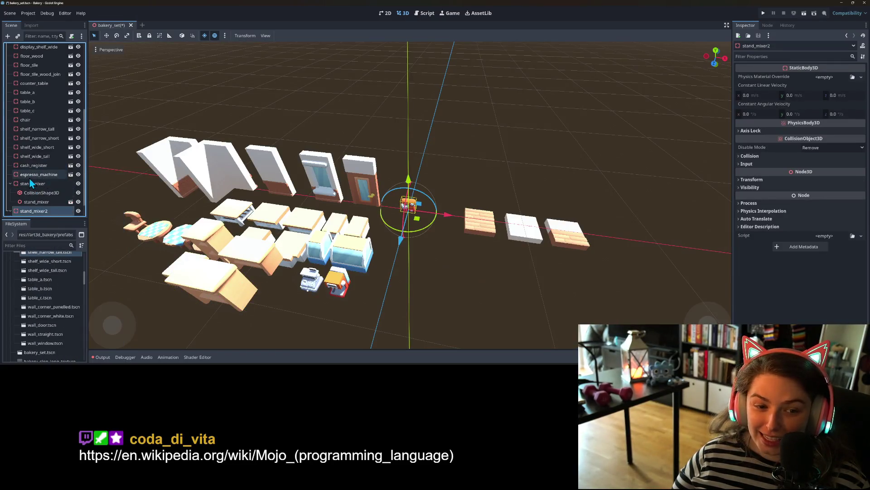
Step: Save the stand_mixer branch as stand_mixer.tscn in the prefabs folder
right_click(30, 186)
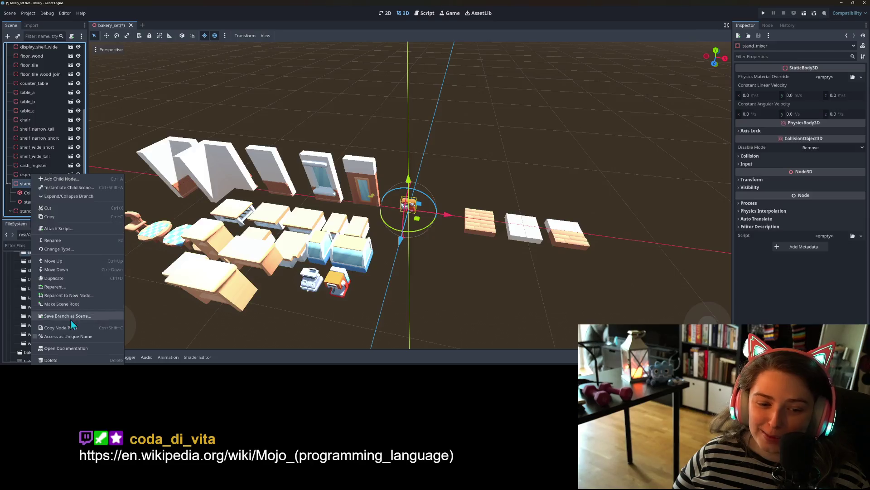
left_click(70, 317)
double_click(349, 110)
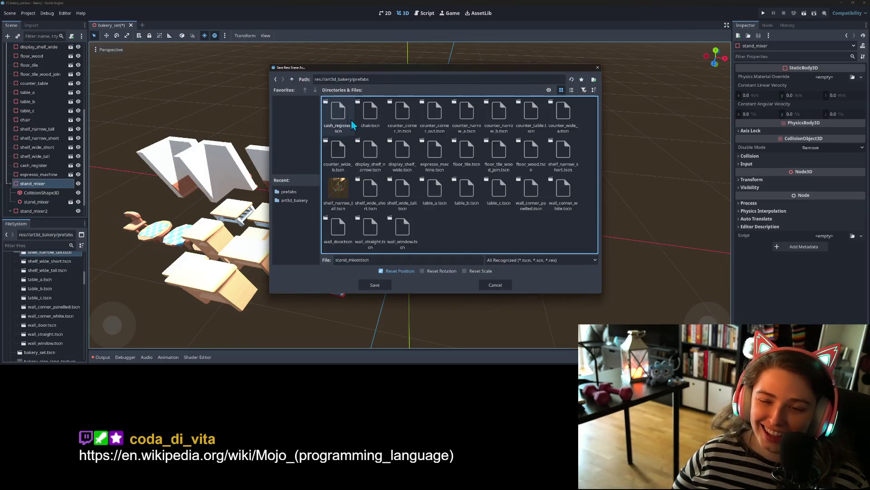
left_click(376, 284)
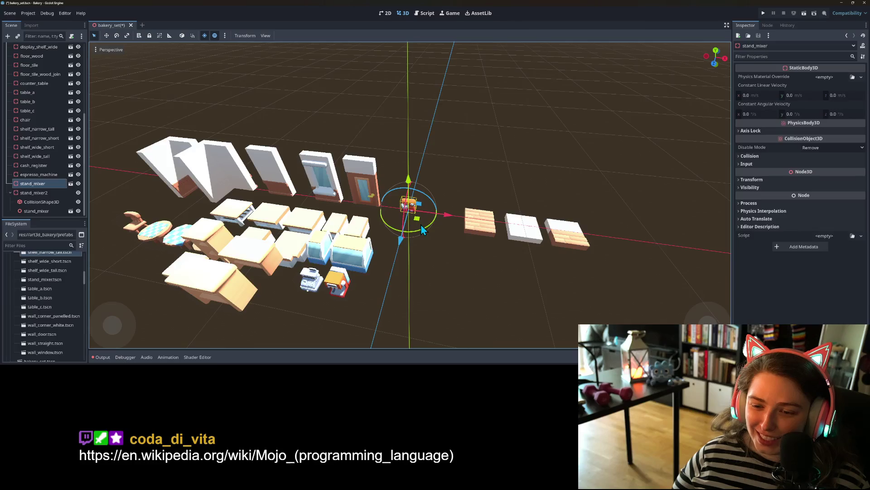
Step: Drag stand_mixer forward so it sits in front of its copy
left_click_drag(418, 221, 337, 343)
scroll("down", 3)
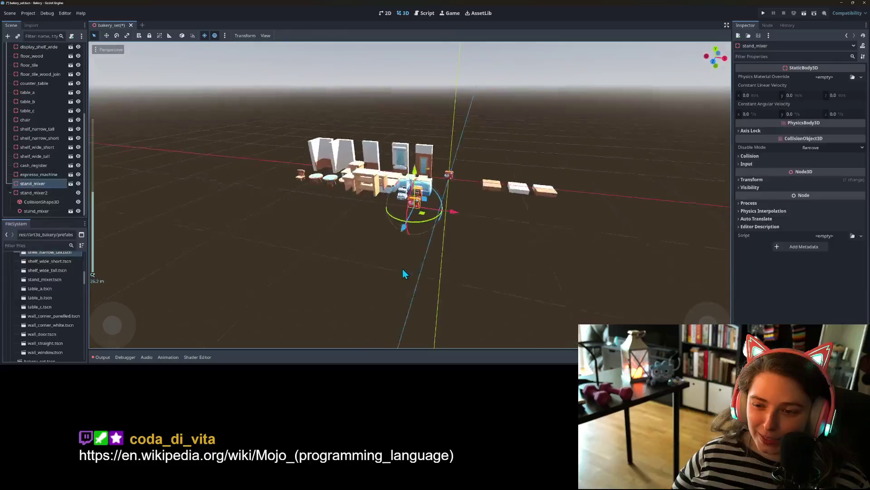
scroll("up", 3)
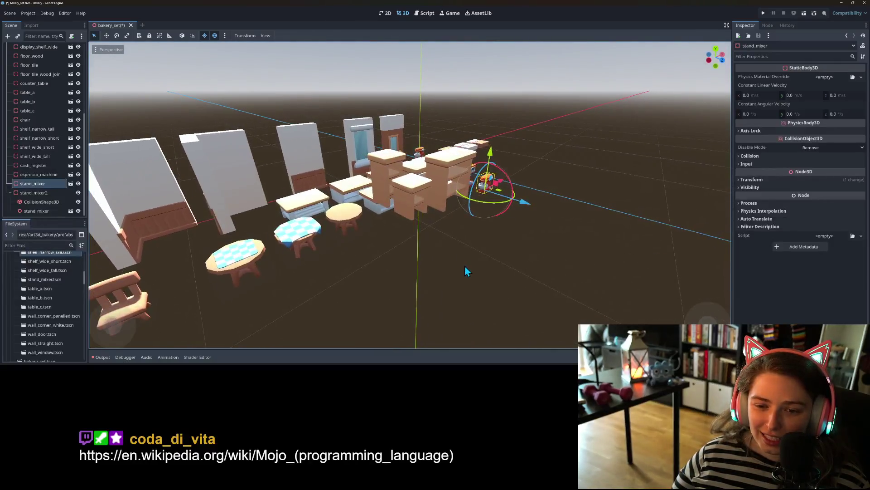
scroll("down", 3)
scroll("up", 3)
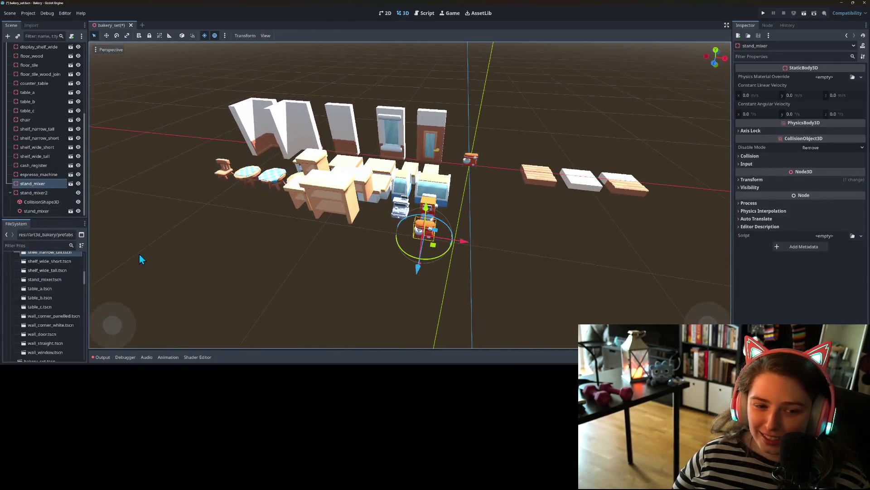
scroll("up", 3)
scroll("up", 3)
scroll("down", 3)
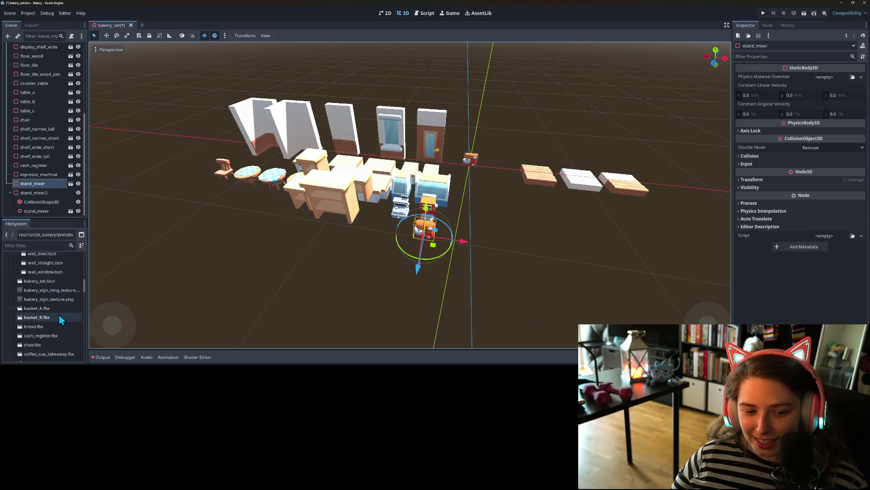
Step: Browse the FileSystem dock and save the bakery_set scene
scroll("down", 3)
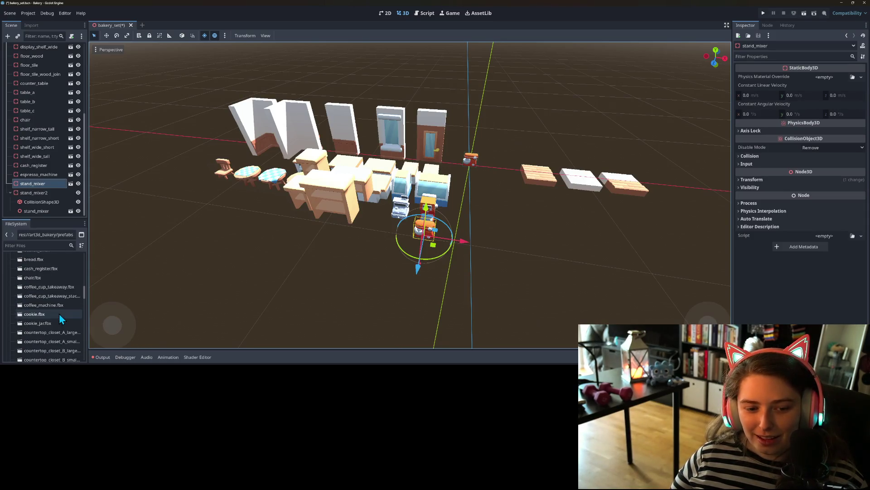
scroll("down", 3)
scroll("down", 3)
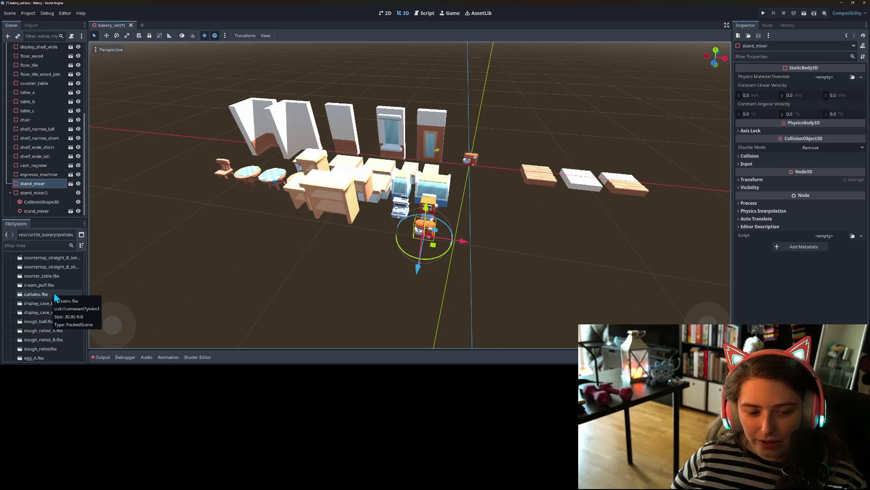
scroll("down", 3)
scroll("down", 3)
scroll("down", 3)
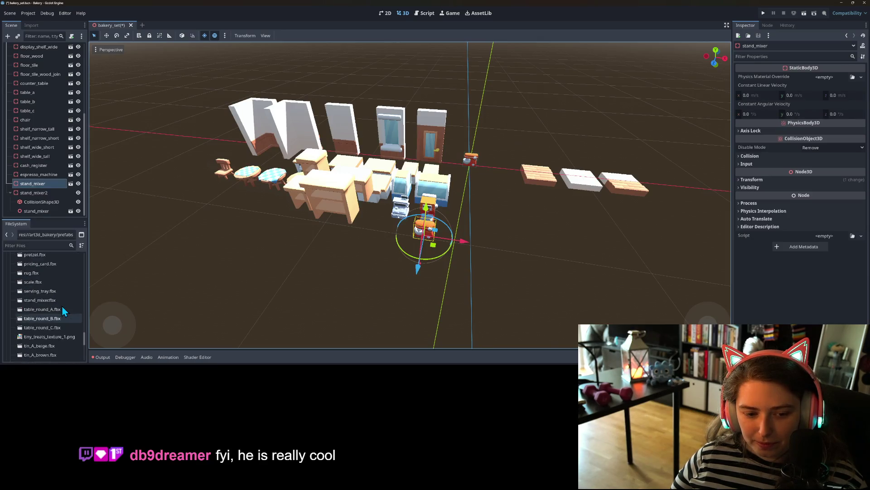
scroll("down", 3)
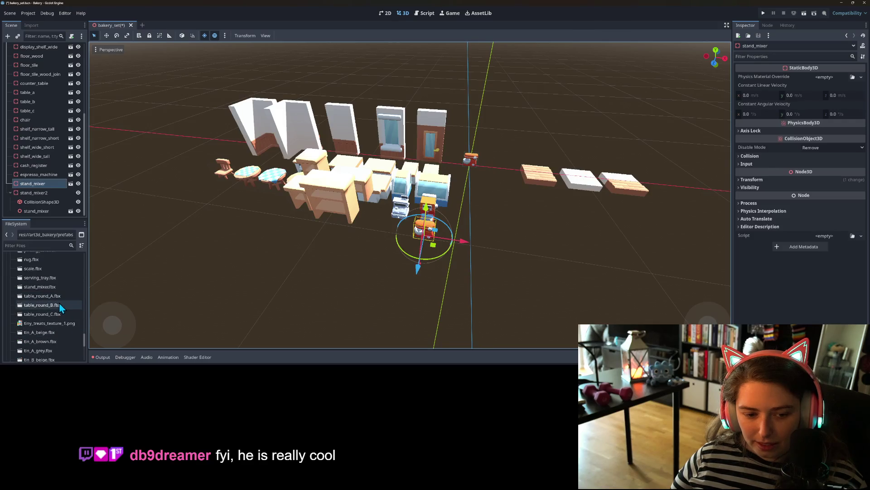
scroll("down", 3)
scroll("down", 3)
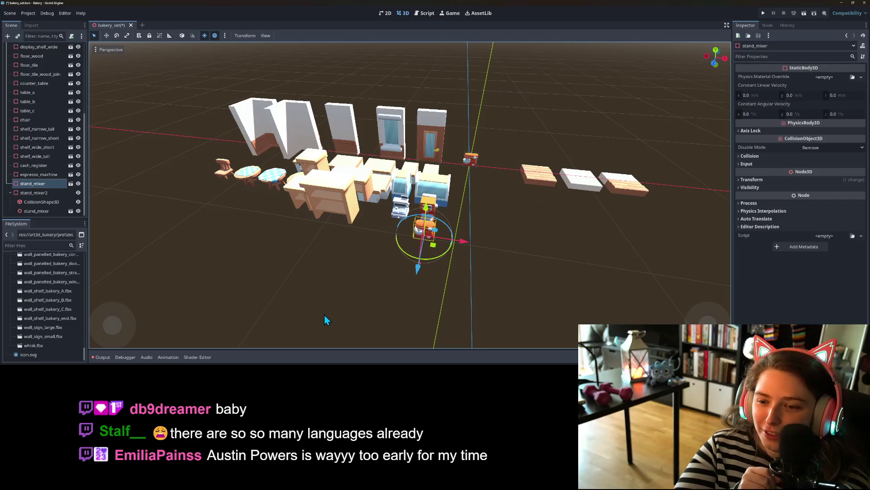
key("ctrl+s")
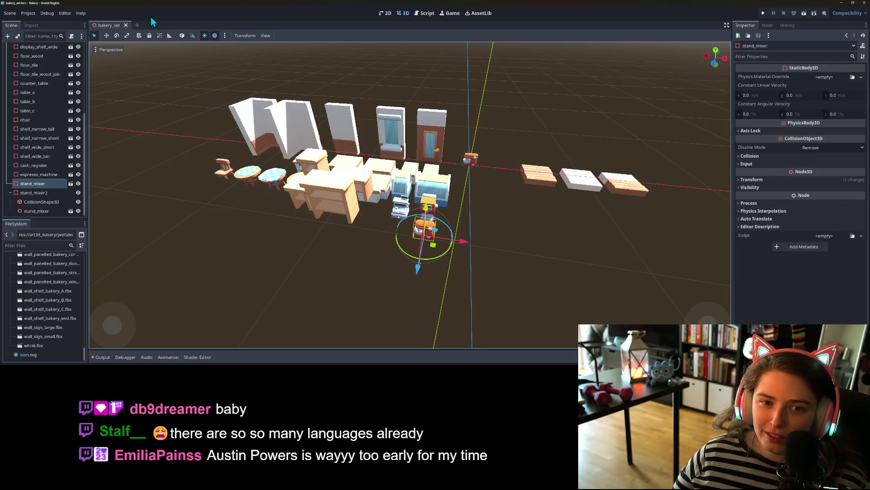
Step: Create a new scene with a Node3D root renamed Bakery
left_click(137, 25)
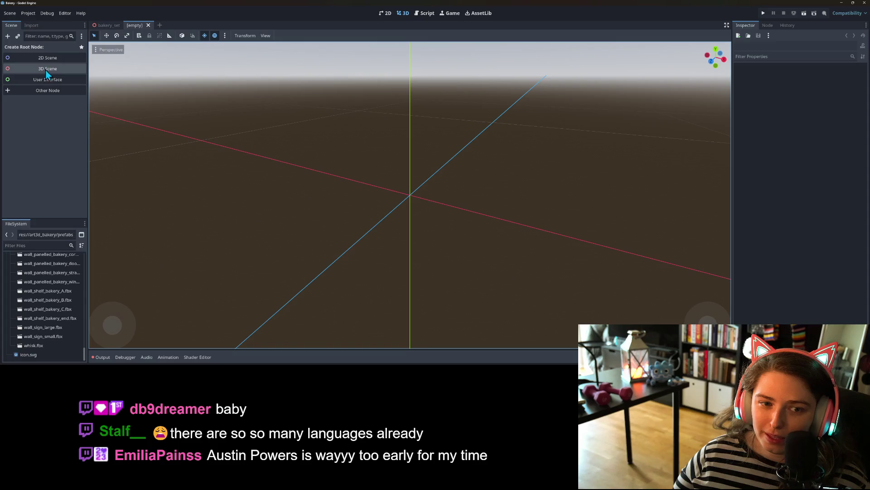
left_click(41, 69)
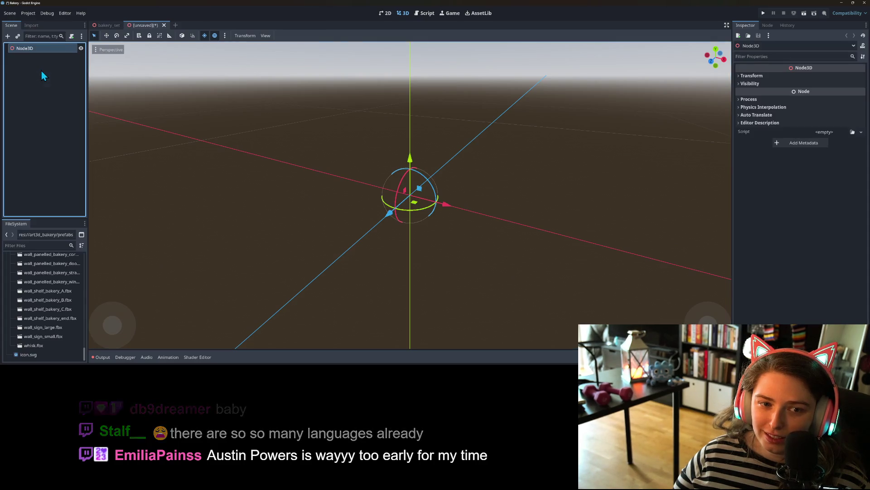
right_click(45, 49)
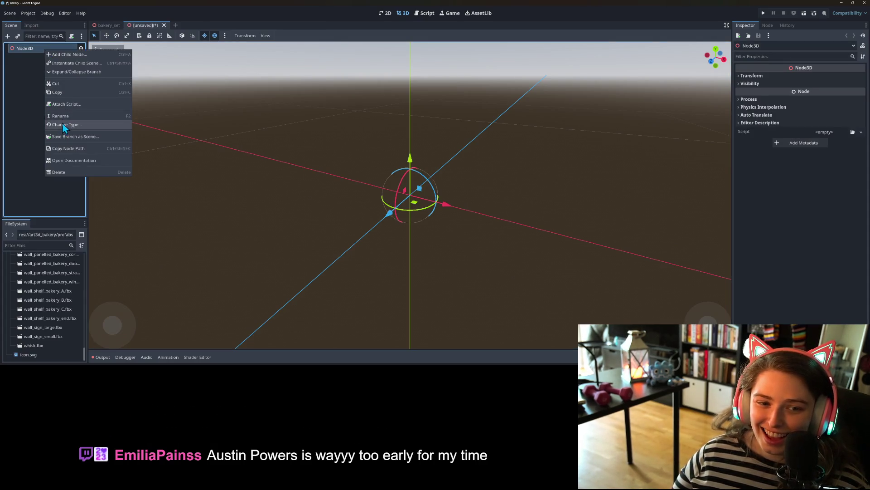
left_click(64, 125)
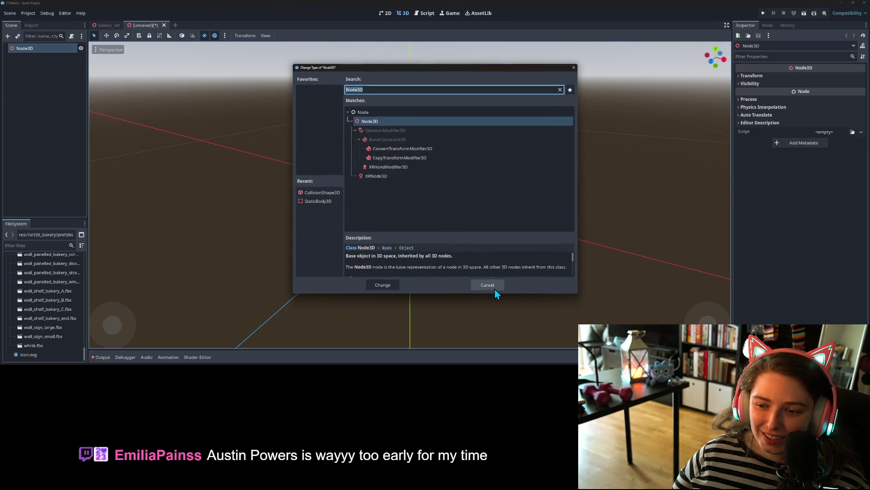
left_click(494, 288)
right_click(33, 49)
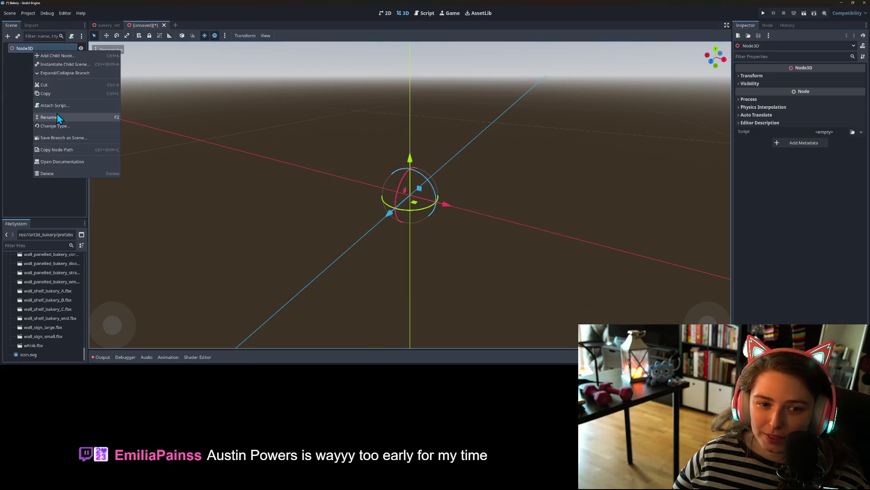
left_click(49, 117)
type("B")
key("BackSpace")
type("akery")
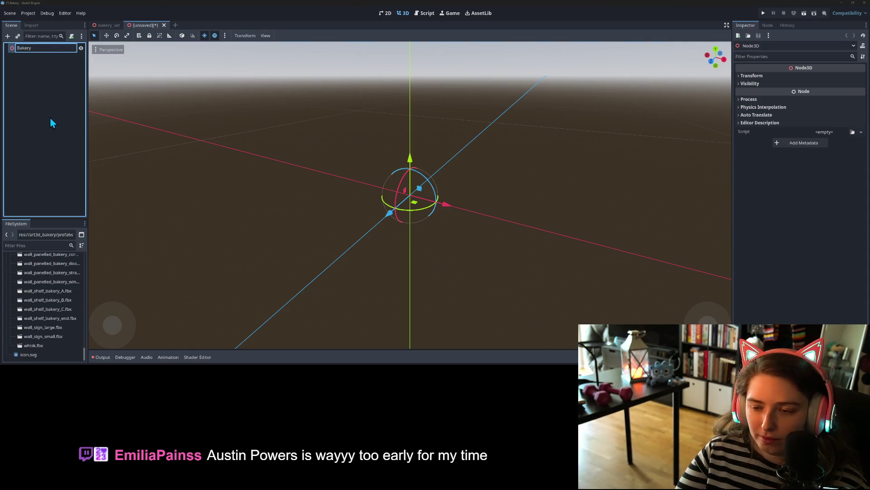
key("Return")
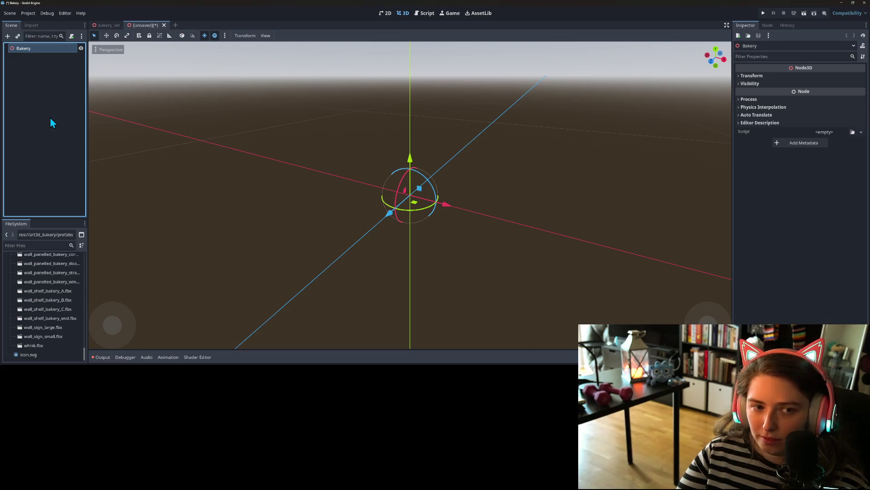
Step: Add the preview sun and preview environment to the scene
left_click(224, 35)
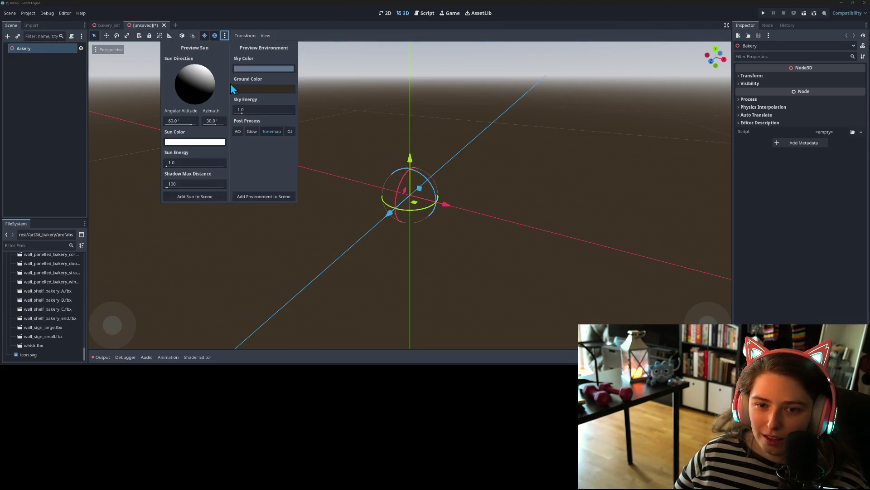
left_click(205, 197)
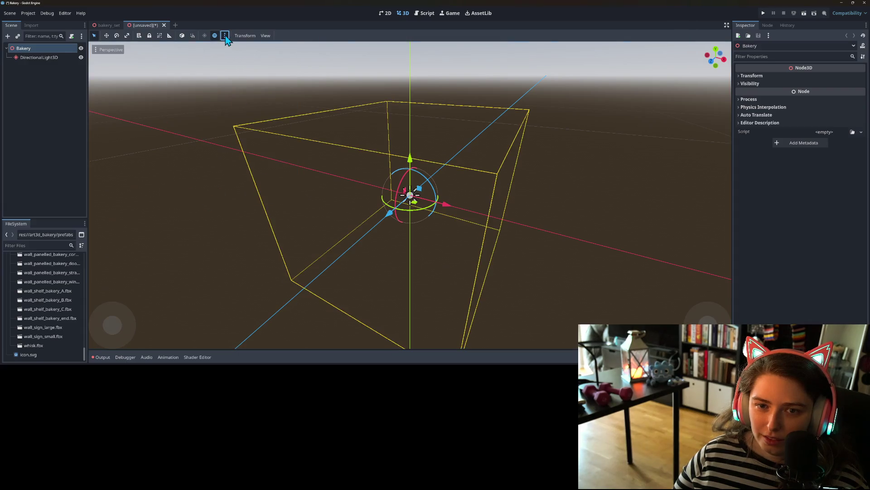
left_click(224, 35)
left_click(265, 197)
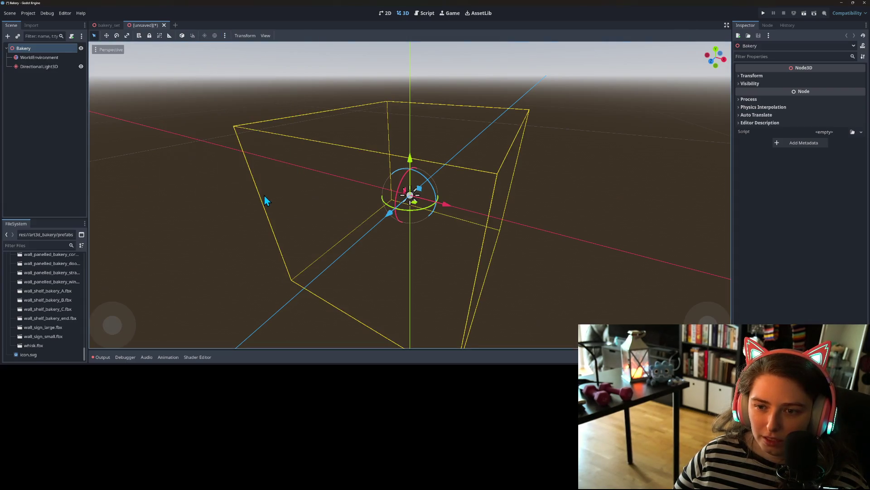
Step: Add a child Node3D under Bakery named env
right_click(40, 47)
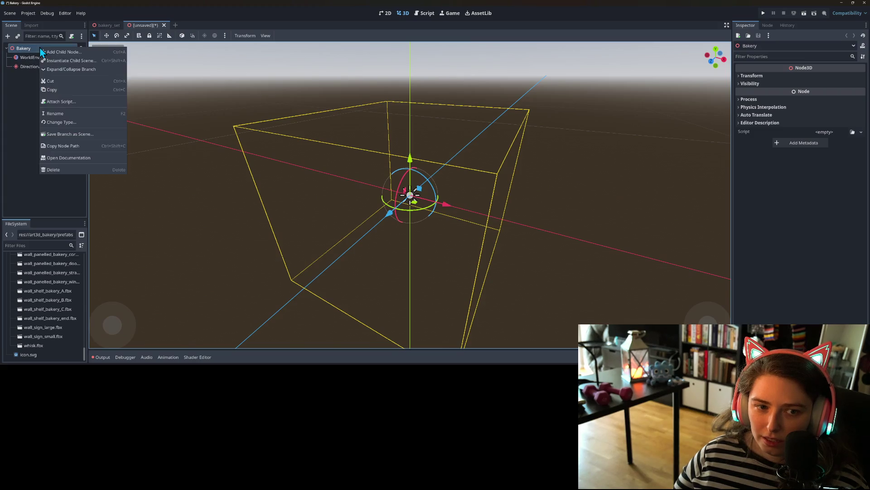
left_click(63, 51)
key("Return")
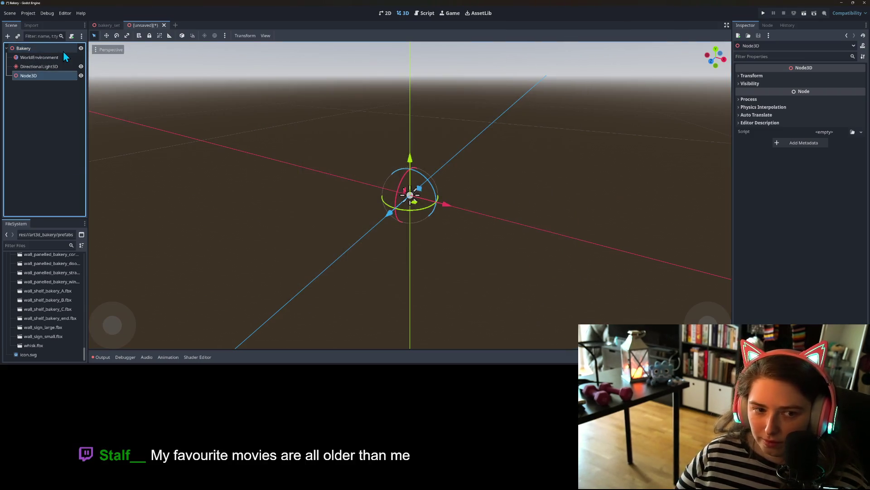
right_click(46, 75)
left_click(73, 144)
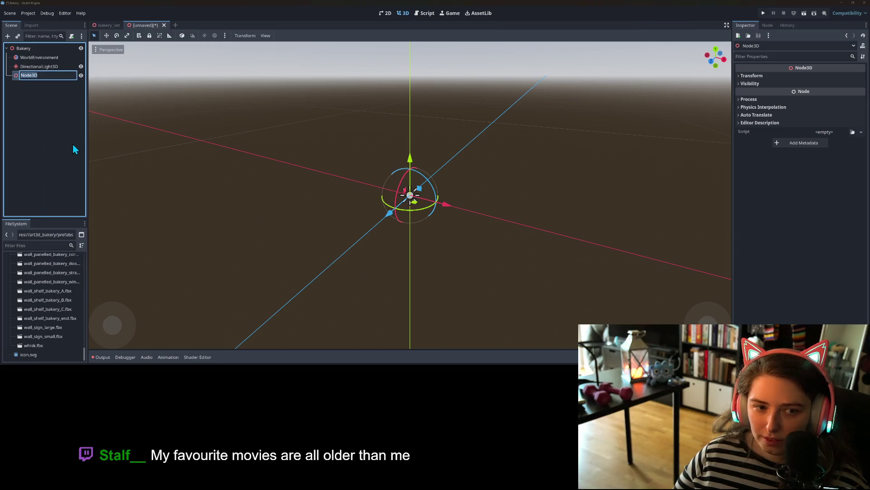
type("env")
key("Return")
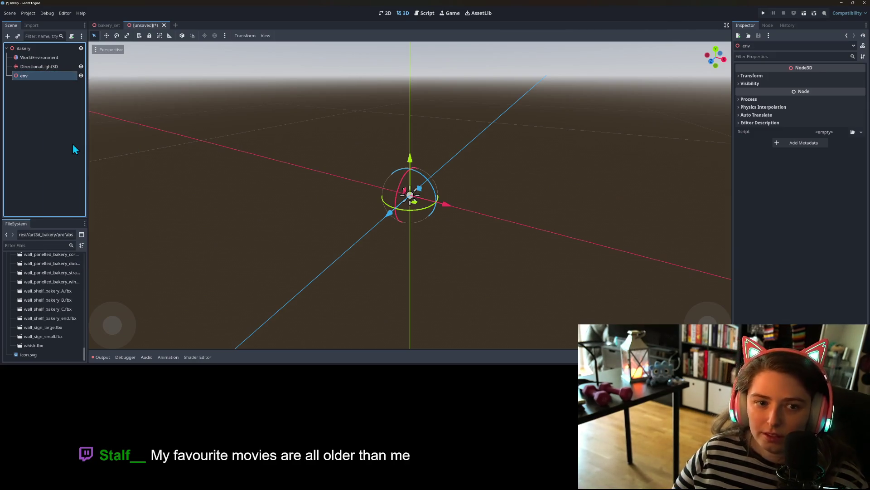
Step: Move WorldEnvironment and DirectionalLight3D under env, then return to bakery_set
left_click(44, 58)
left_click(44, 67)
left_click_drag(41, 61, 25, 75)
left_click(31, 49)
left_click(110, 26)
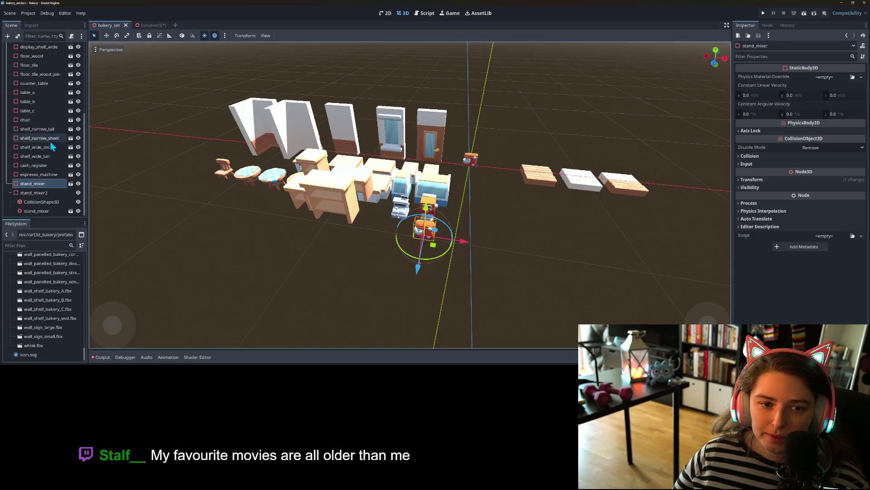
Step: Copy all props from wall_straight to stand_mixer and paste them under Bakery
scroll("up", 3)
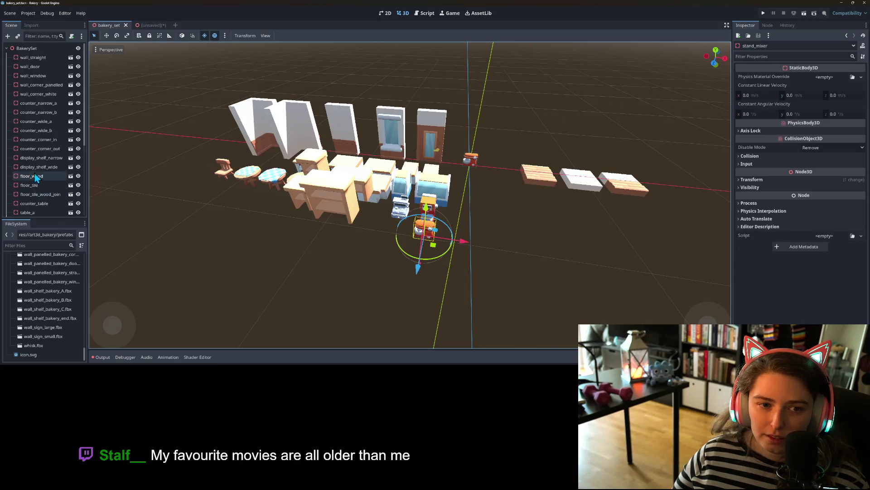
left_click(36, 63)
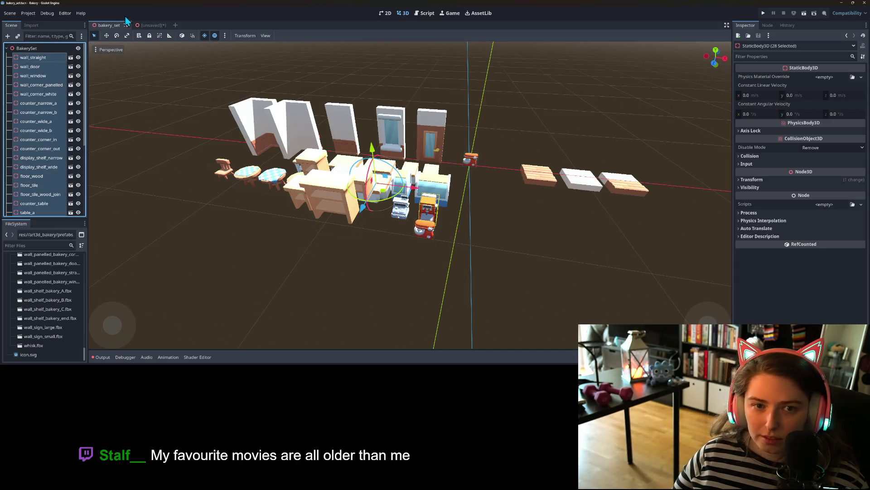
left_click(149, 28)
left_click(36, 47)
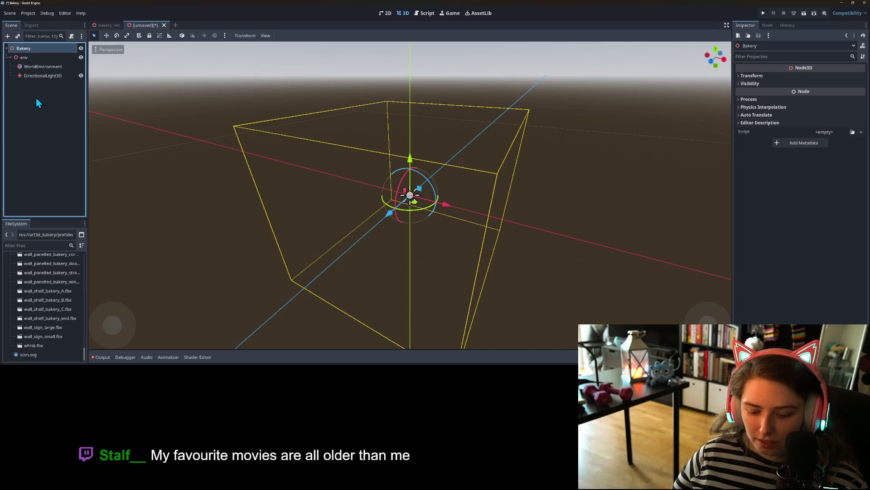
key("ctrl+v")
Step: Save the new scene as bakery.tscn inside a new scenes folder
key("ctrl+s")
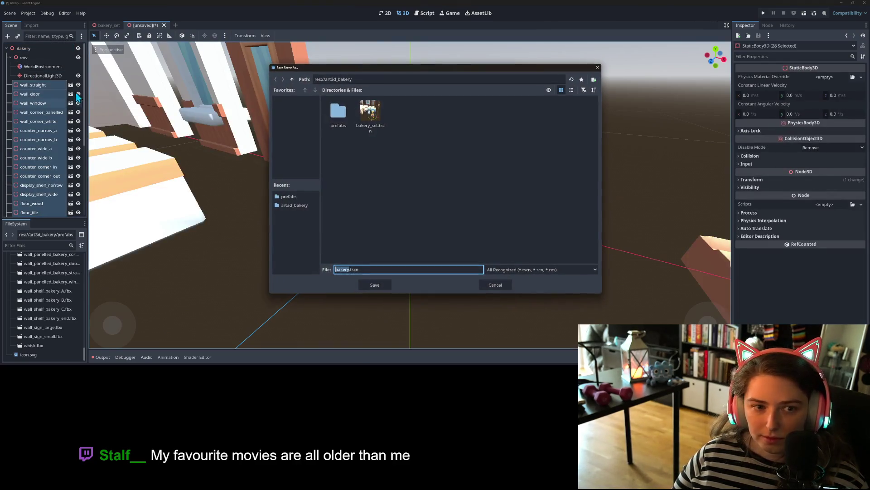
left_click(292, 79)
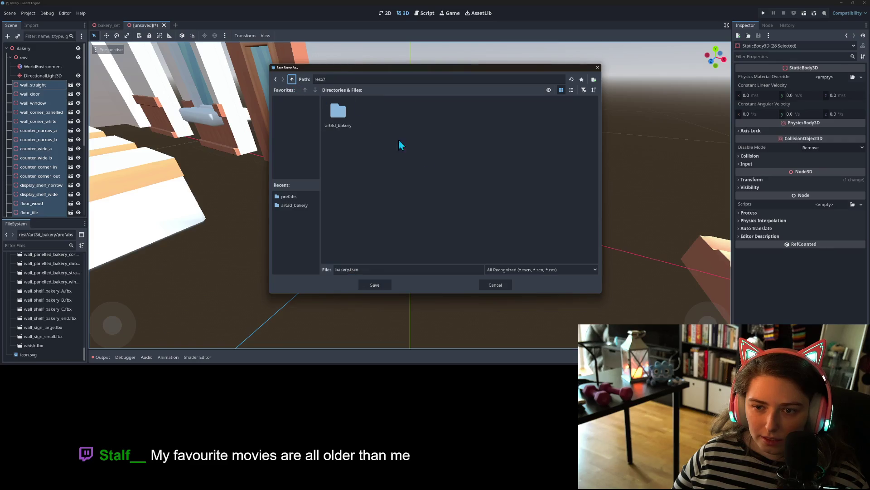
right_click(452, 179)
left_click(480, 183)
type("scenes")
key("Return")
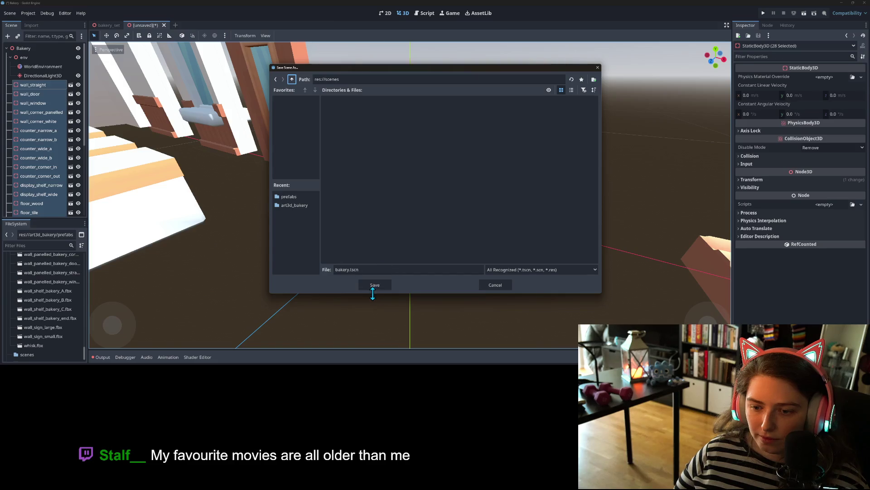
left_click(375, 285)
Step: Collapse env and inspect the pasted wall_door piece in the viewport
left_click(10, 57)
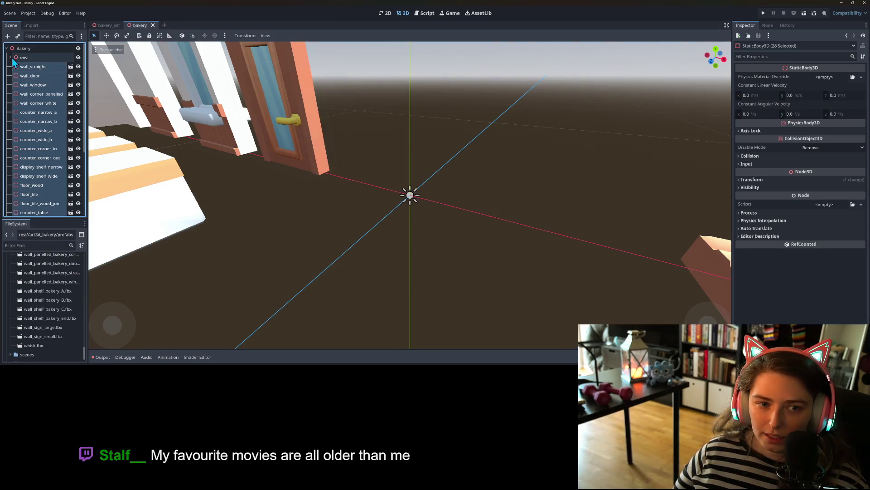
left_click(30, 76)
scroll("down", 3)
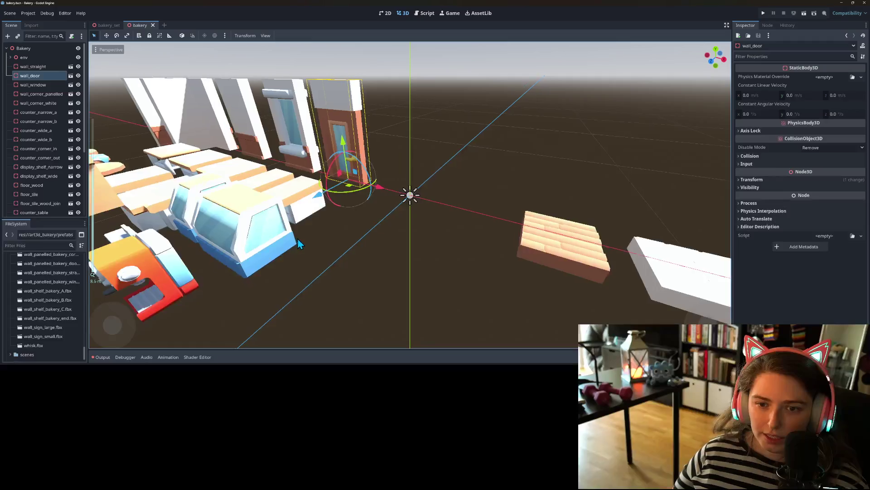
scroll("down", 3)
scroll("down", 3)
scroll("up", 3)
left_click_drag(348, 258, 341, 244)
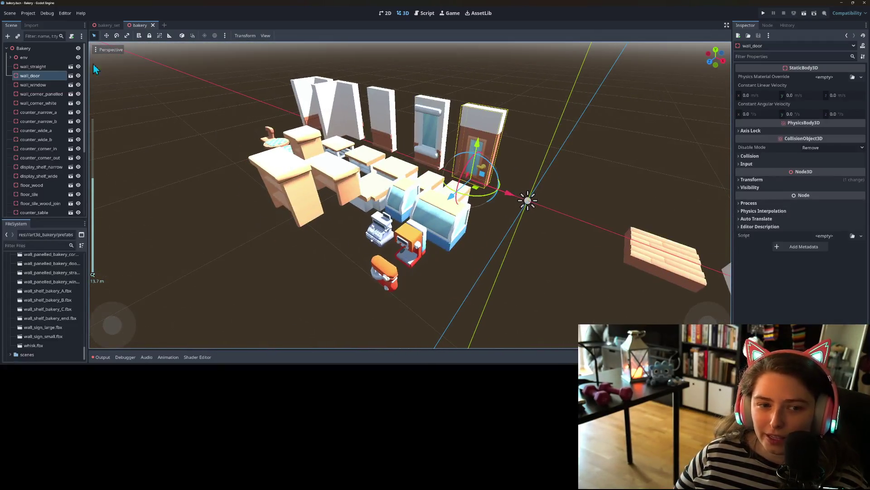
Step: Check wall_straight and the first floor tile, then return to bakery_set
left_click(32, 66)
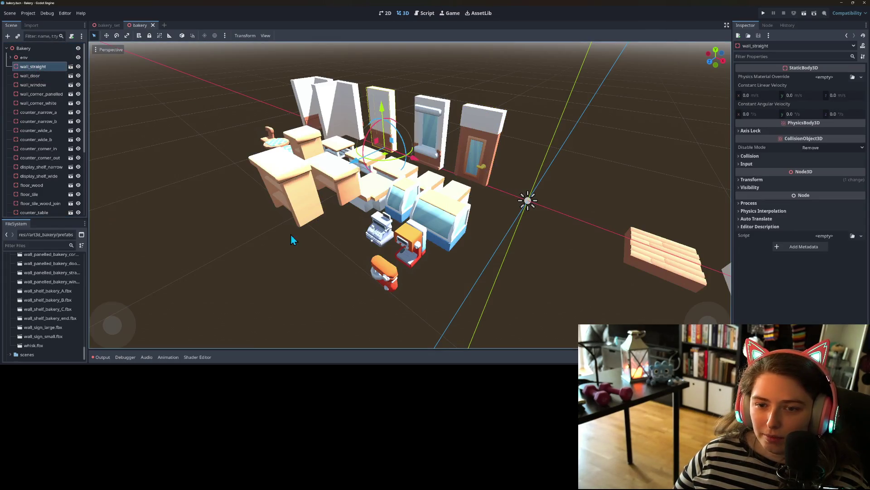
scroll("down", 3)
left_click_drag(318, 254, 381, 304)
scroll("up", 3)
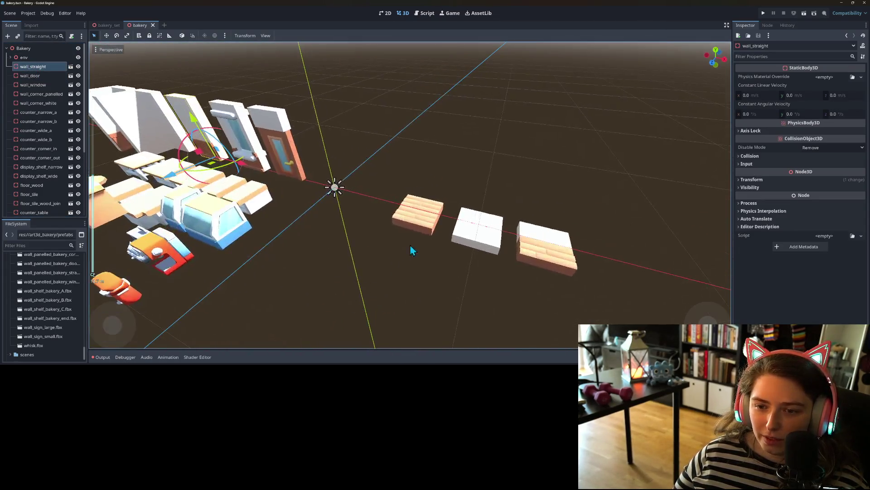
left_click(419, 224)
left_click(107, 26)
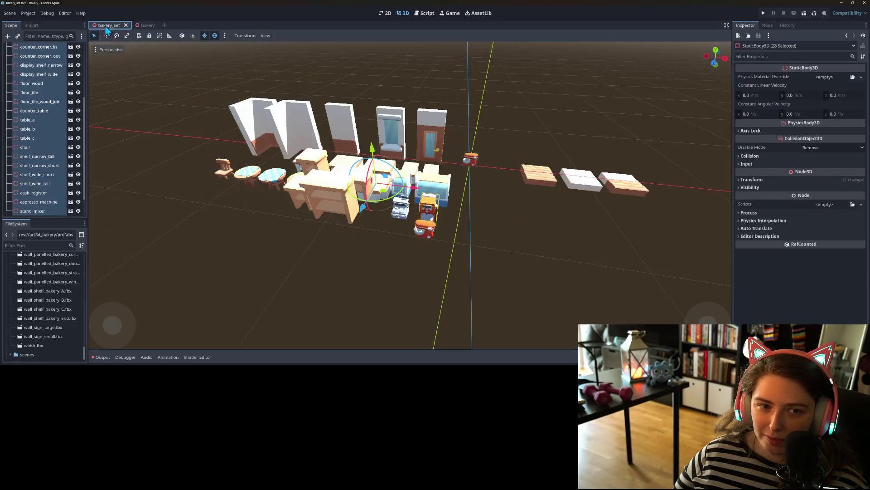
Step: Deselect the props and select stand_mixer2's collision shape in bakery_set
left_click(292, 235)
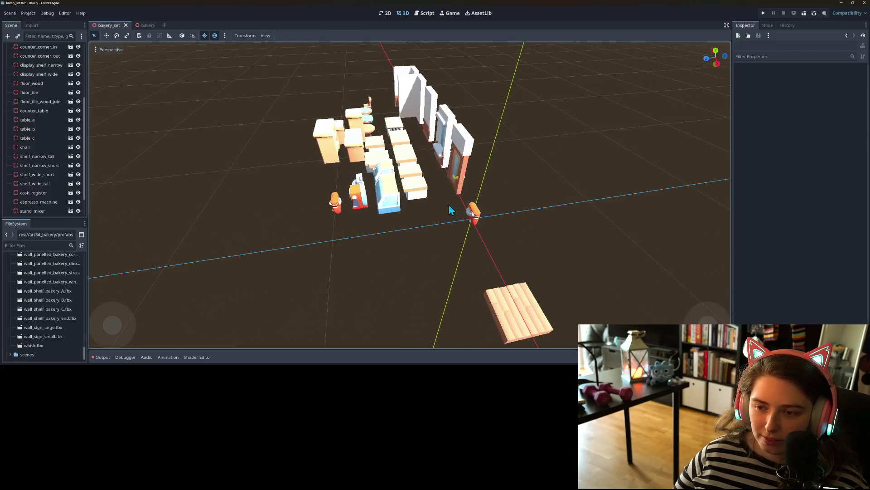
left_click(473, 219)
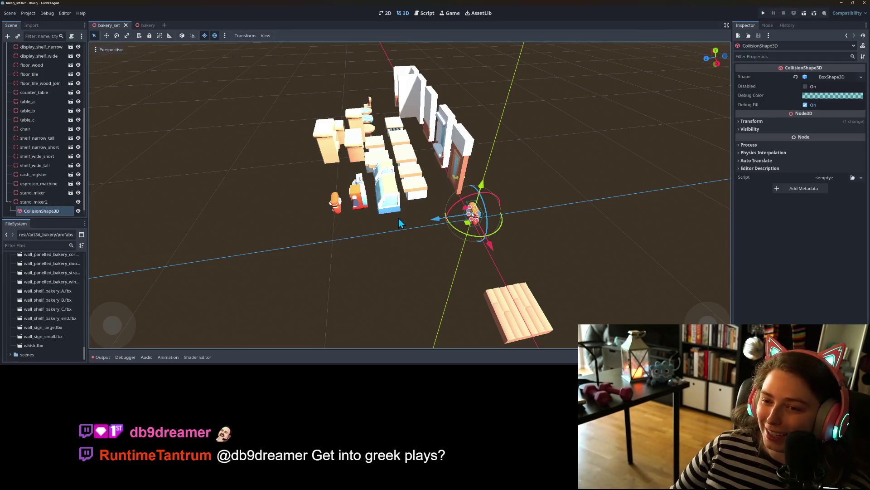
scroll("up", 3)
scroll("up", 3)
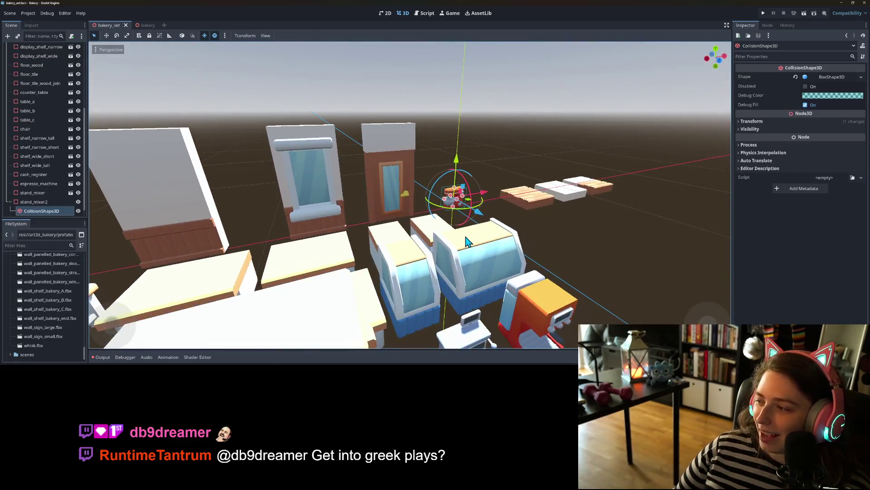
scroll("up", 3)
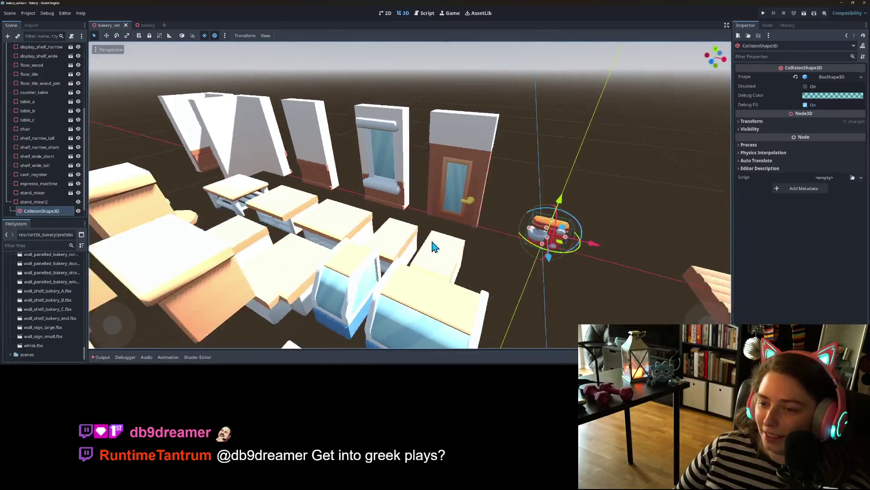
Step: Switch to the bakery scene and turn on Use Snap
scroll("down", 3)
scroll("up", 3)
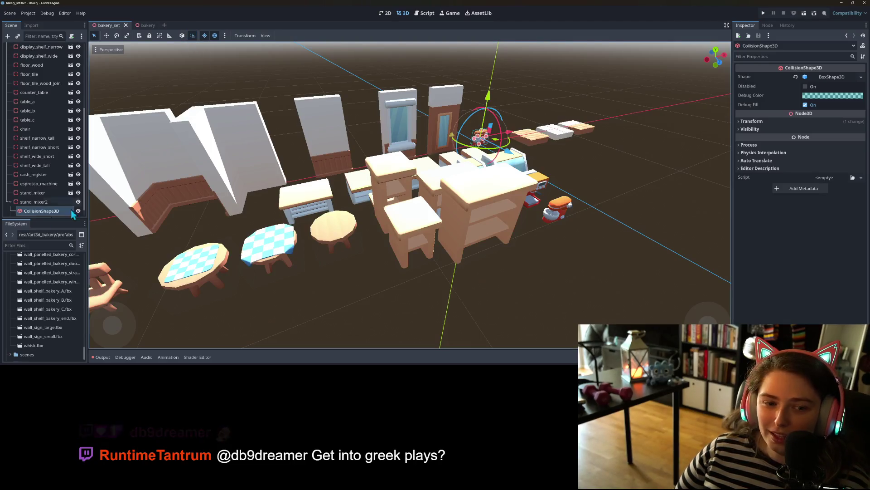
scroll("down", 3)
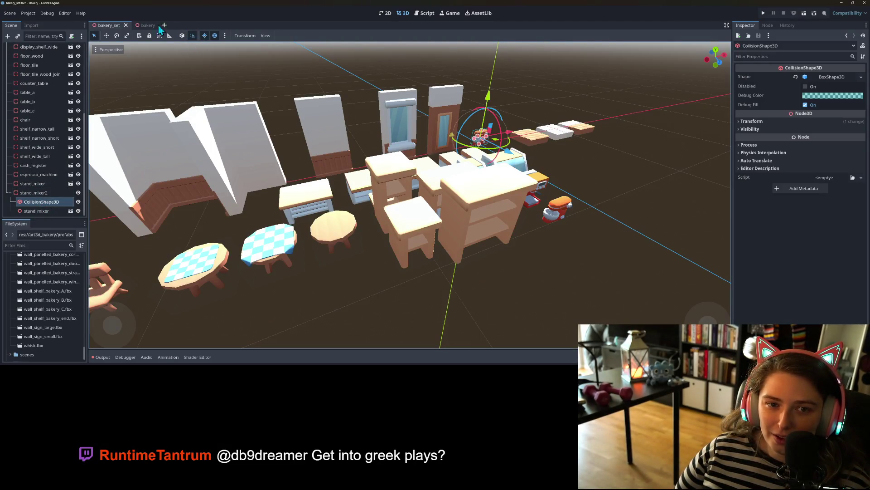
left_click(145, 27)
left_click(194, 35)
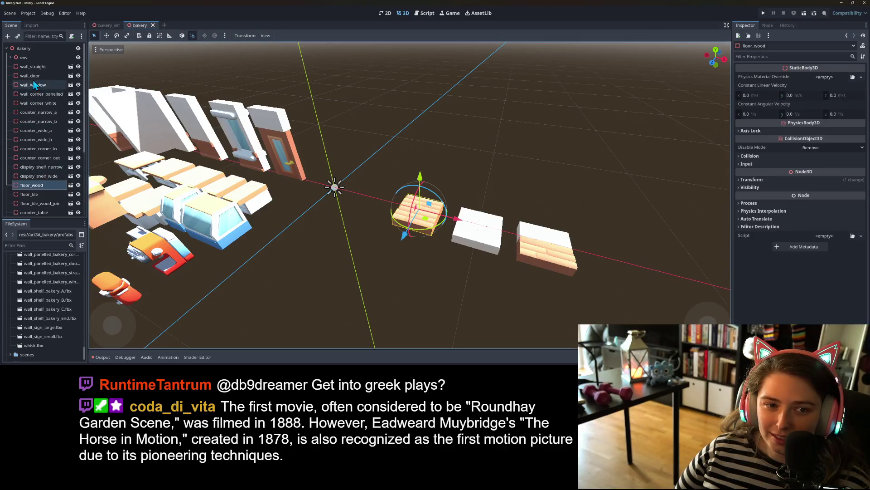
Step: Select wall_straight through stand_mixer and revert their Position to 0, 0, 0
left_click(31, 67)
scroll("down", 3)
left_click(45, 211)
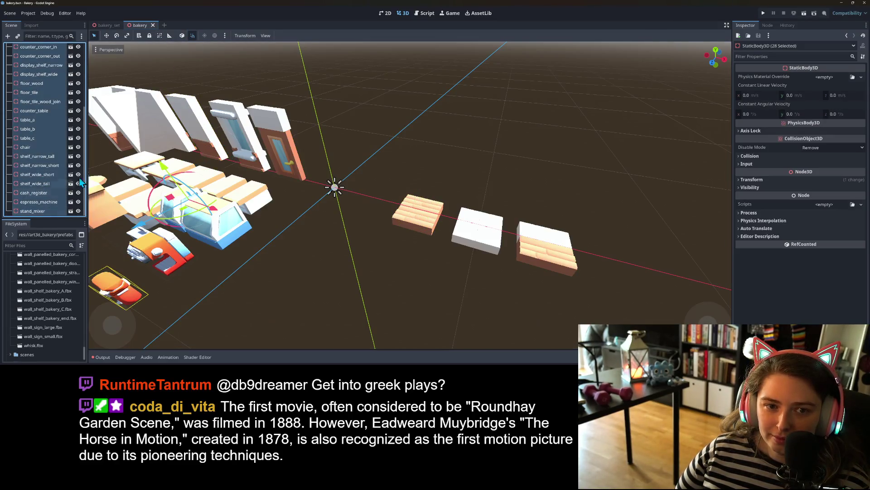
left_click(798, 180)
left_click(862, 187)
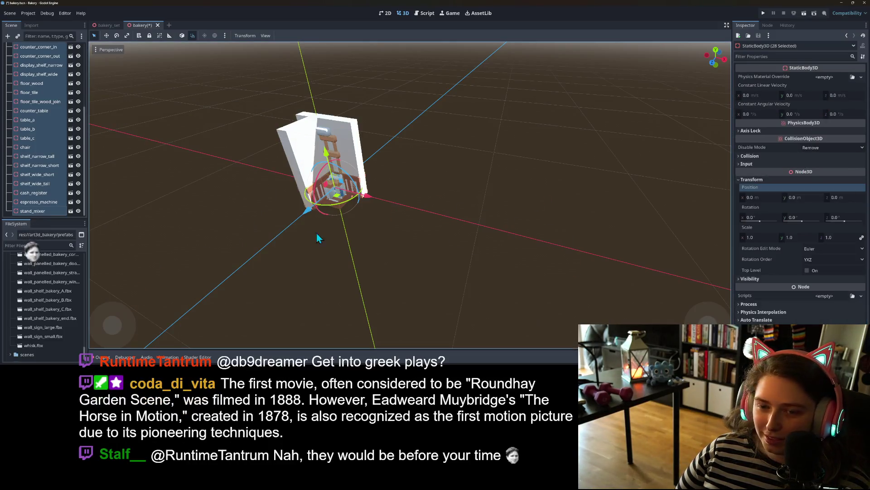
scroll("up", 3)
scroll("up", 3)
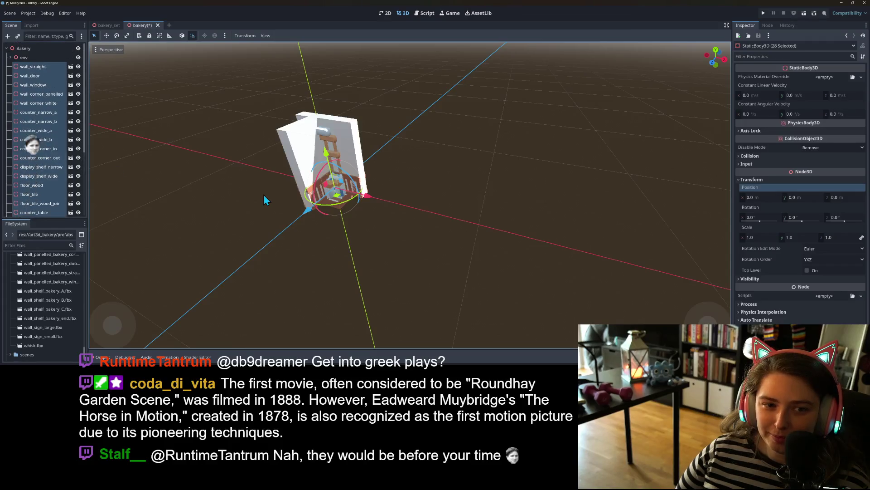
left_click(272, 202)
scroll("down", 3)
left_click_drag(303, 219, 343, 219)
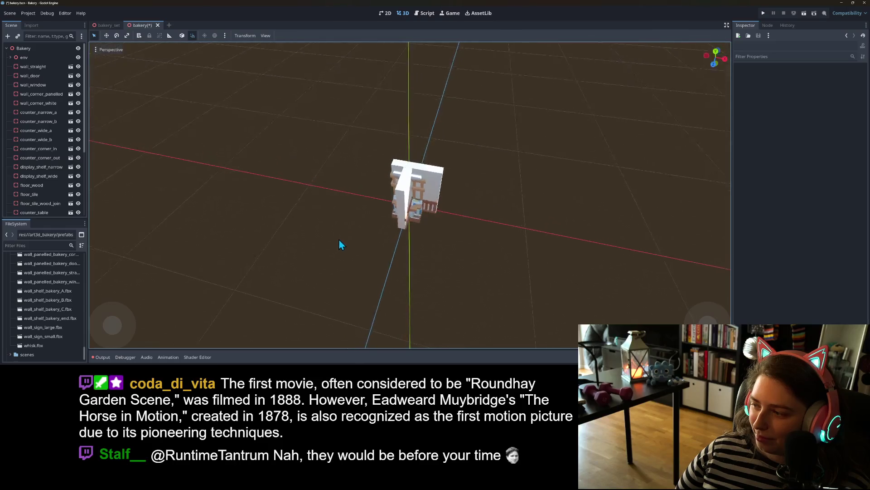
Step: Save the scene and drag wall_corner_panelled out of the stack
scroll("up", 3)
left_click_drag(371, 233, 427, 232)
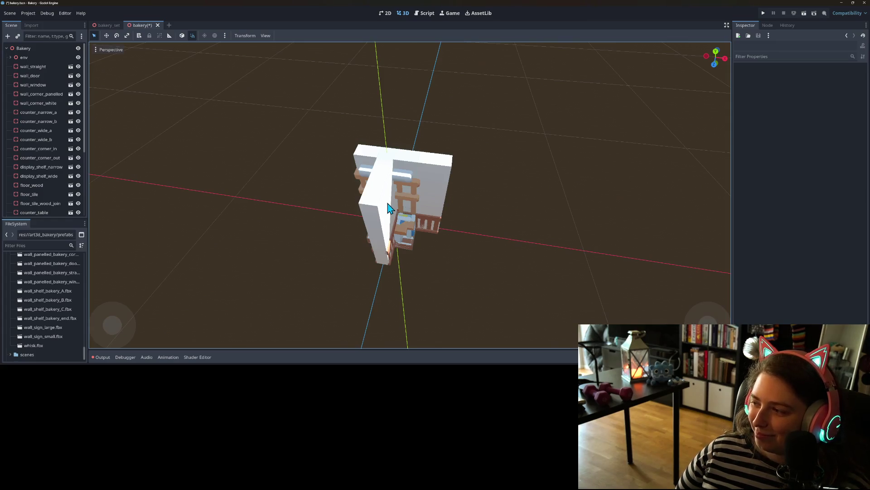
left_click(399, 184)
key("ctrl+s")
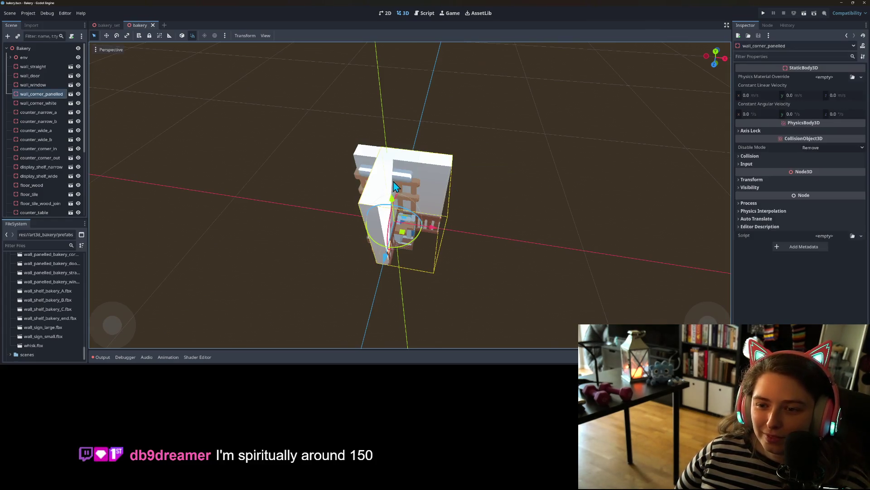
left_click_drag(404, 233, 312, 123)
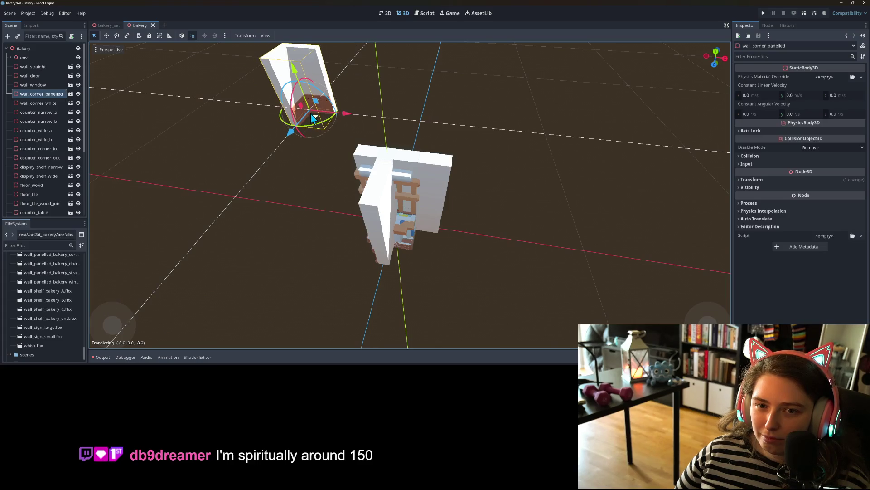
Step: Pull wall_door 3 units left out of the stack
scroll("down", 3)
left_click_drag(320, 210, 318, 202)
left_click(430, 186)
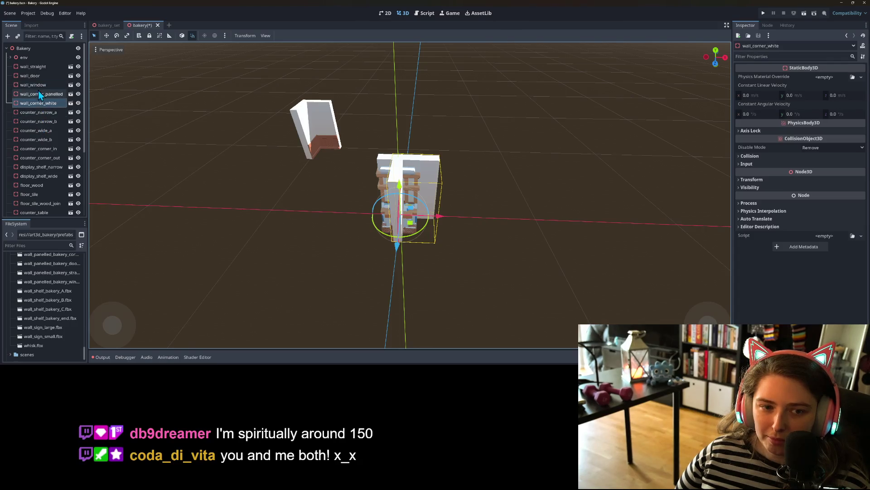
left_click(38, 77)
left_click_drag(442, 213, 418, 227)
Step: Duplicate wall_door and shift the wall_door2 copy 2 units along X
key("ctrl+d")
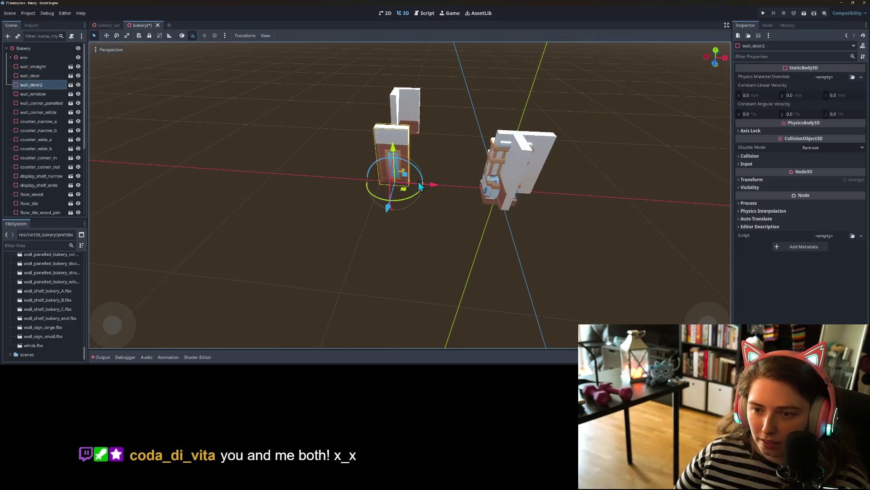
left_click_drag(433, 187, 455, 190)
left_click(238, 39)
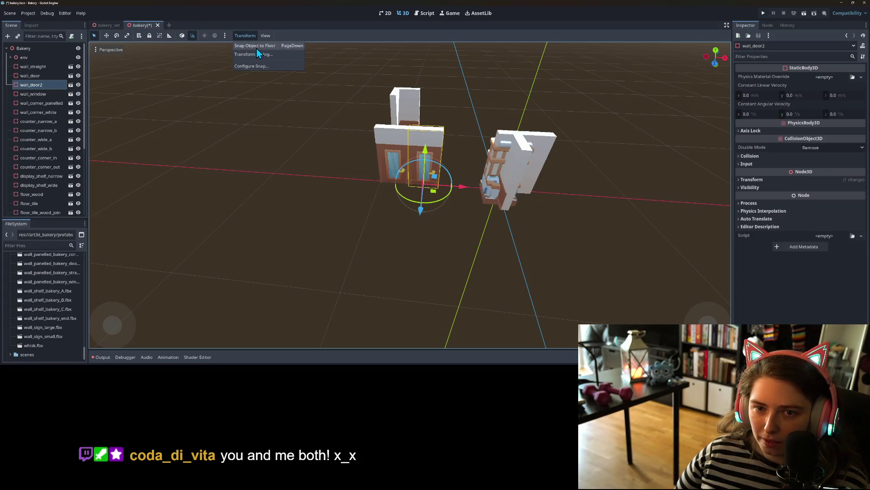
Step: Set Translate Snap to 2 and delete the wall_door2 copy
left_click(274, 67)
left_click(438, 160)
type("2")
left_click(442, 218)
left_click_drag(466, 186, 398, 100)
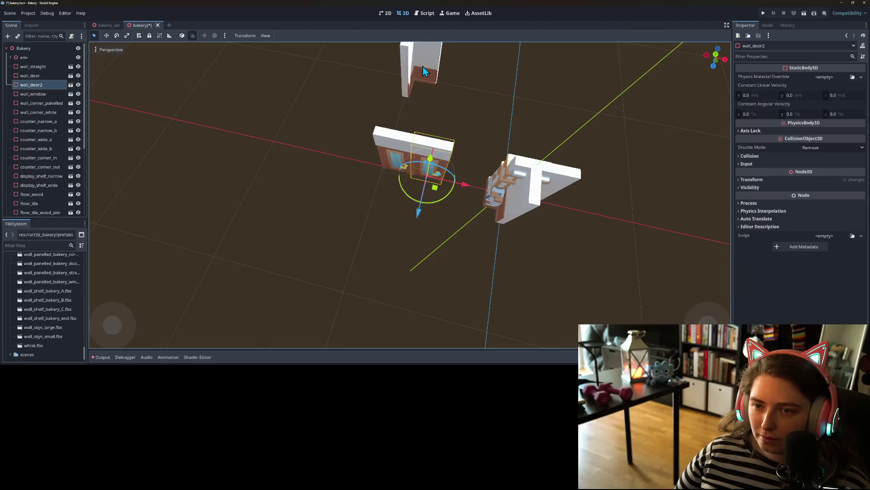
left_click(423, 68)
left_click(422, 152)
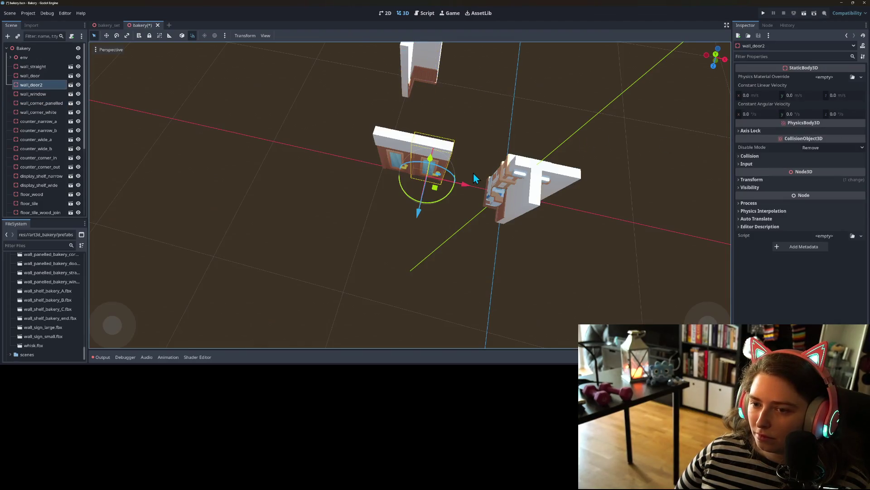
key("Delete")
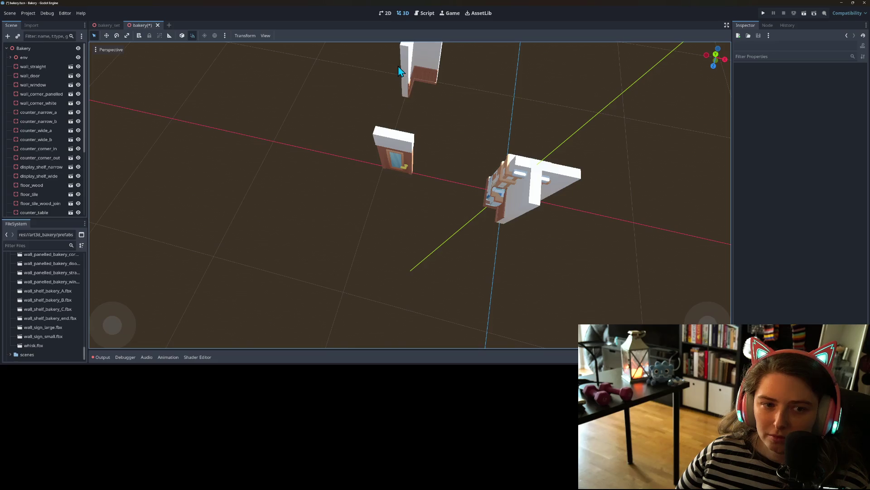
Step: Reset wall_corner_panelled's position to the origin, then undo the reset
left_click(403, 71)
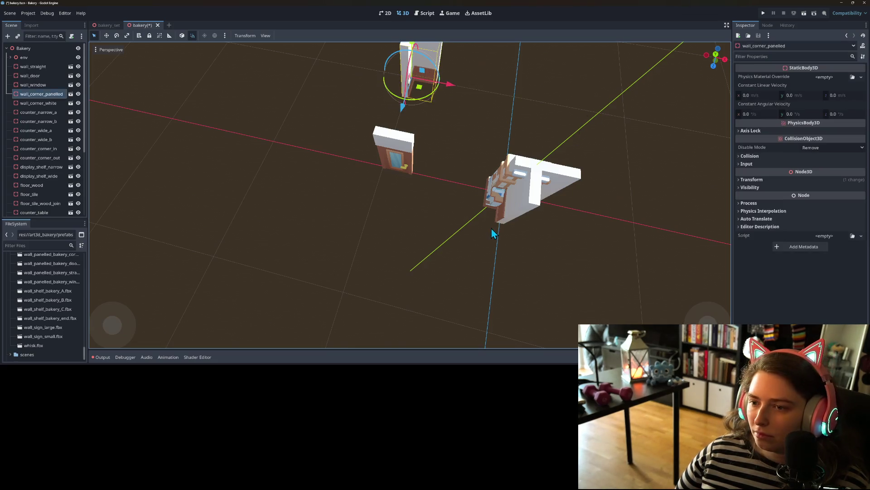
left_click_drag(493, 230, 381, 213)
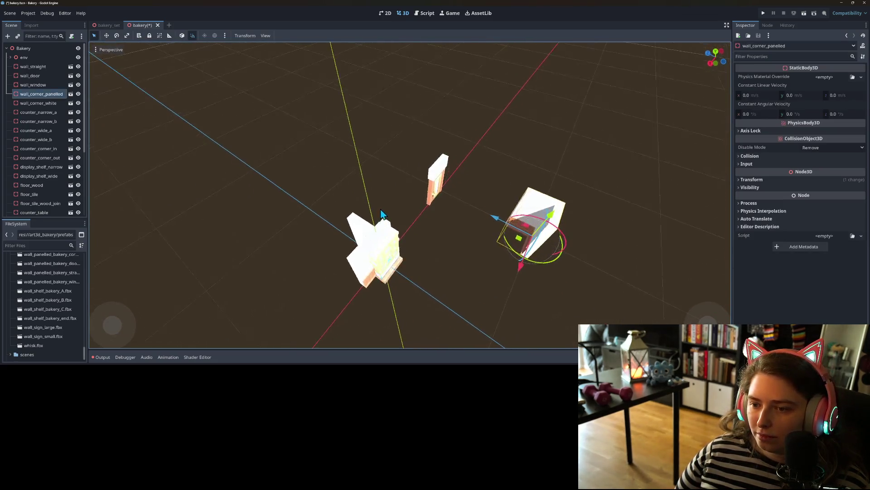
left_click(780, 180)
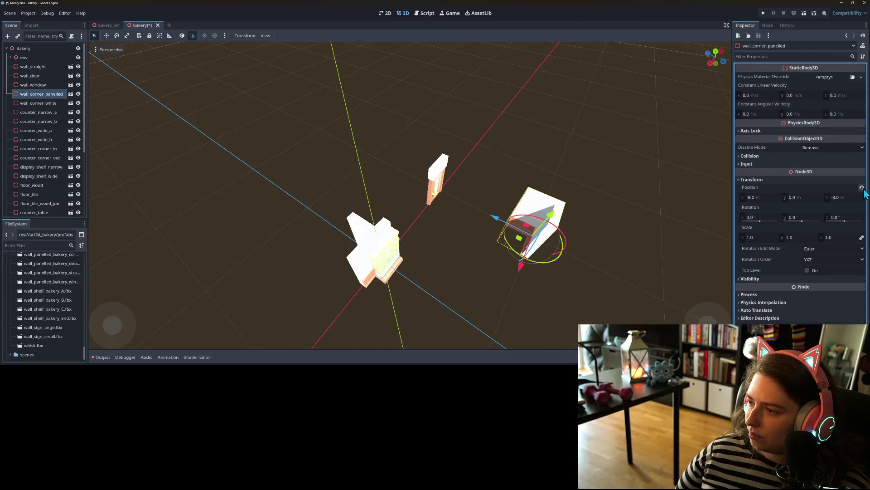
left_click(862, 187)
scroll("up", 3)
left_click_drag(548, 247, 563, 227)
key("ctrl+z")
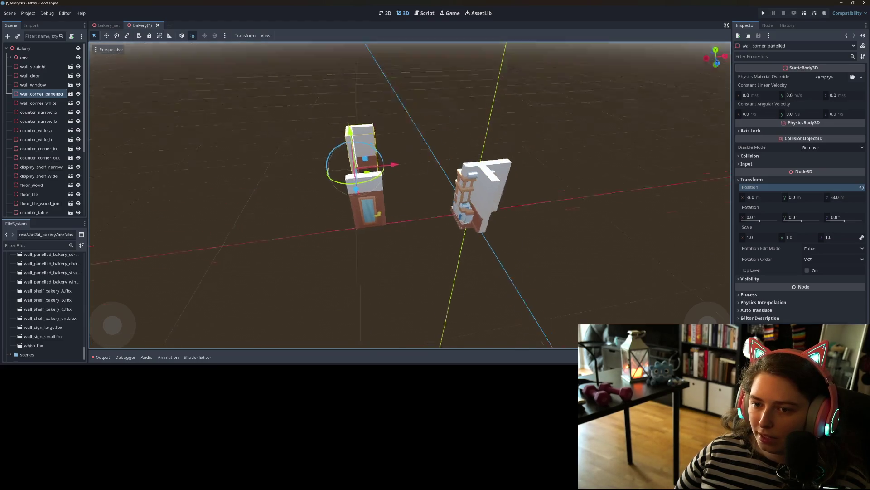
scroll("up", 3)
Step: Move wall_corner_white to the right and wall_straight beside the panelled corner
left_click(511, 275)
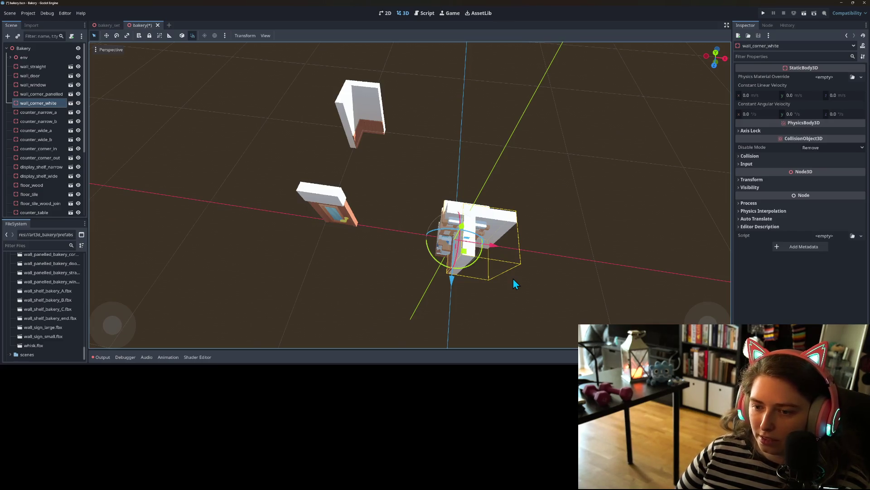
left_click_drag(472, 256, 519, 252)
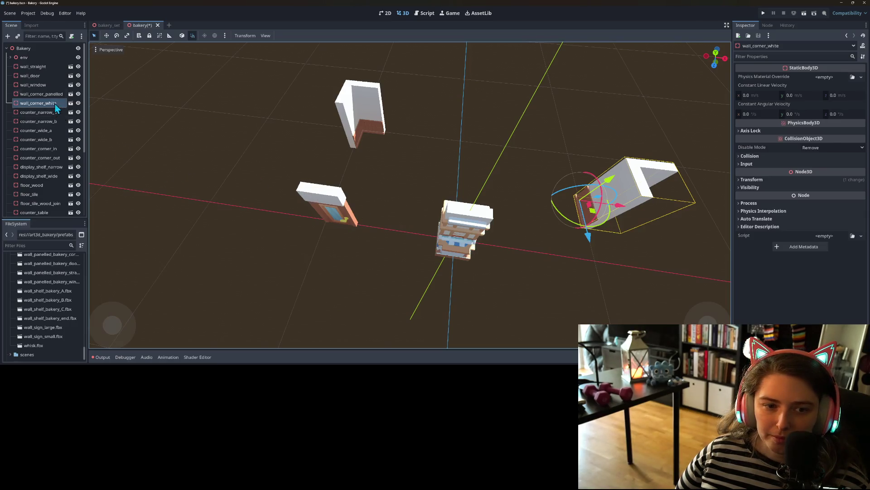
left_click(42, 66)
left_click_drag(465, 259, 420, 144)
left_click(244, 35)
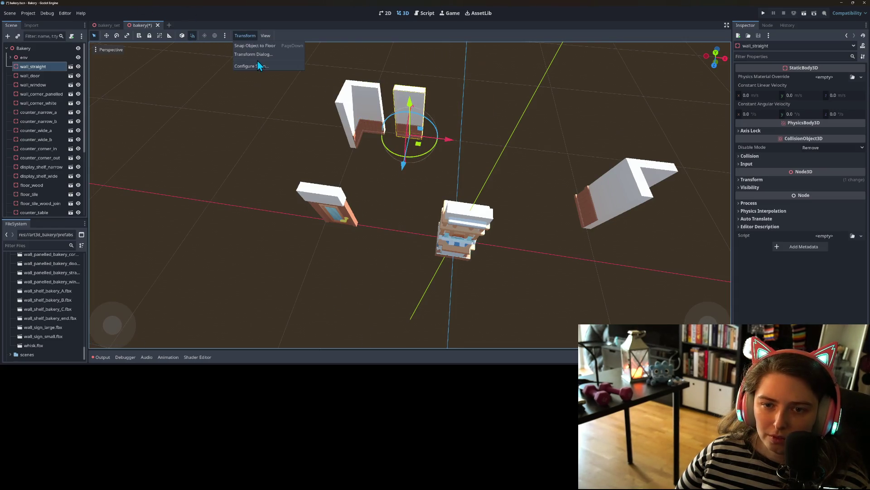
Step: Adjust the rotate snap value and nudge wall_straight 1 unit along X and forward
left_click(257, 64)
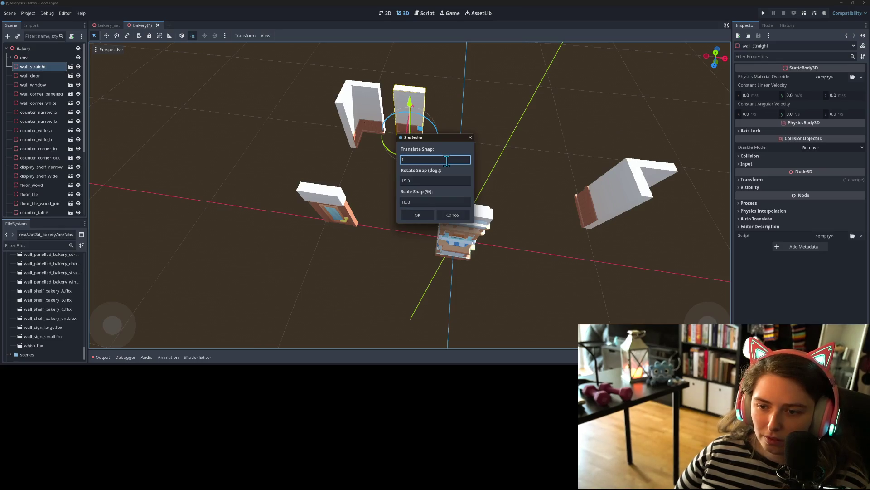
left_click(439, 180)
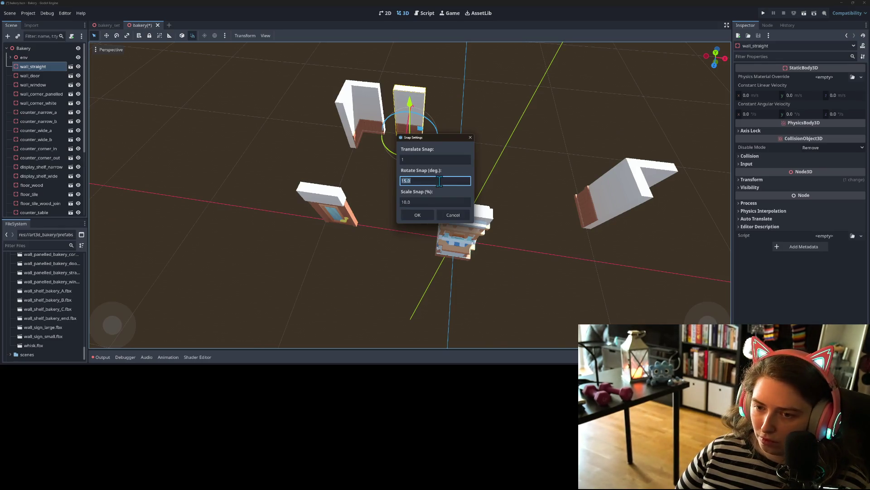
type("45")
left_click(428, 214)
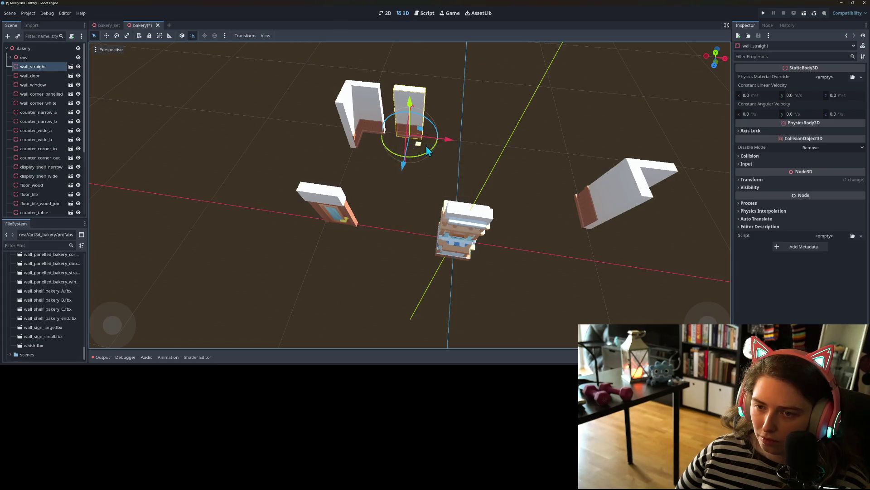
left_click_drag(442, 139, 421, 142)
left_click_drag(403, 171, 406, 262)
Step: Duplicate wall_straight and move the copy 2 units right along the back wall
scroll("down", 3)
scroll("up", 3)
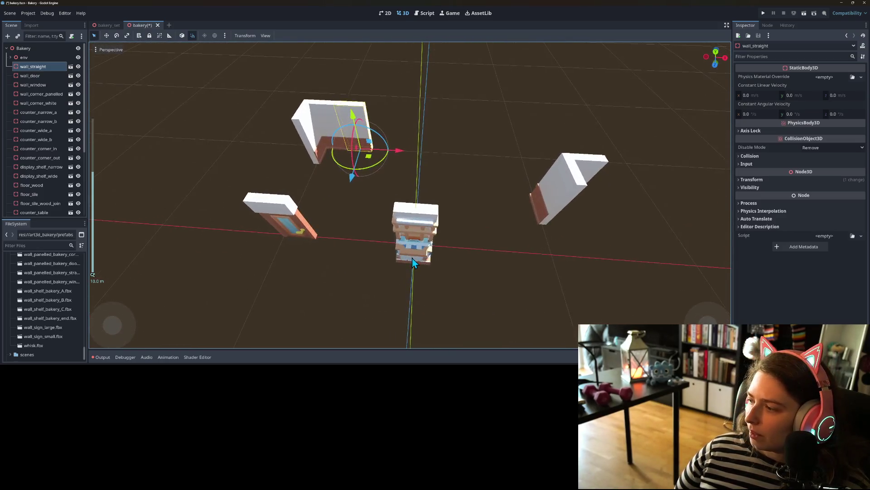
left_click_drag(430, 233, 389, 271)
scroll("down", 3)
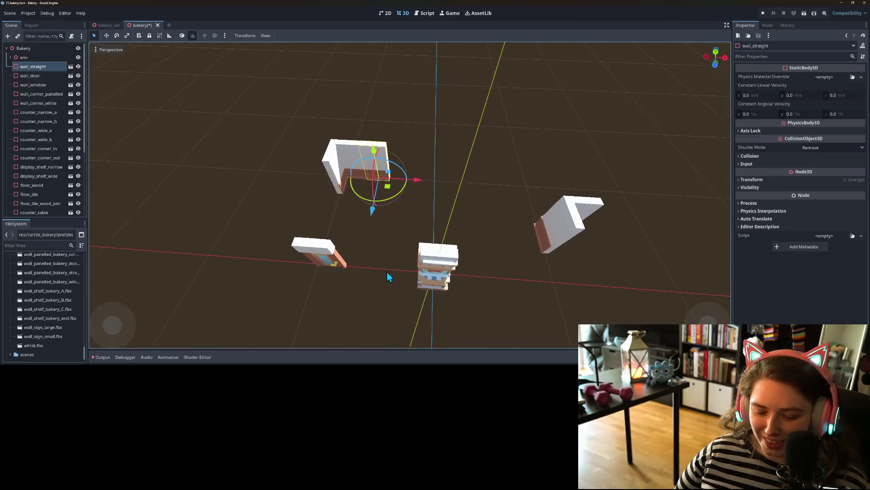
key("ctrl+d")
left_click_drag(418, 185, 488, 183)
Step: Add another straight wall copy to lengthen the back wall
key("ctrl+d")
key("ctrl+d")
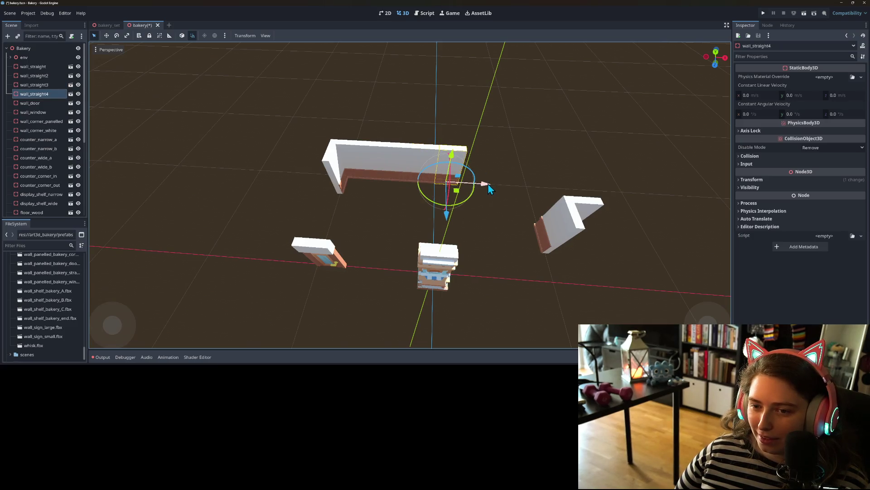
left_click_drag(443, 223, 381, 210)
scroll("up", 3)
scroll("up", 3)
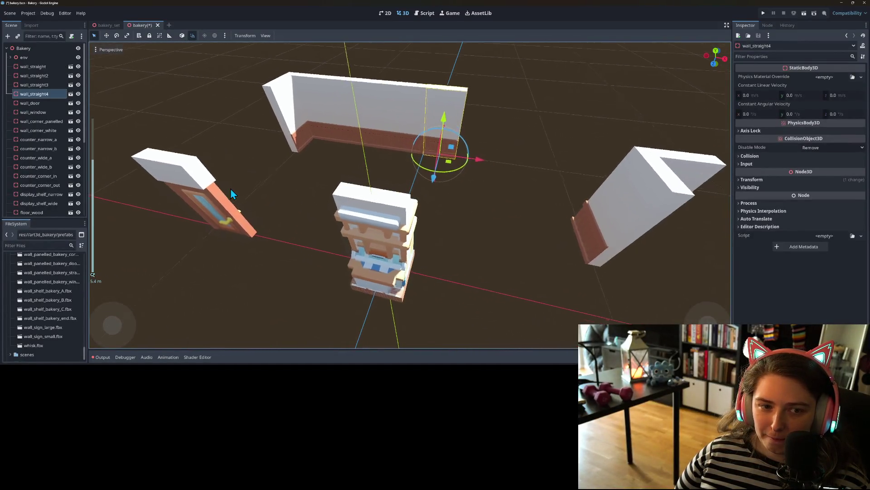
scroll("up", 3)
Step: Add a Node3D child under Bakery and rename it walls
right_click(39, 47)
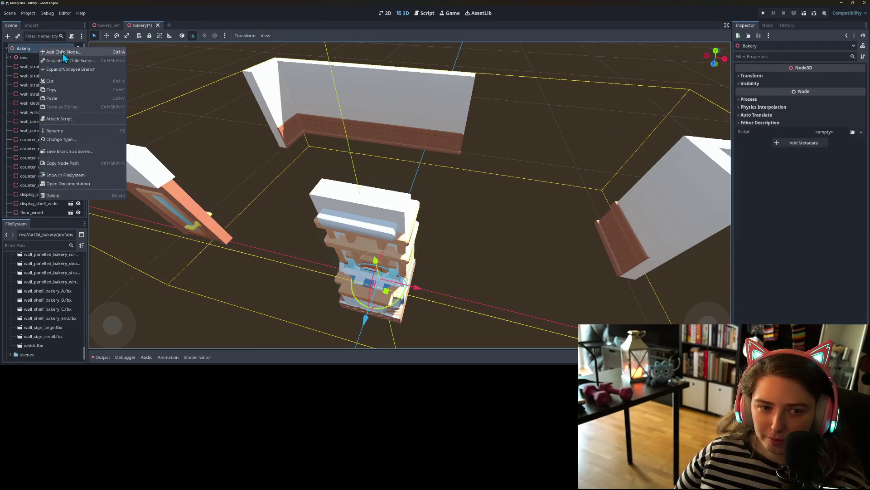
left_click(61, 52)
key("Return")
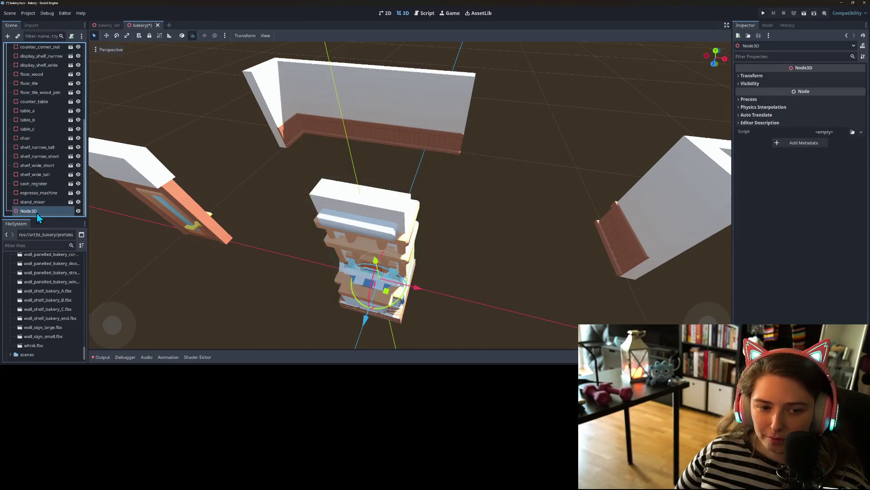
right_click(37, 213)
left_click(58, 238)
type("wal")
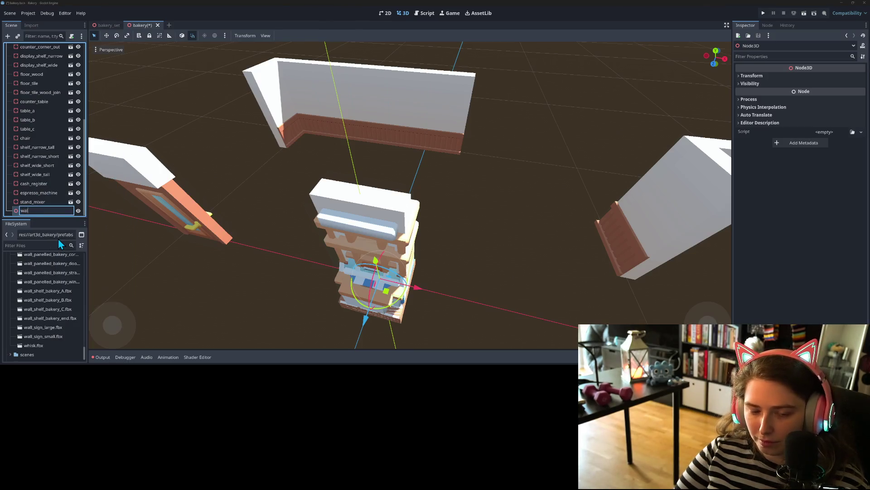
type("ls")
key("Return")
Step: Move the eight wall pieces, wall_straight through wall_corner_white, under walls
scroll("up", 3)
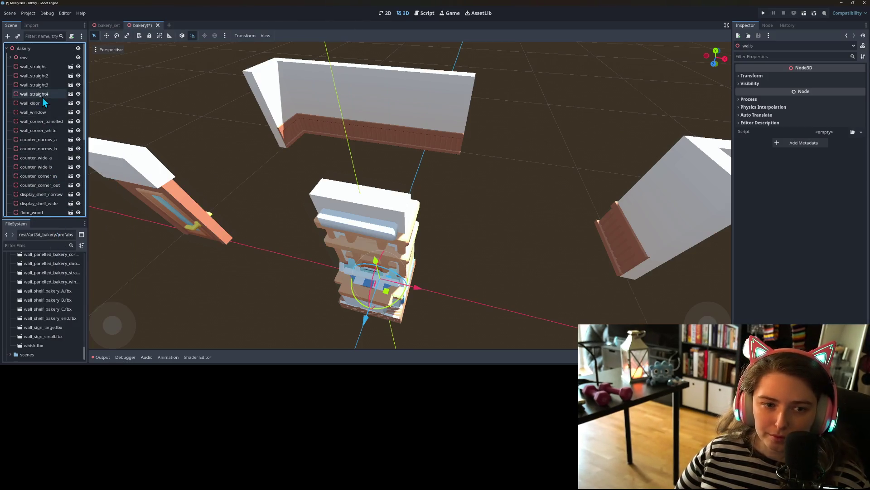
left_click(43, 68)
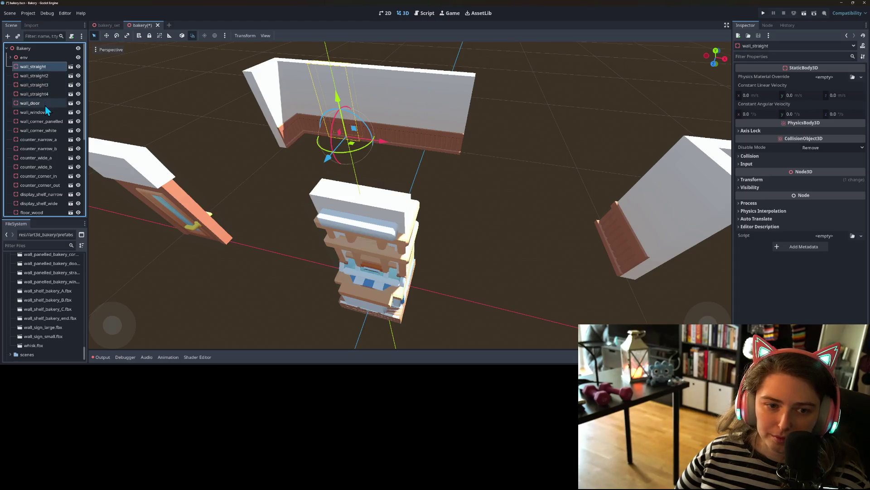
left_click(58, 132)
left_click_drag(52, 136, 42, 210)
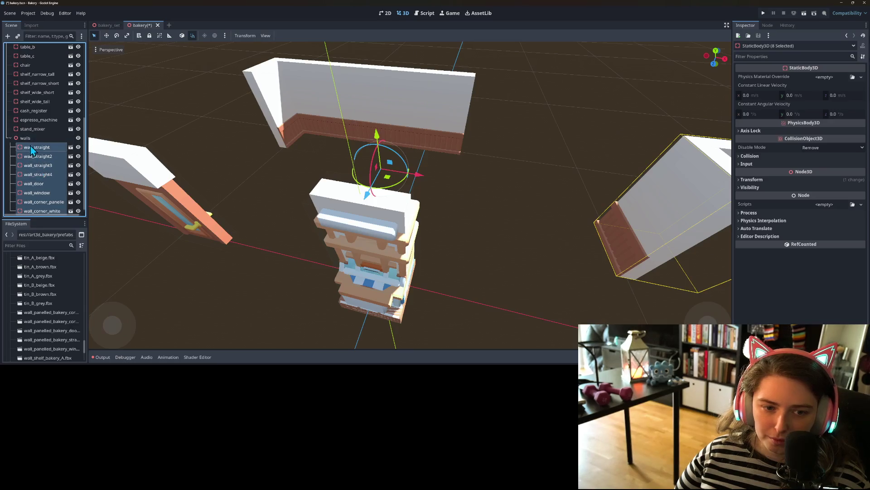
Step: Select wall_straight, wall_straight2, wall_straight3, wall_straight4 and wall_door in turn
left_click(31, 146)
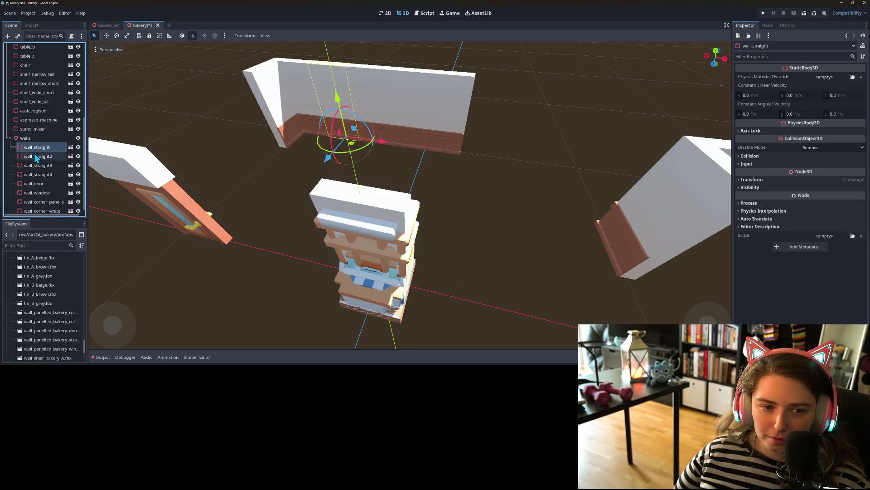
left_click(36, 156)
left_click(43, 165)
left_click(46, 175)
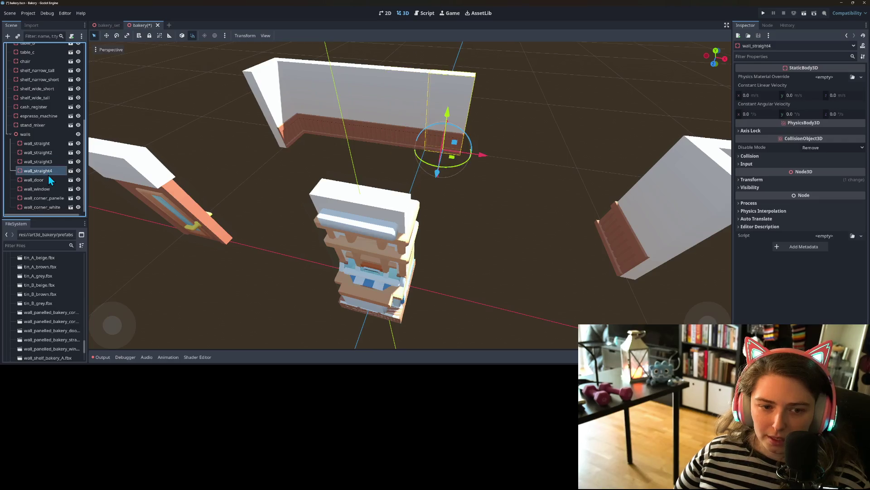
left_click(40, 180)
Step: Duplicate the back wall wall_straight4 and turn the copy 90 degrees against its end
scroll("down", 3)
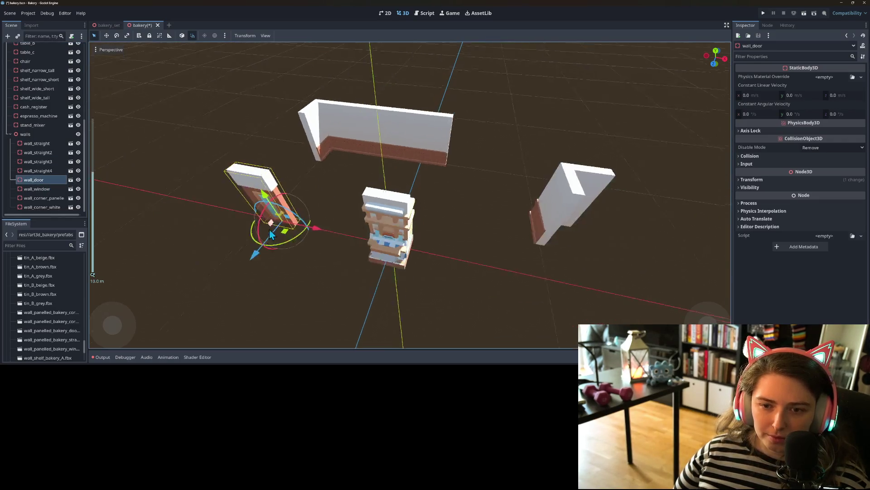
left_click_drag(287, 238, 348, 84)
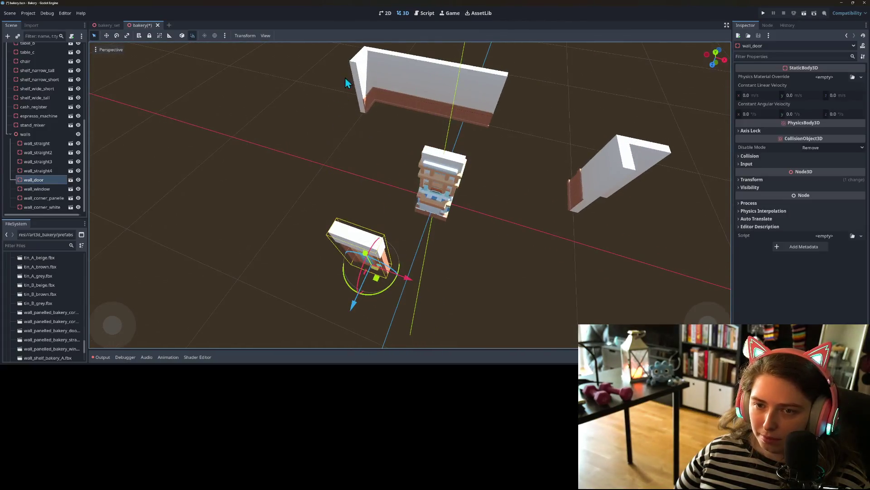
left_click(372, 99)
left_click(491, 116)
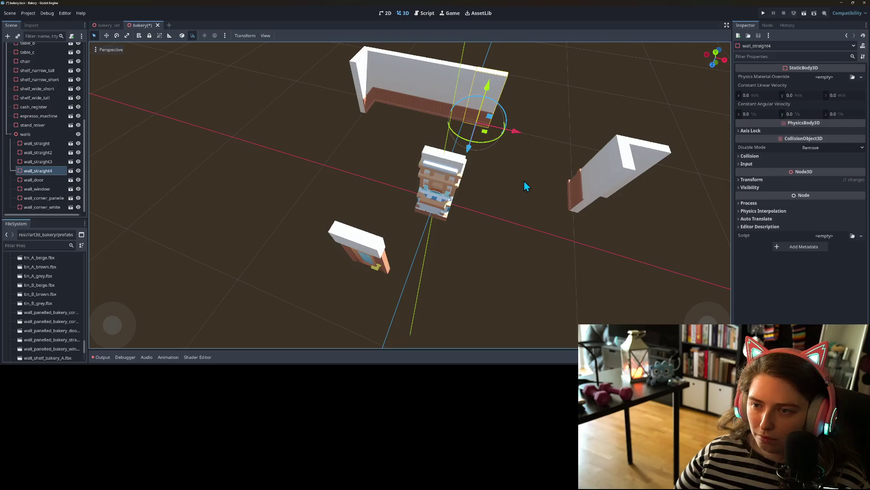
key("ctrl+d")
left_click_drag(491, 137, 375, 130)
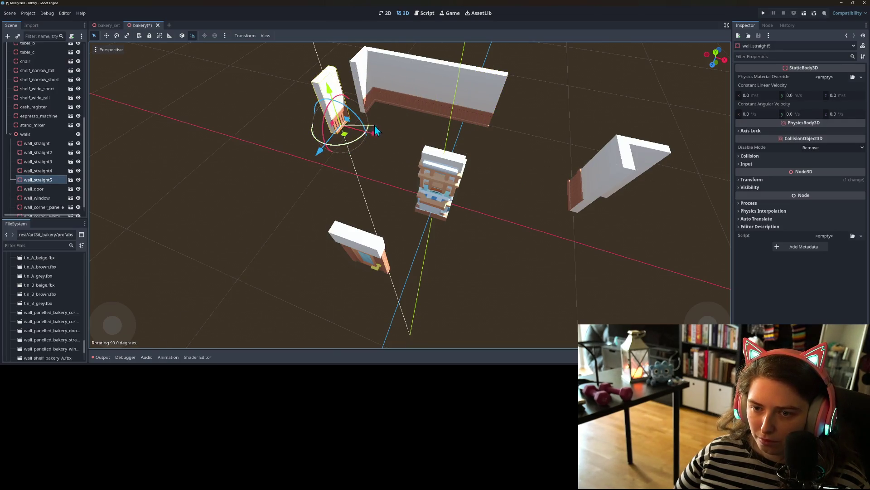
left_click_drag(370, 159, 408, 197)
scroll("up", 3)
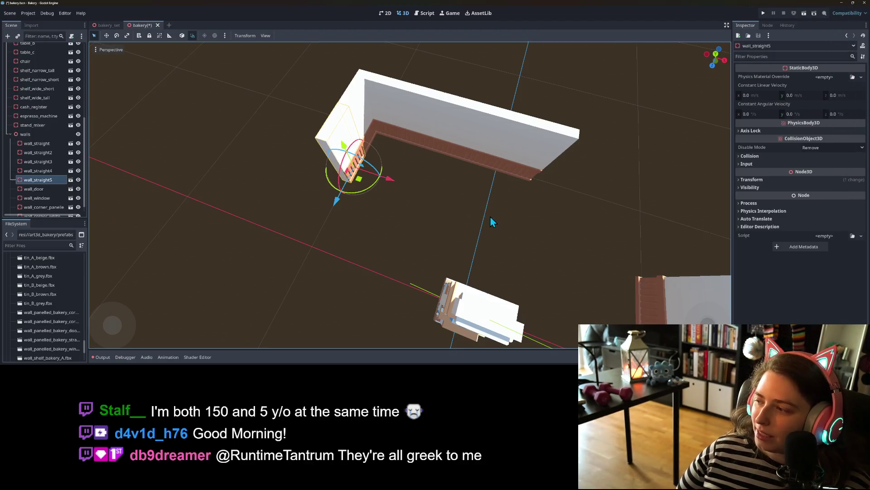
Step: Move wall_straight5 off the panelled corner wall and rotate the corner wall 90 degrees
left_click(367, 123)
scroll("down", 3)
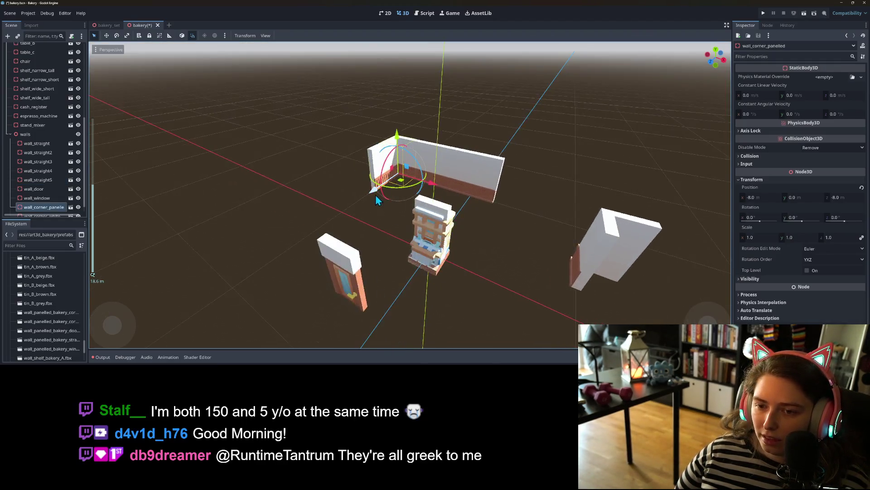
left_click_drag(376, 198, 333, 225)
left_click(398, 155)
left_click_drag(402, 184, 351, 190)
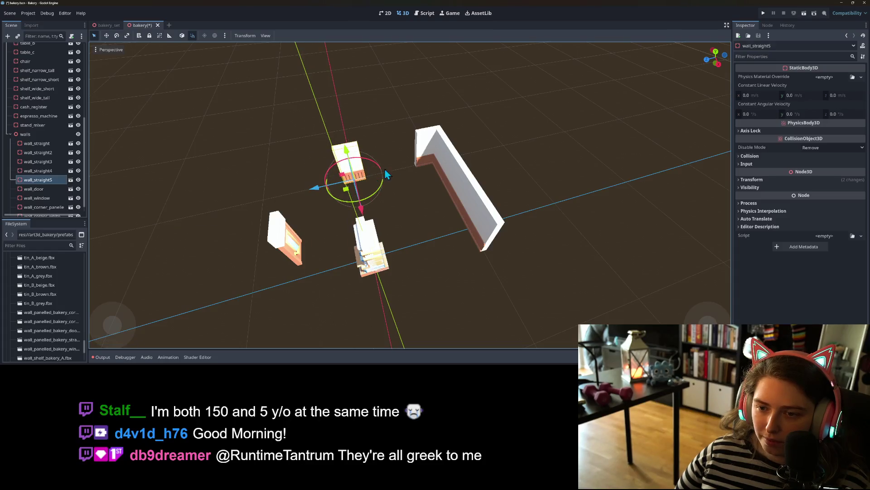
left_click(426, 155)
left_click_drag(433, 184, 326, 207)
Step: Slide the door wall along Z, butt wall_straight5 against the corner, and move wall_straight toward the centre
scroll("down", 3)
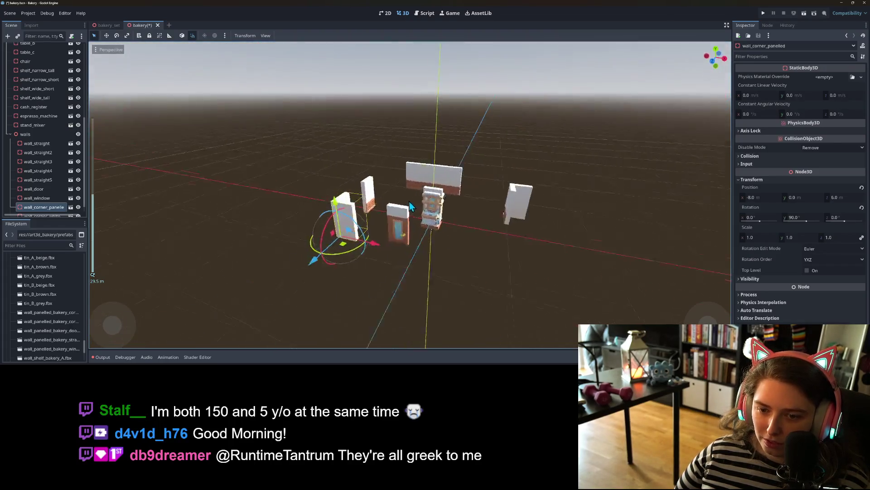
scroll("up", 3)
left_click_drag(417, 255, 298, 189)
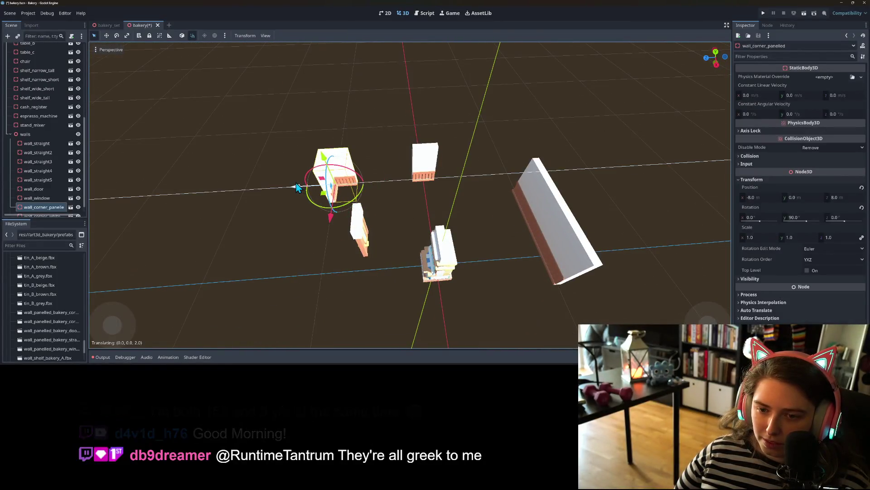
left_click(360, 236)
left_click_drag(339, 250, 295, 249)
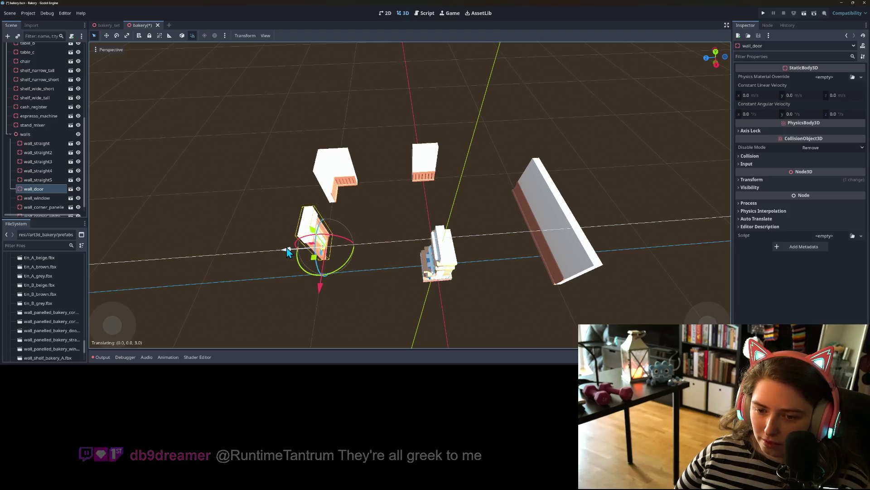
left_click(427, 173)
left_click_drag(395, 191, 340, 189)
left_click(526, 198)
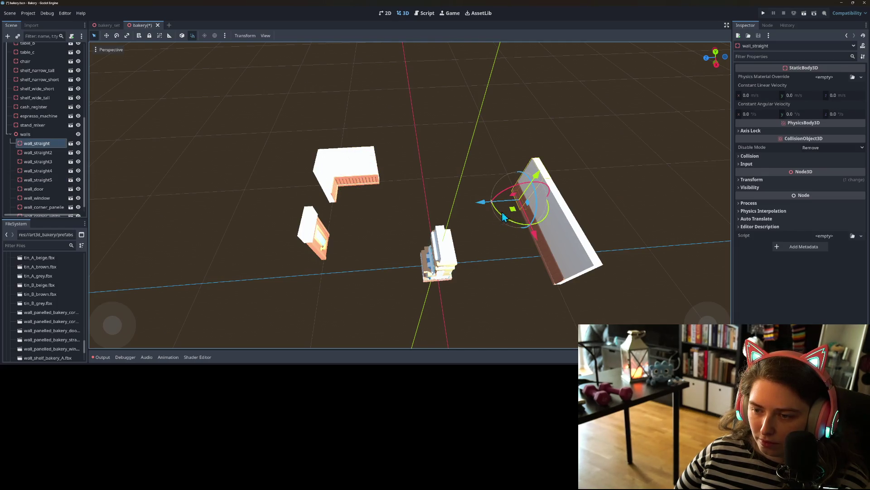
left_click_drag(511, 210, 376, 195)
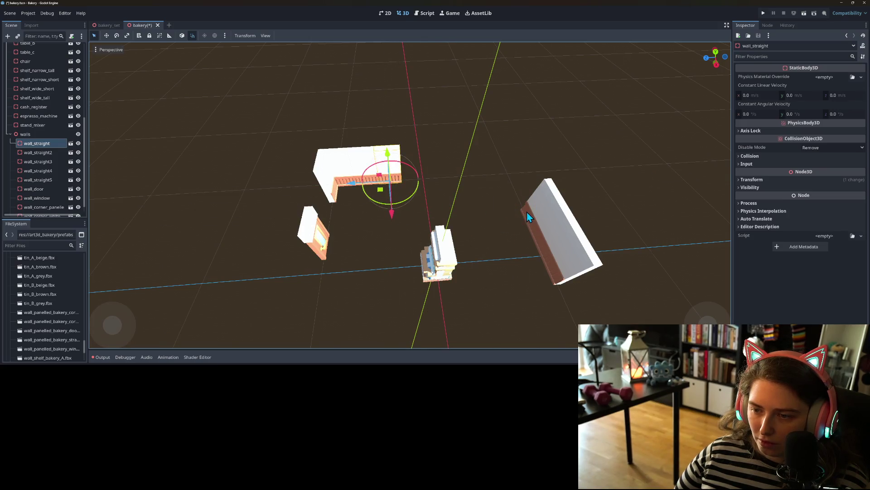
Step: Move wall_straight2 and wall_straight3 beside the counter and turn wall_straight4 90 degrees
left_click(527, 226)
left_click_drag(527, 249, 405, 197)
left_click(549, 241)
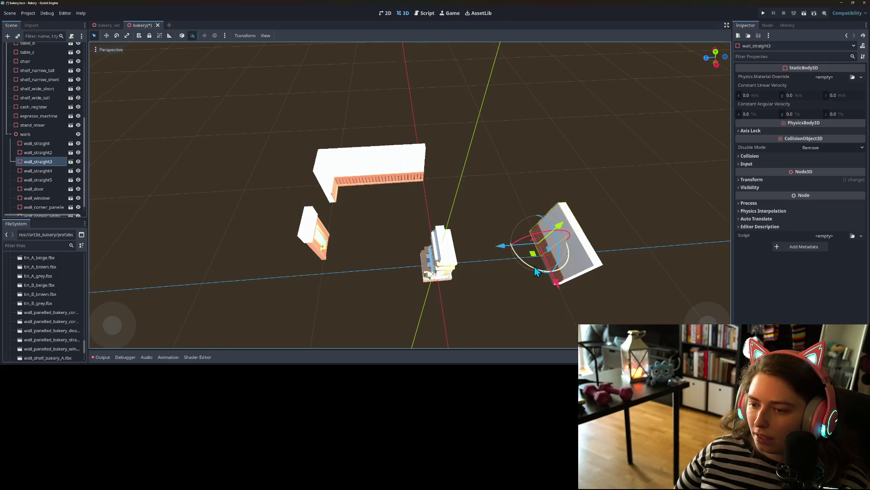
left_click_drag(534, 254, 429, 185)
left_click(554, 281)
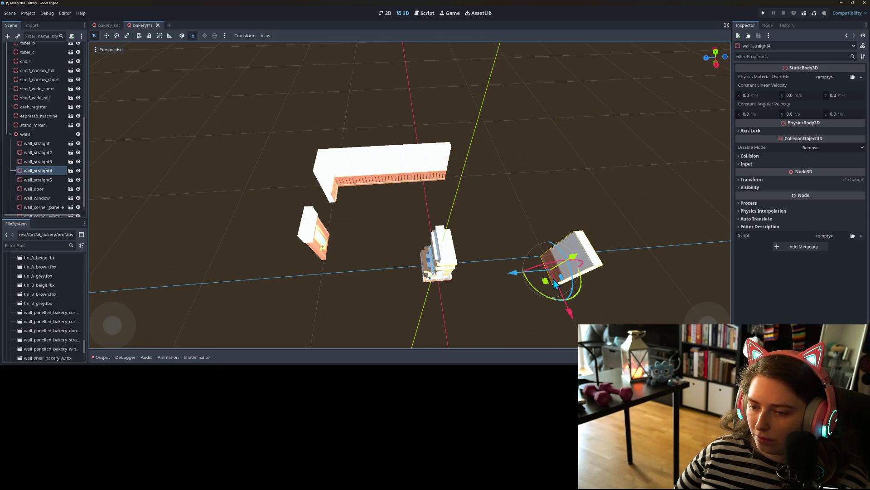
left_click_drag(541, 295, 473, 189)
scroll("down", 3)
Step: Slide the door wall to the white wall's end, turn wall_straight2 180° and wall_straight3 -135°
left_click(473, 190)
left_click_drag(499, 215, 380, 255)
scroll("up", 3)
scroll("down", 3)
left_click_drag(432, 245, 442, 207)
left_click(491, 177)
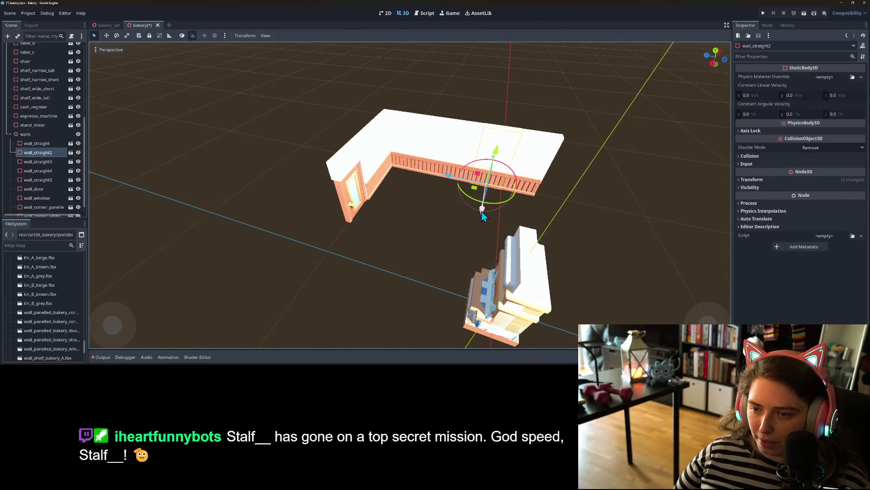
left_click_drag(512, 208, 455, 163)
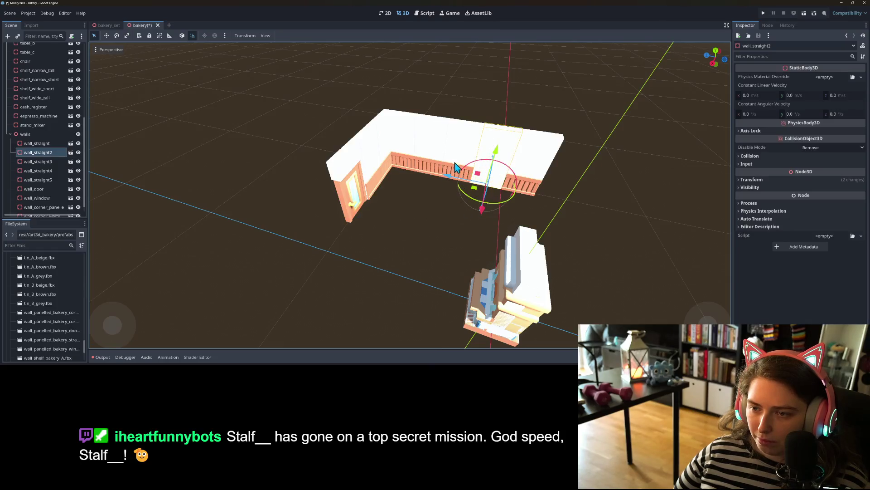
left_click(520, 191)
left_click_drag(508, 209, 495, 154)
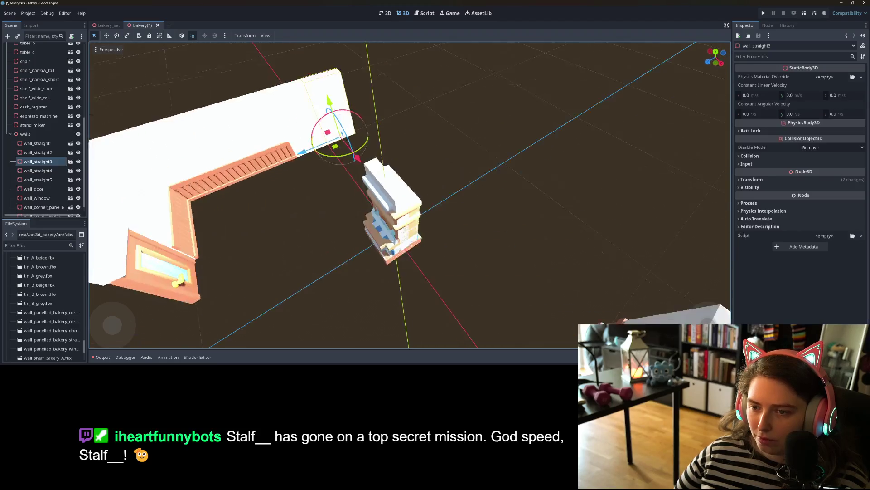
Step: Move the white corner wall toward the centre of the scene
scroll("down", 3)
left_click(518, 271)
left_click_drag(510, 281, 419, 145)
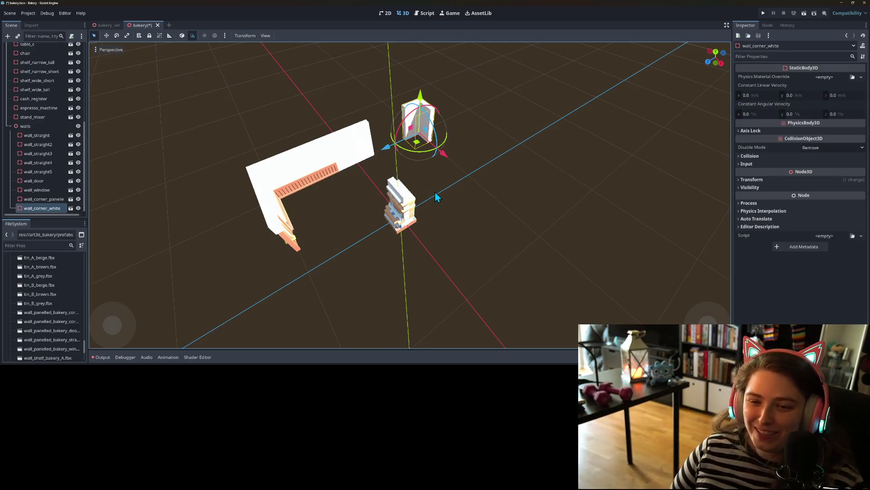
left_click(368, 155)
scroll("up", 3)
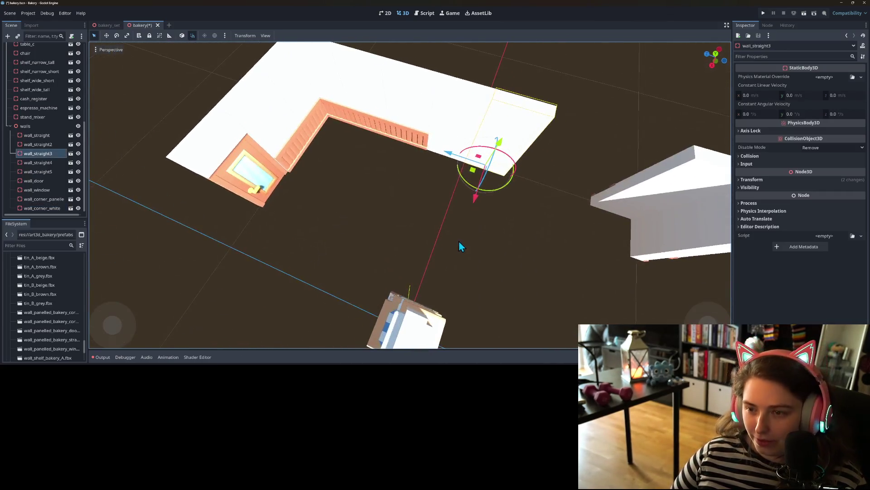
Step: Duplicate wall_straight3 twice and move the new copy along the wall run
key("ctrl+d")
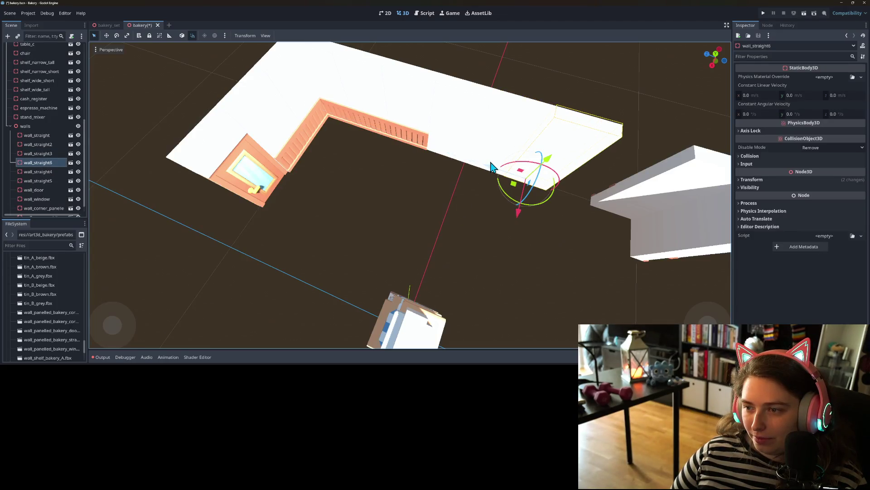
key("ctrl+d")
left_click_drag(484, 172, 528, 181)
left_click_drag(482, 230, 352, 259)
scroll("down", 3)
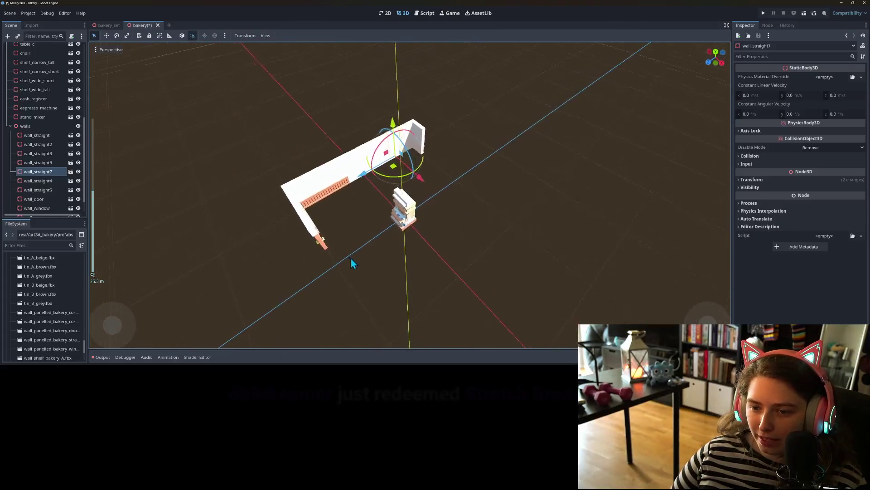
scroll("up", 3)
scroll("up", 3)
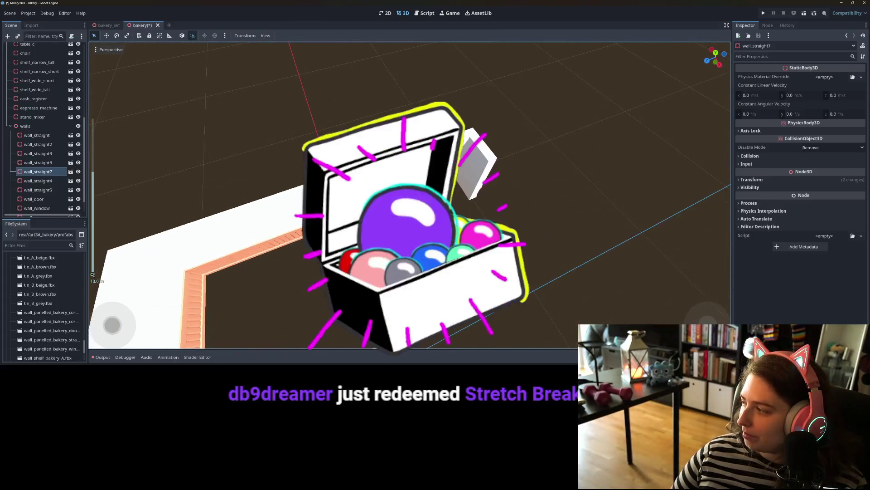
Step: Add wall_straight8, wall_straight9 and wall_straight10 as copies, sliding each along X to extend the wall
key("ctrl+d")
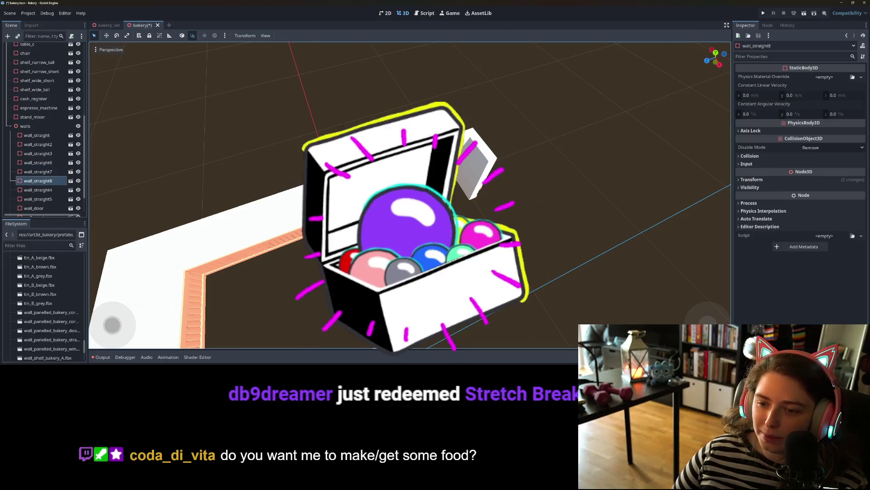
left_click_drag(391, 197, 480, 230)
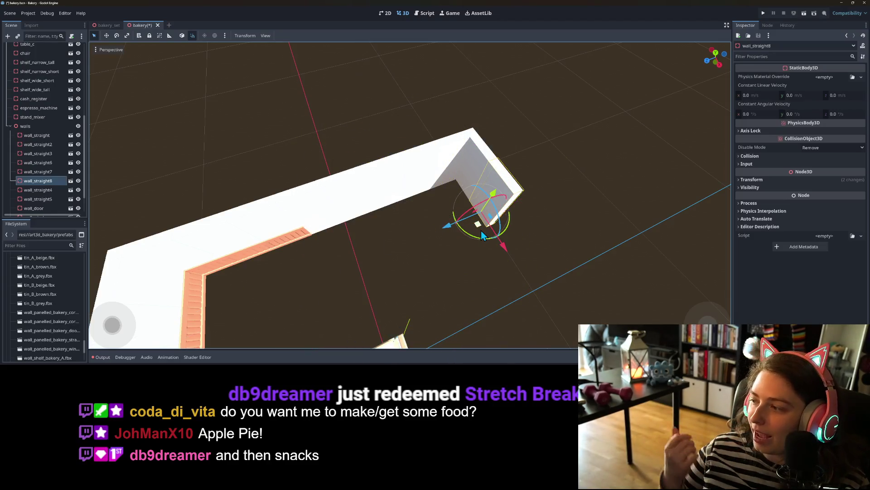
key("ctrl+d")
left_click_drag(494, 239, 437, 284)
scroll("up", 3)
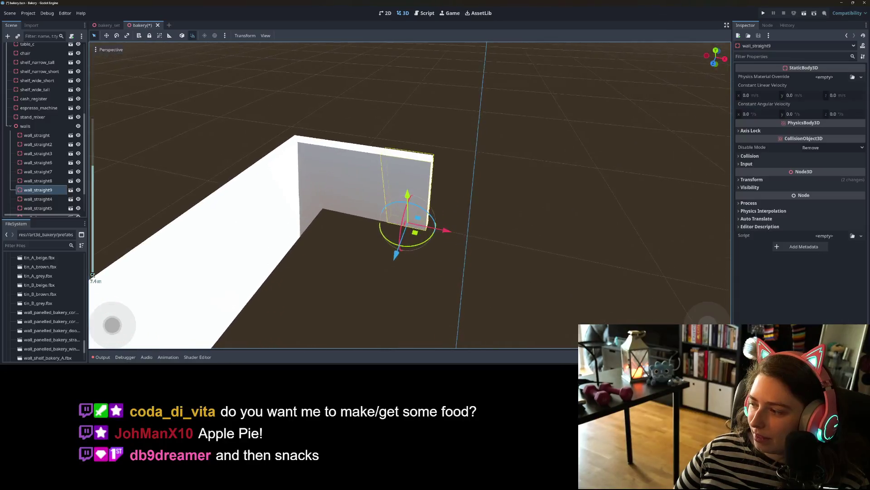
key("ctrl+d")
left_click_drag(453, 194, 336, 146)
scroll("down", 3)
Step: Rotate wall_straight3 around its vertical axis, then select the wall_window piece
left_click(360, 185)
left_click(384, 152)
left_click_drag(381, 192, 406, 191)
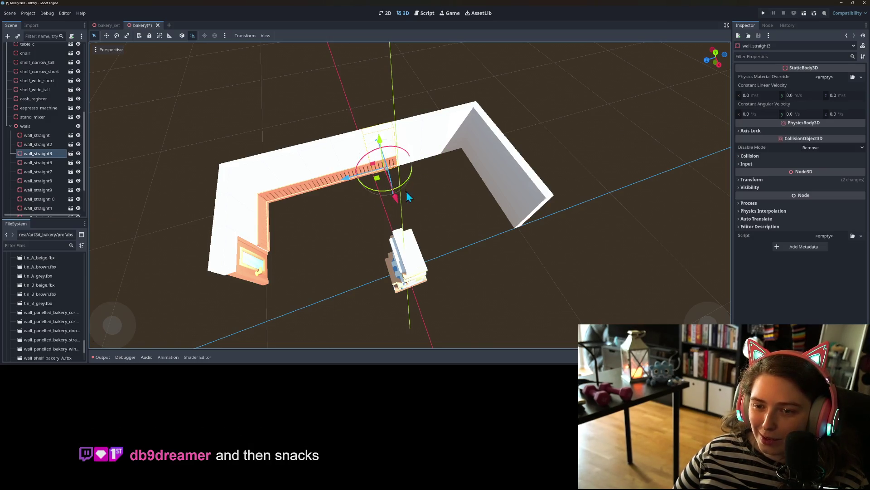
left_click_drag(451, 225, 367, 243)
left_click(397, 231)
scroll("up", 3)
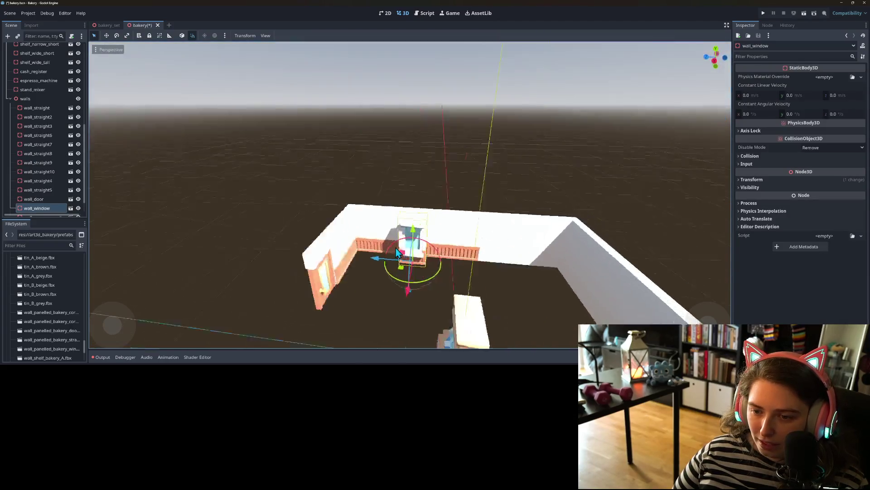
Step: Delete the wall_straight and wall_straight2 pieces
left_click(411, 215)
left_click(399, 214)
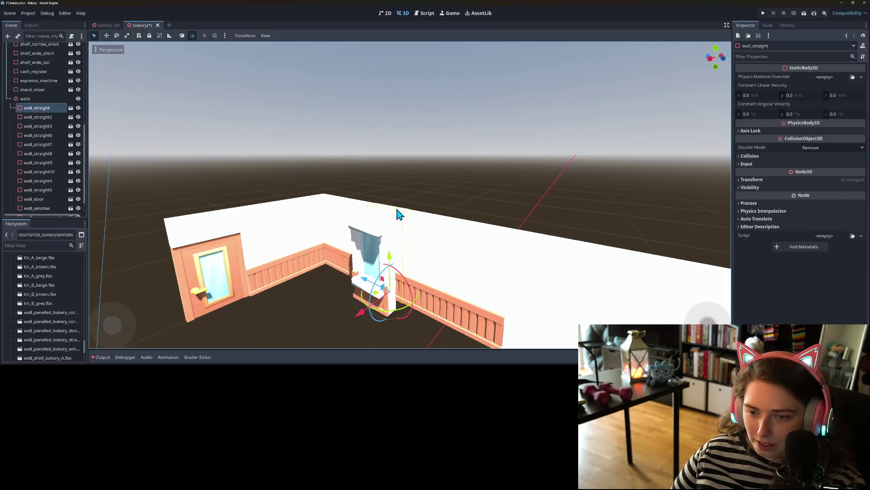
key("Delete")
key("Return")
left_click(412, 231)
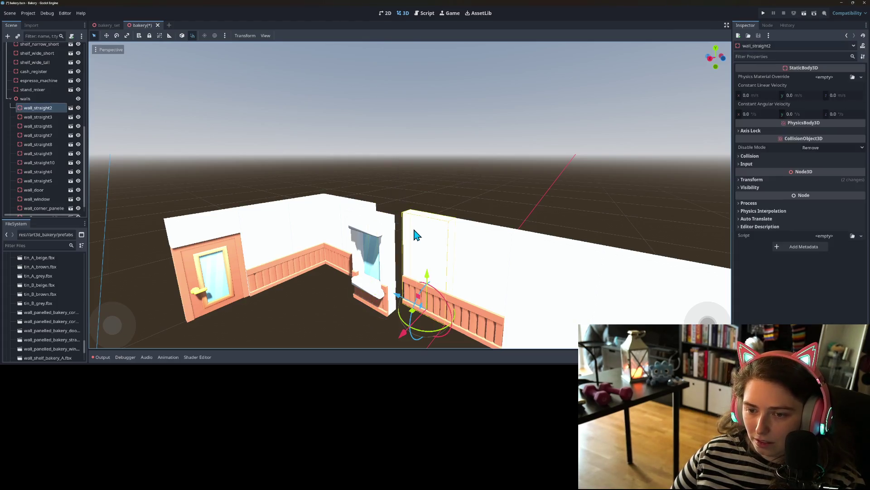
key("Delete")
key("Return")
Step: Duplicate wall_window as wall_window2 and place it right beside the original
left_click(380, 256)
left_click_drag(380, 256, 447, 306)
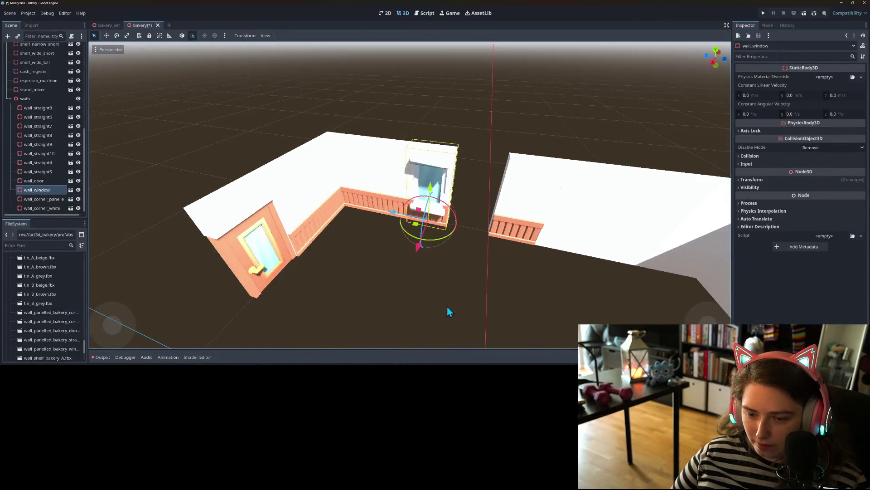
key("ctrl+d")
left_click_drag(390, 214, 418, 220)
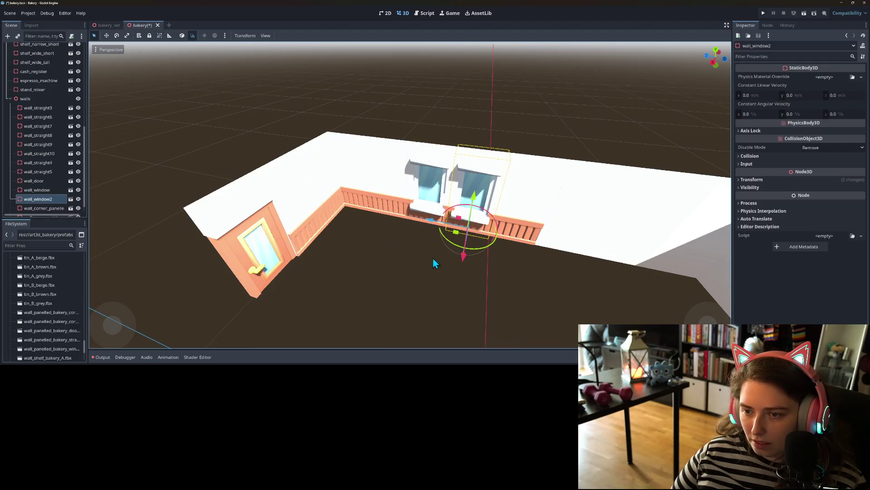
left_click(433, 258)
Step: Move wall_straight5 right along the window wall
left_click_drag(450, 333, 453, 322)
scroll("up", 3)
left_click(406, 225)
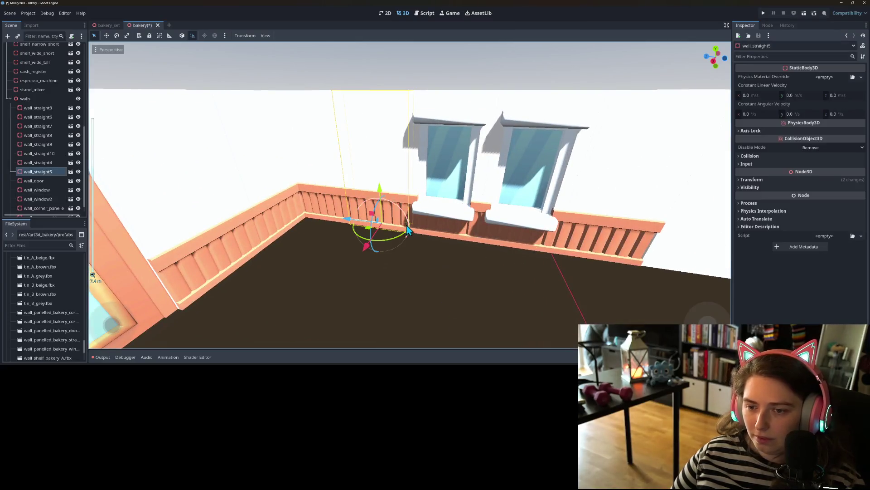
left_click_drag(407, 225, 338, 224)
left_click(517, 201)
left_click(424, 275)
Step: Frame a wall in view, then shift wall_door and wall_straight4 left along X
scroll("down", 3)
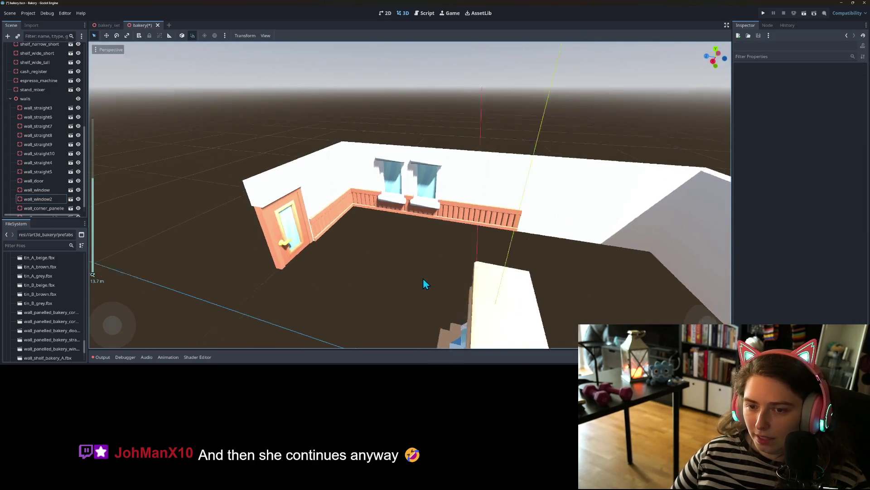
scroll("up", 3)
left_click(289, 194)
key("f")
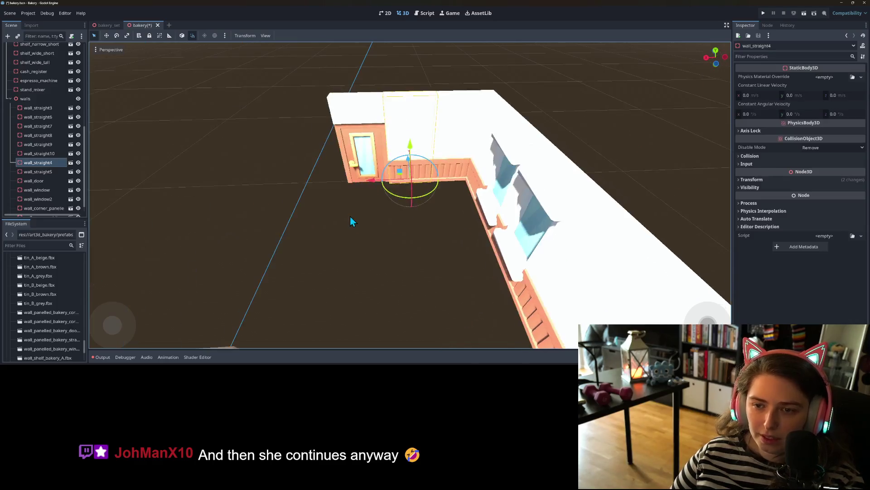
left_click(366, 130)
left_click_drag(331, 184, 278, 184)
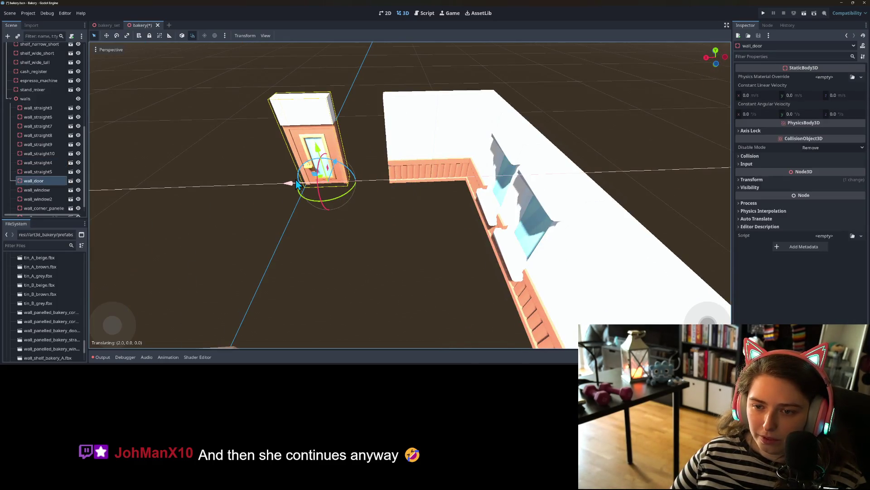
left_click(423, 166)
left_click_drag(380, 182, 338, 184)
Step: Rotate wall_window3 90 degrees and place it in the gap beside the door wall
left_click(494, 208)
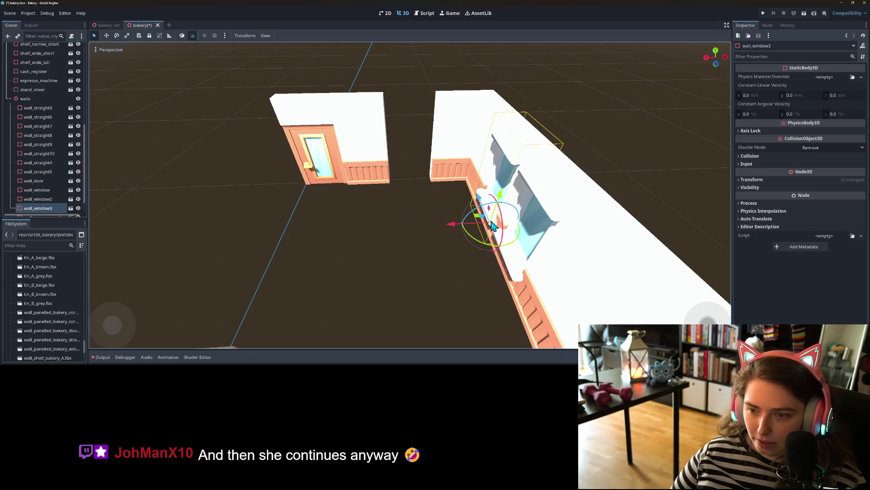
left_click_drag(478, 243, 526, 240)
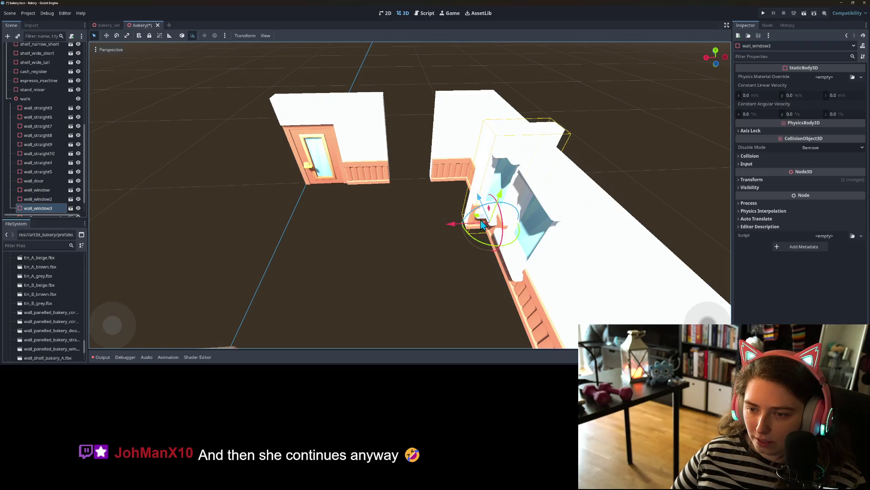
left_click_drag(480, 220, 398, 191)
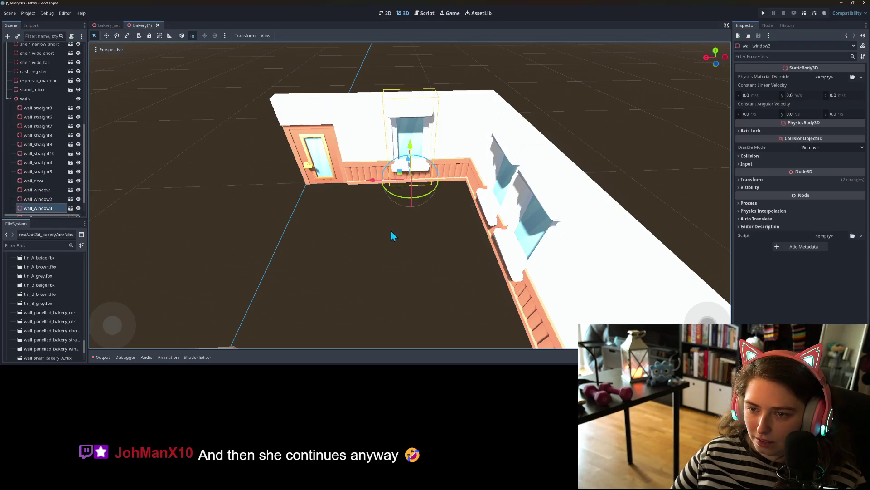
scroll("up", 3)
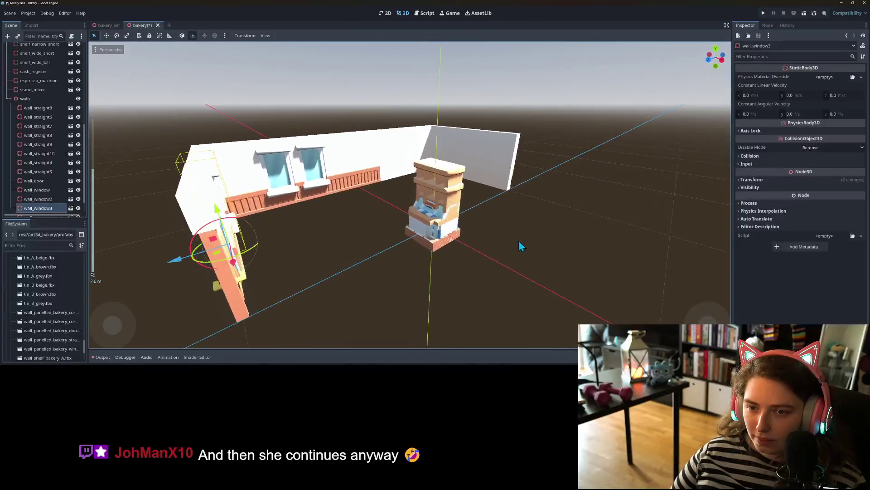
Step: Save the bakery scene with Ctrl+S
scroll("up", 3)
left_click(519, 278)
left_click_drag(517, 278, 507, 257)
key("ctrl+s")
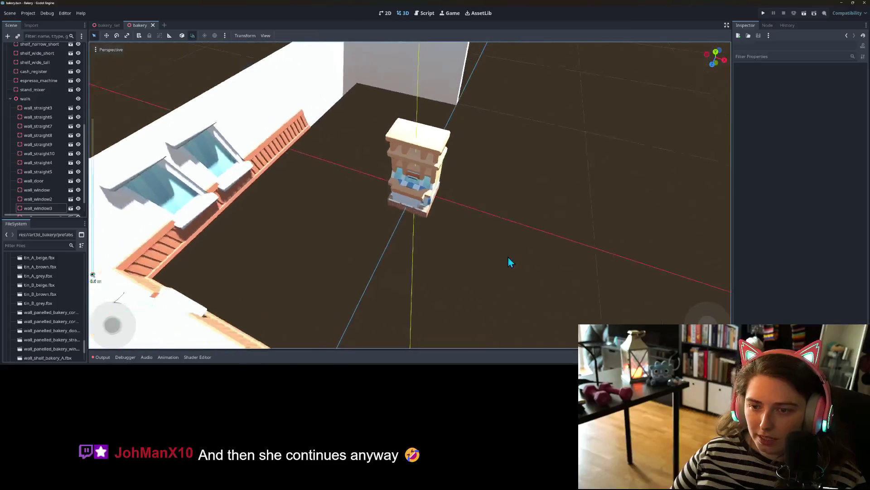
scroll("down", 3)
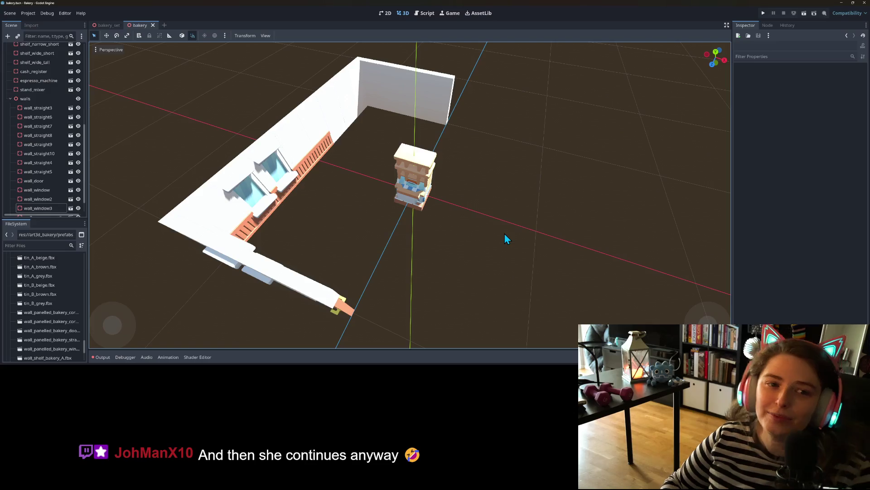
left_click_drag(721, 216, 515, 198)
scroll("up", 3)
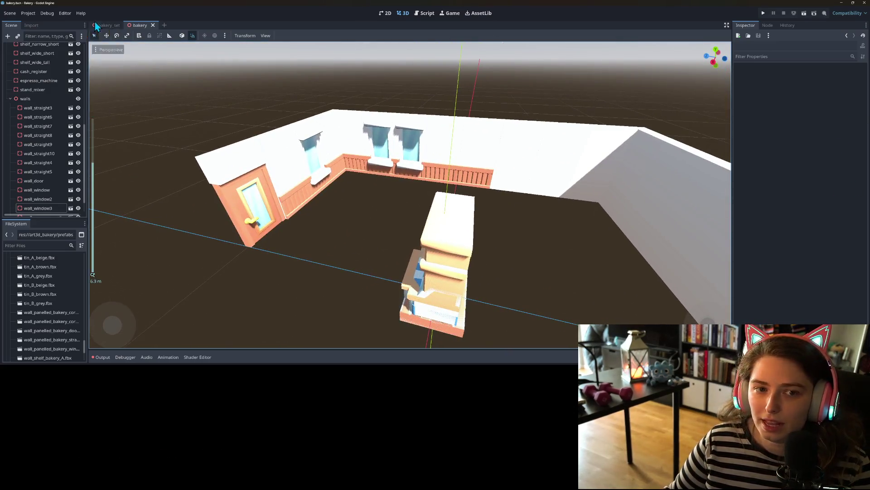
Step: Switch to the bakery_set scene and look over its furniture pieces
key("ctrl+Tab")
scroll("down", 3)
left_click_drag(399, 249, 384, 241)
scroll("up", 3)
scroll("up", 3)
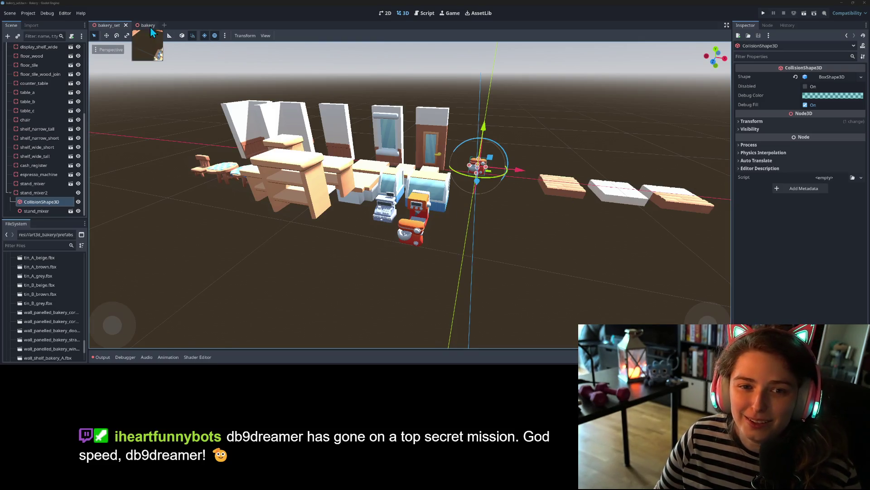
Step: Return from bakery_set to the bakery scene via its tab
left_click(148, 25)
scroll("down", 3)
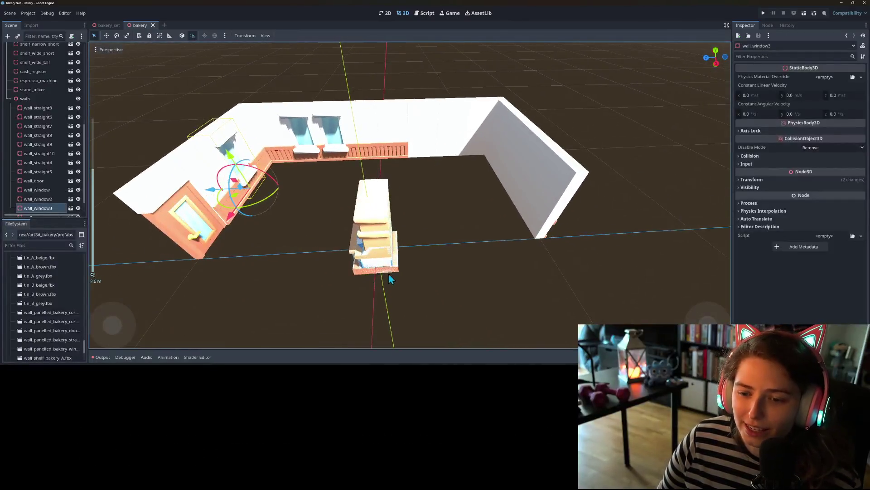
Step: Move the floor_wood piece toward the left wall
left_click(393, 270)
left_click_drag(367, 267, 265, 220)
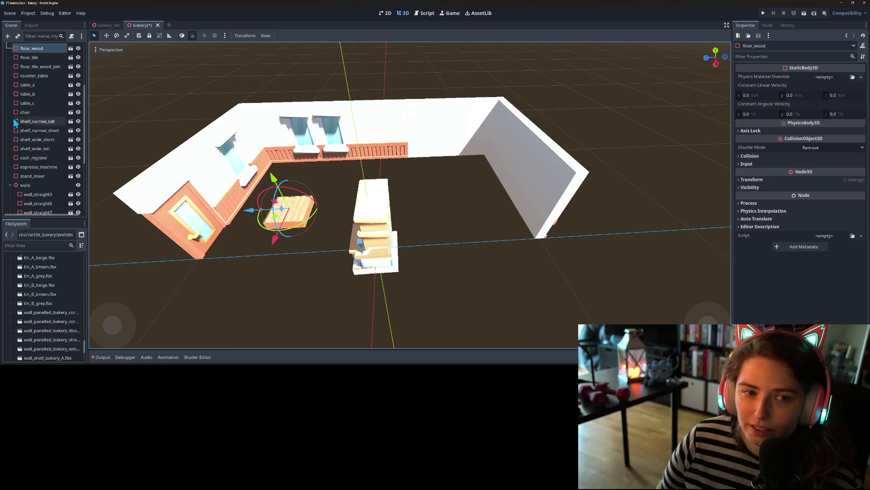
scroll("up", 3)
scroll("up", 3)
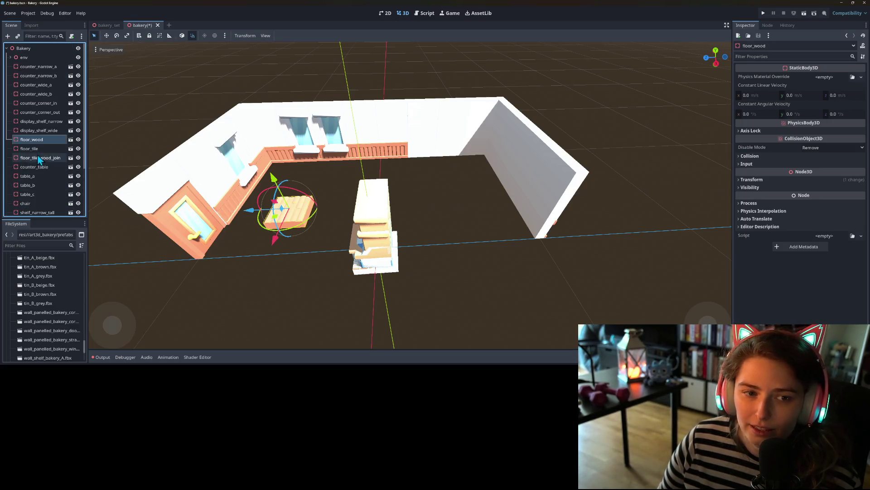
Step: Add a Node3D child under Bakery named floors
left_click(40, 49)
key("ctrl+a")
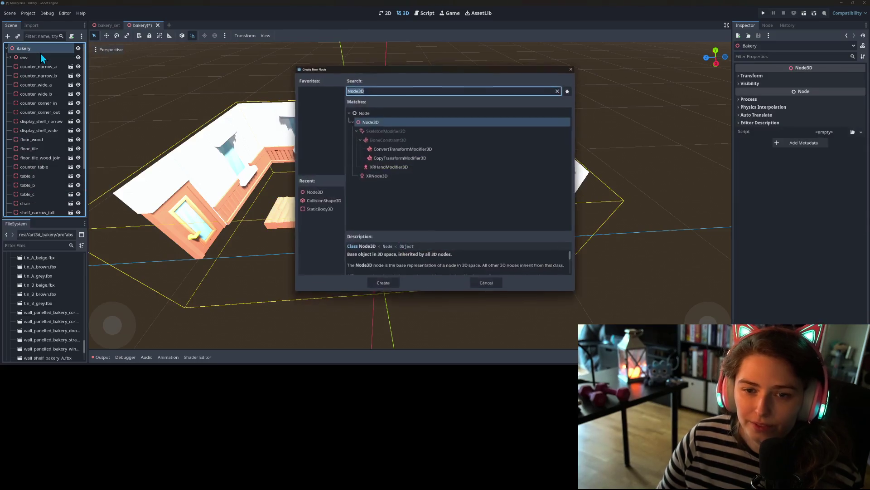
key("Return")
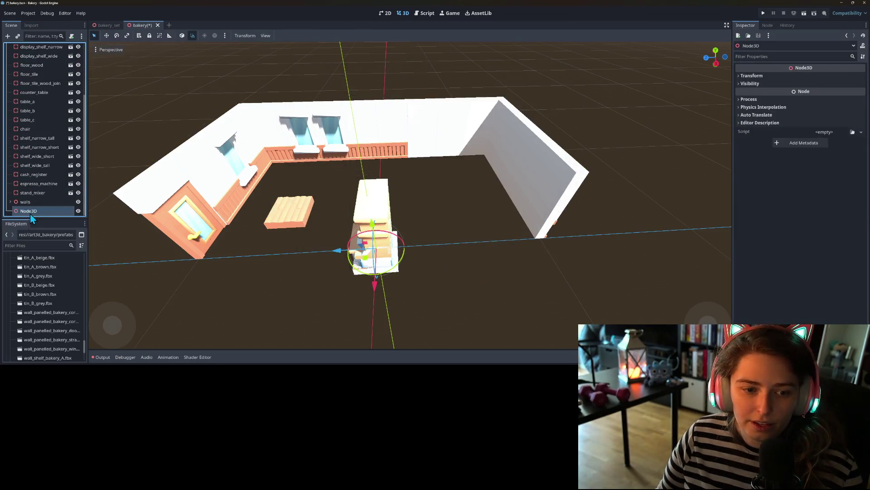
right_click(35, 212)
left_click(58, 240)
type("flo")
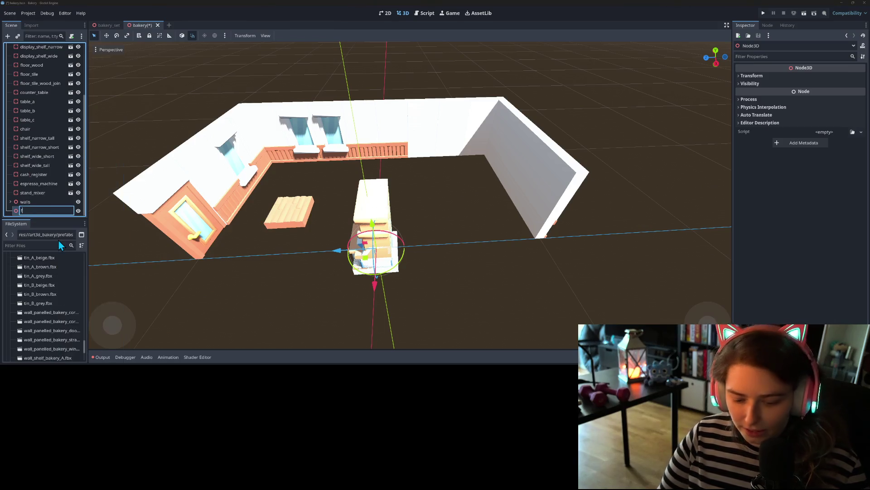
type("ors")
key("Return")
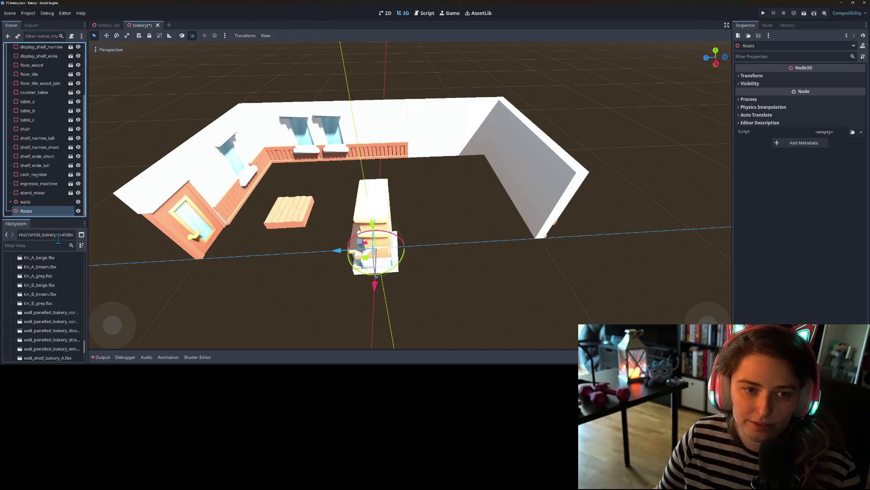
Step: Put floor_wood, floor_tile and floor_tile_wood_join inside floors
left_click(31, 65)
left_click(39, 83)
left_click_drag(40, 83, 26, 211)
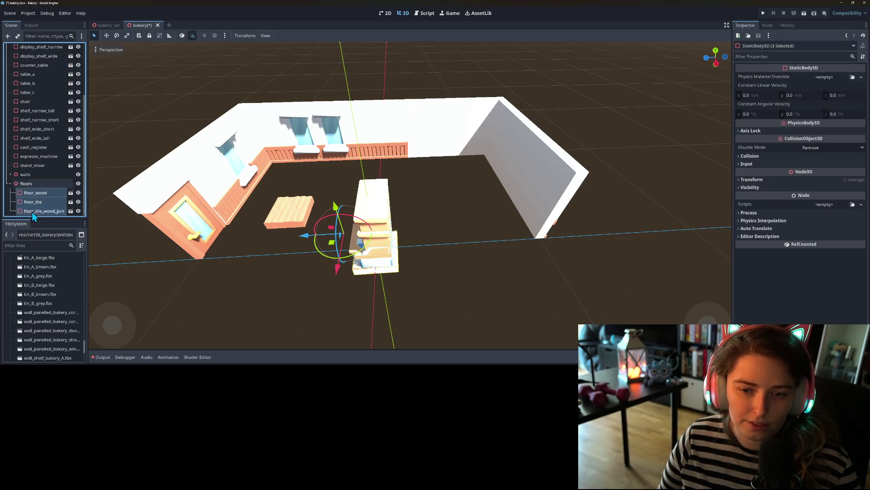
Step: Move floor_wood into the back corner and duplicate it into a row along the back wall
left_click(31, 193)
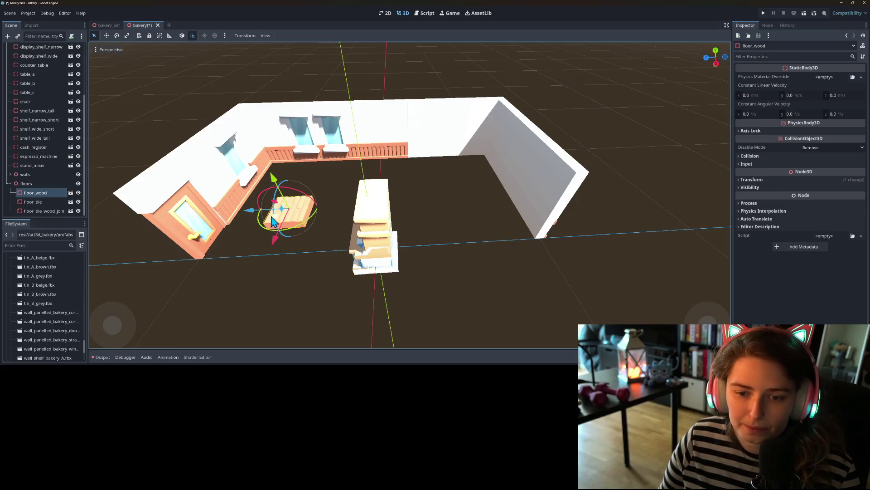
left_click_drag(276, 222, 268, 193)
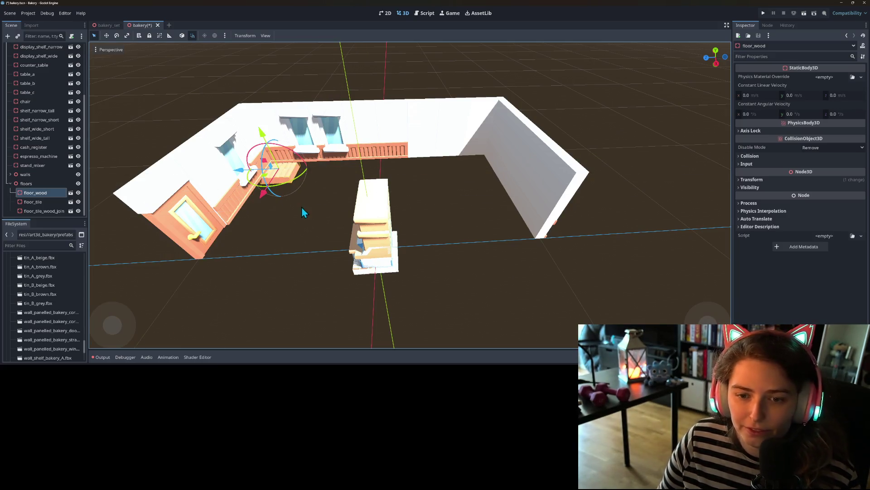
scroll("up", 3)
left_click_drag(357, 218, 363, 200)
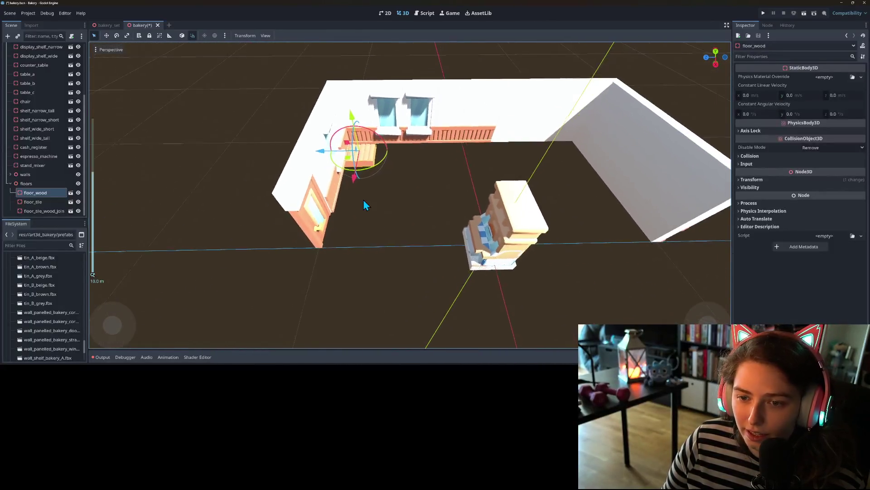
scroll("up", 3)
key("ctrl+d")
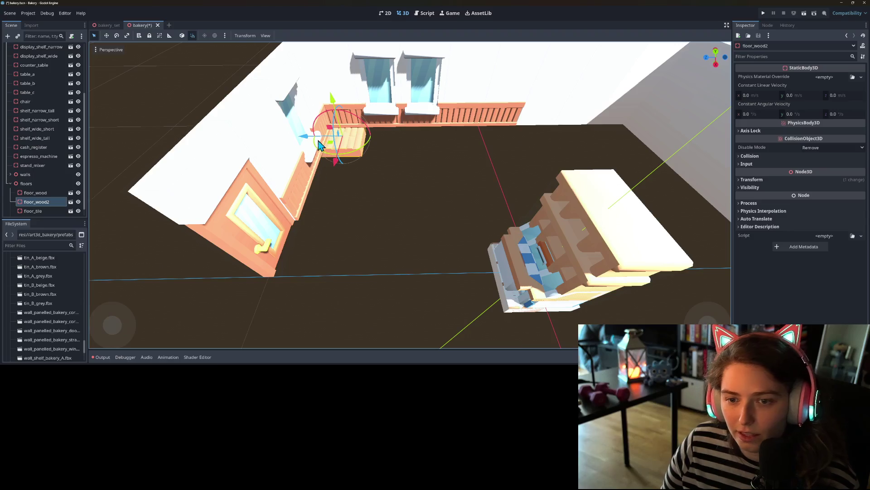
left_click_drag(313, 136, 457, 140)
key("ctrl+d")
key("ctrl+d")
key("ctrl+d")
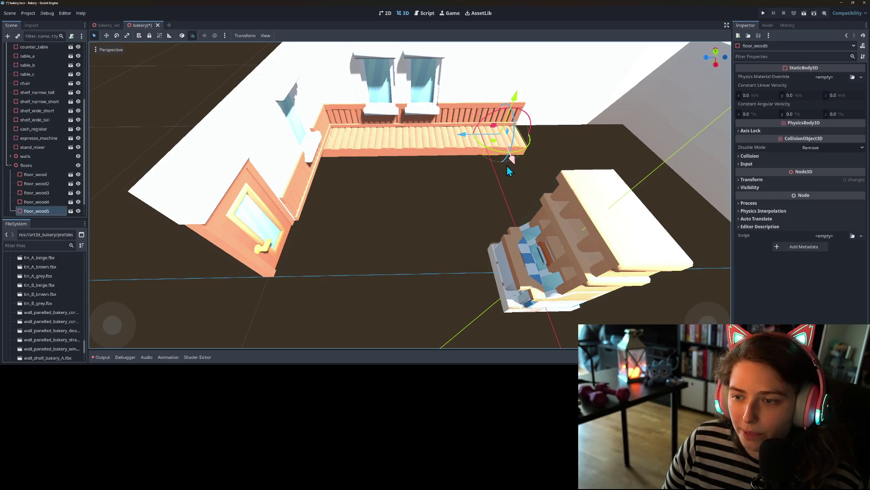
scroll("down", 3)
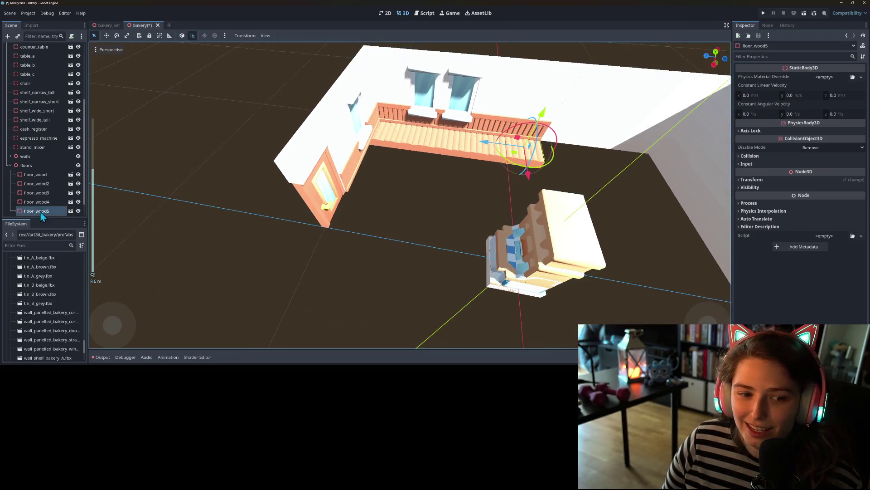
Step: Duplicate the five-piece wood row outward several times to cover the left floor
left_click(35, 176)
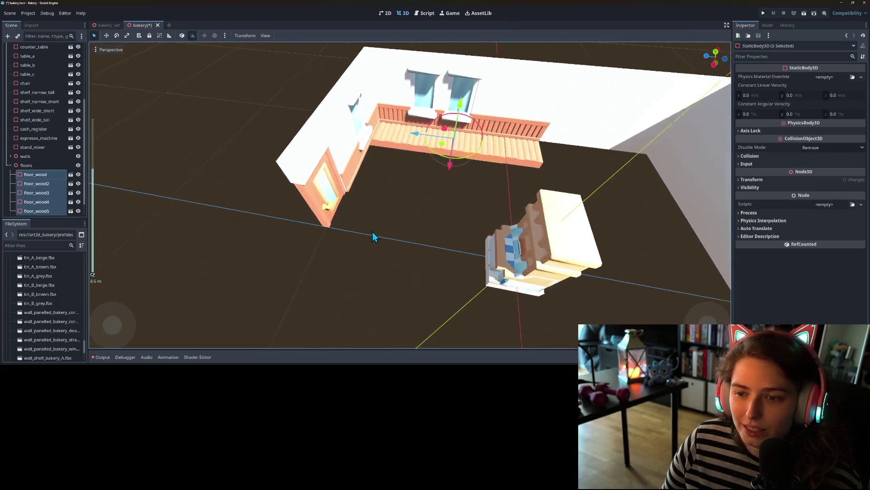
key("ctrl+d")
left_click_drag(447, 172, 442, 227)
key("ctrl+d")
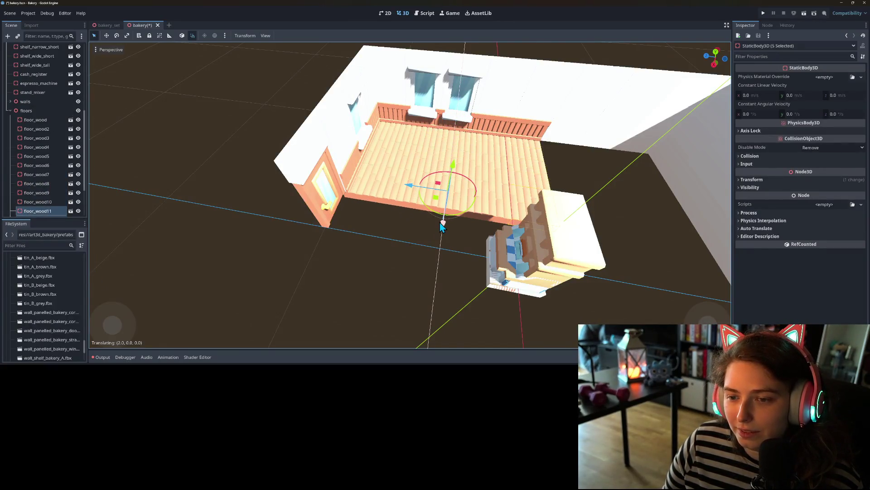
scroll("down", 3)
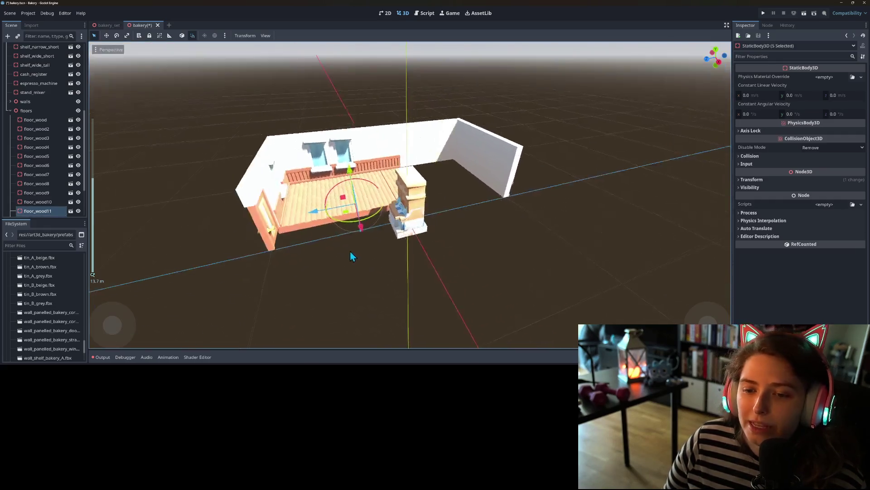
scroll("up", 3)
key("ctrl+d")
left_click_drag(357, 209, 349, 230)
scroll("down", 3)
left_click_drag(353, 267, 399, 235)
scroll("up", 3)
scroll("up", 3)
scroll("down", 3)
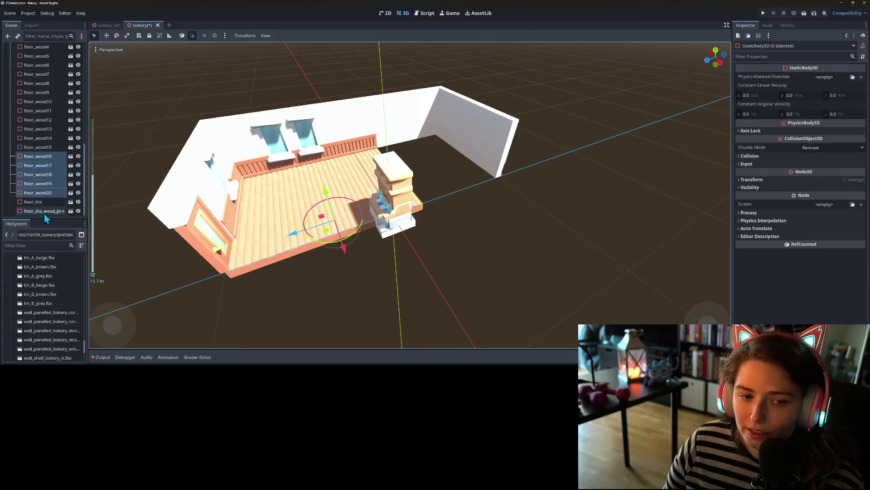
Step: Move floor_tile into the far-right corner and delete floor_tile_wood_join
left_click(33, 201)
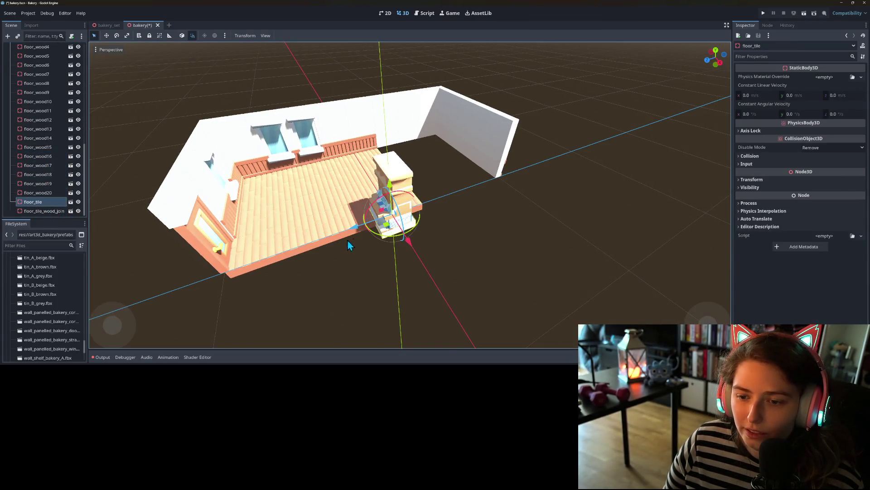
left_click_drag(358, 241, 442, 146)
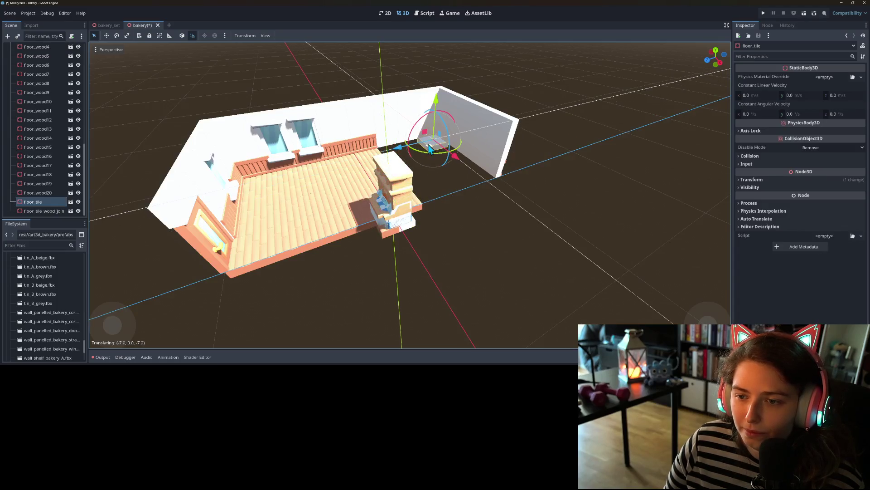
left_click(47, 211)
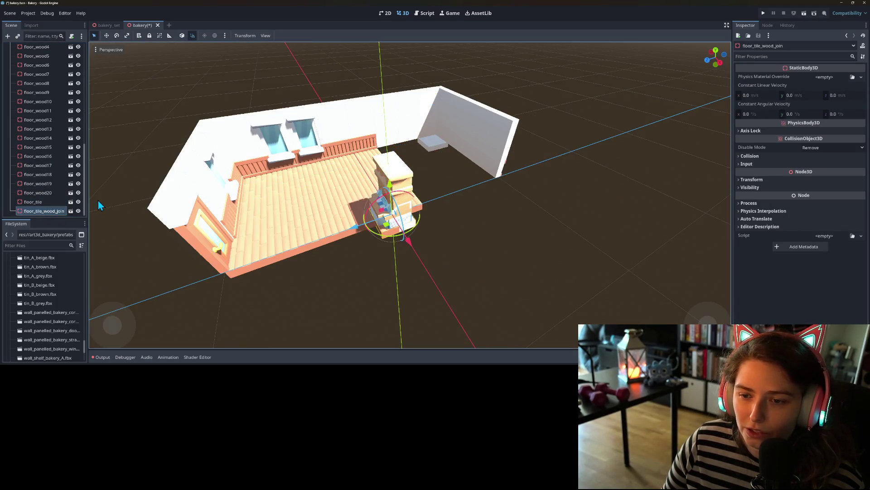
key("Delete")
key("Return")
left_click(36, 211)
scroll("up", 3)
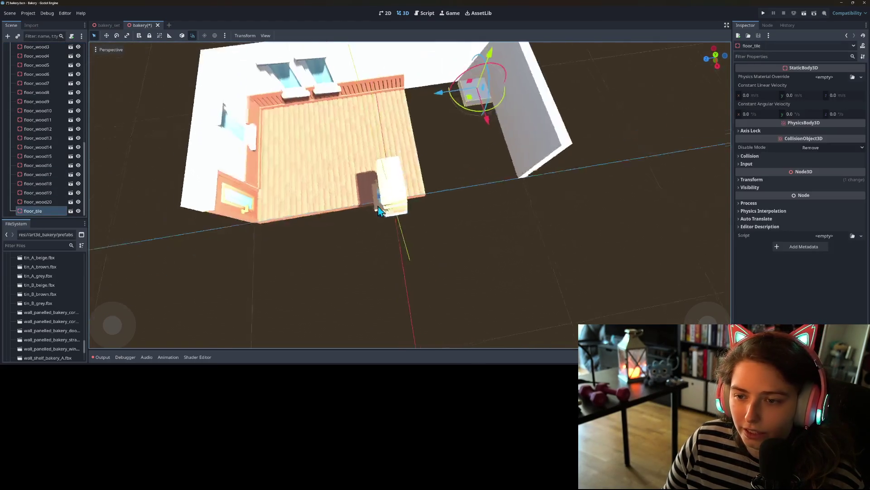
Step: Duplicate the tile along the back wall, then copy the three-tile row forward
key("ctrl+d")
left_click_drag(413, 175, 383, 189)
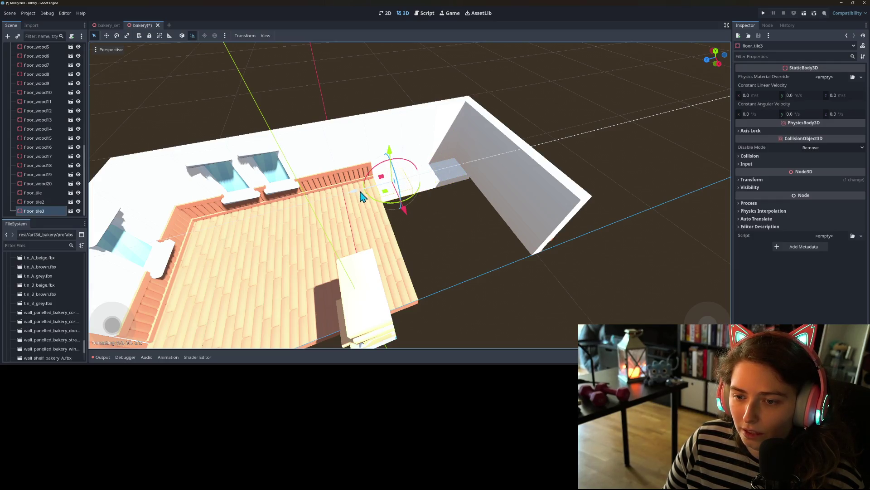
left_click(36, 195)
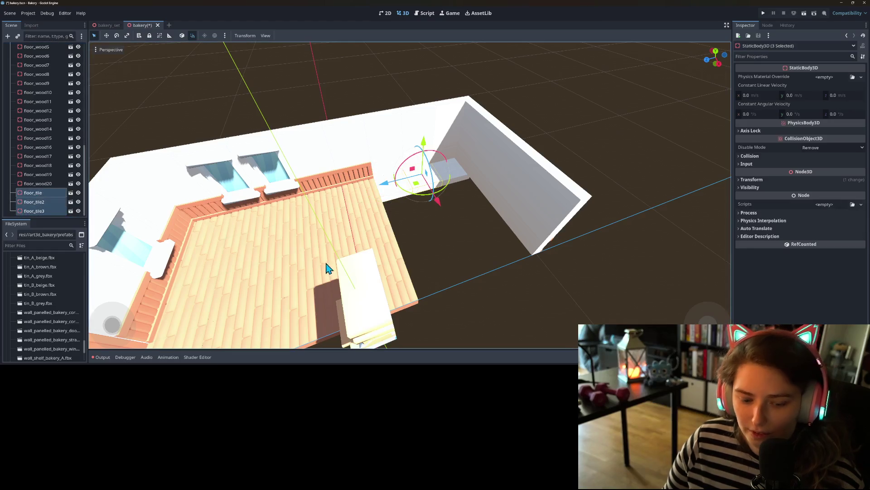
key("ctrl+d")
left_click_drag(440, 204, 452, 231)
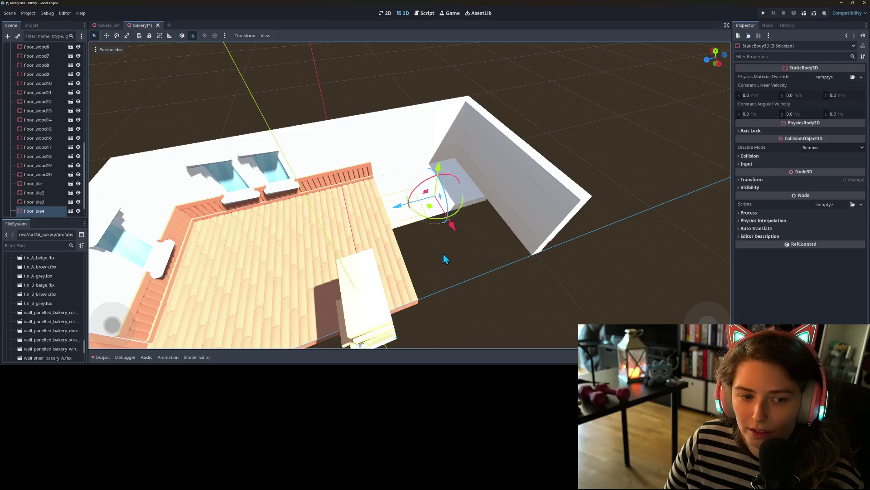
scroll("down", 3)
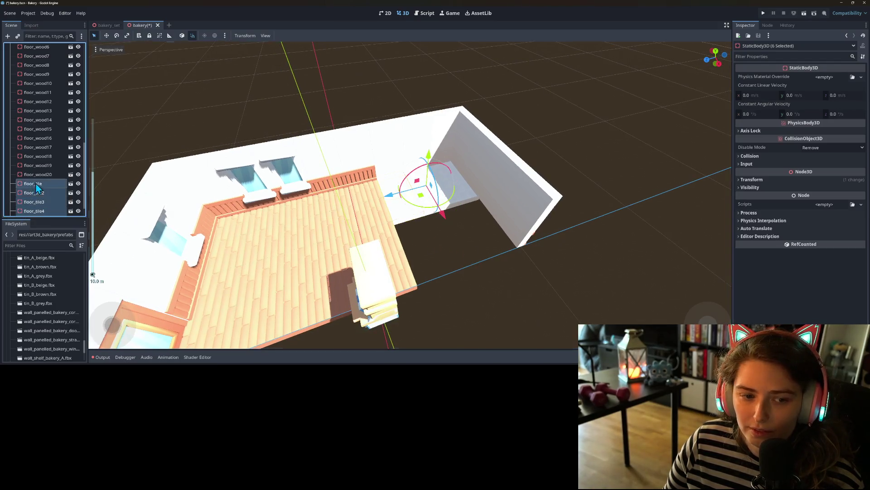
Step: Duplicate all six tile pieces forward to fill the remaining right floor area
left_click(33, 183)
key("ctrl+d")
left_click_drag(450, 227, 495, 275)
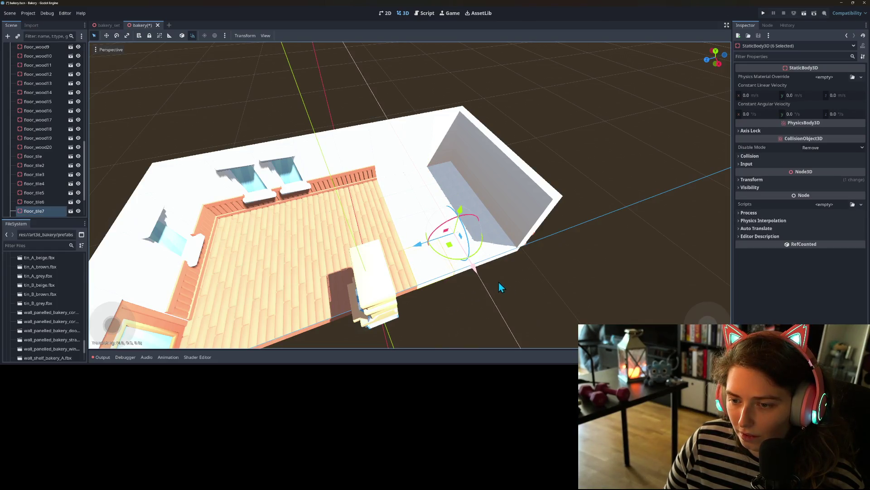
scroll("down", 3)
left_click(467, 304)
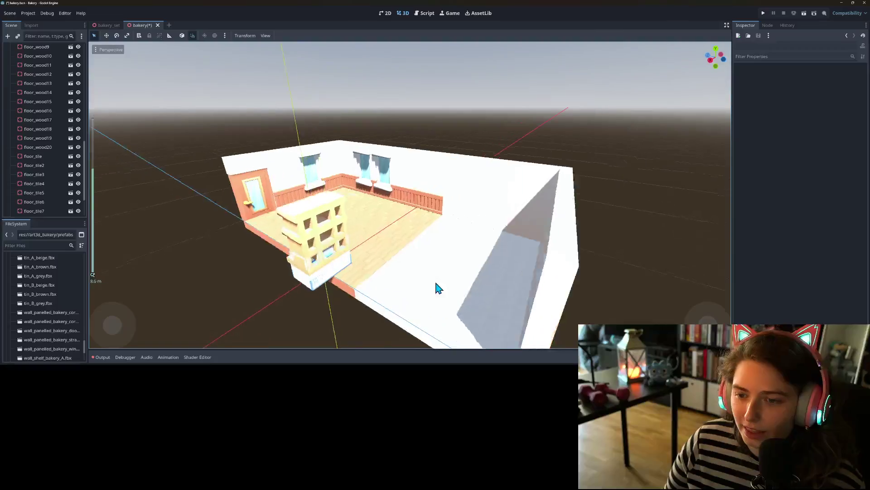
scroll("up", 3)
scroll("down", 3)
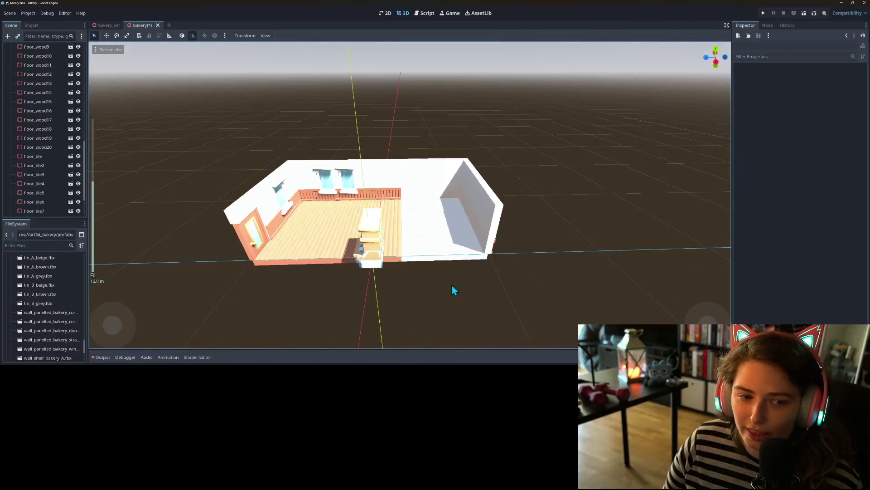
scroll("up", 3)
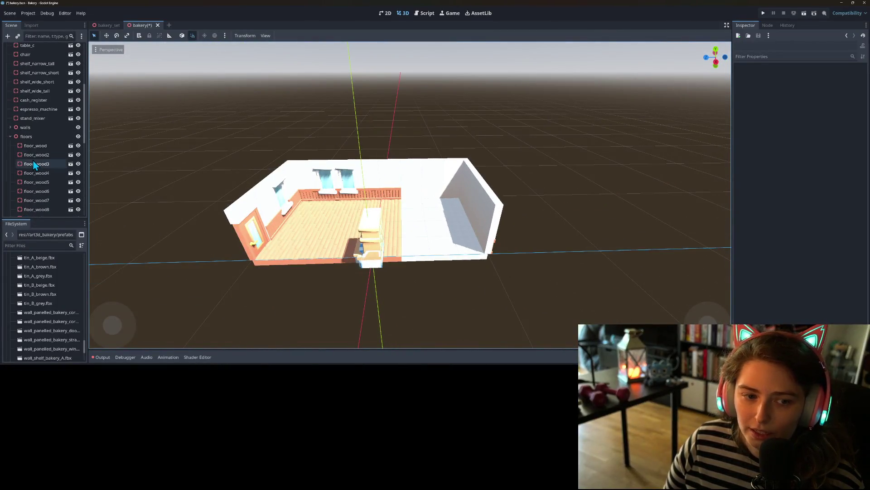
left_click(26, 135)
Step: Duplicate the whole floors group and raise the copy 5 units as a ceiling
scroll("down", 3)
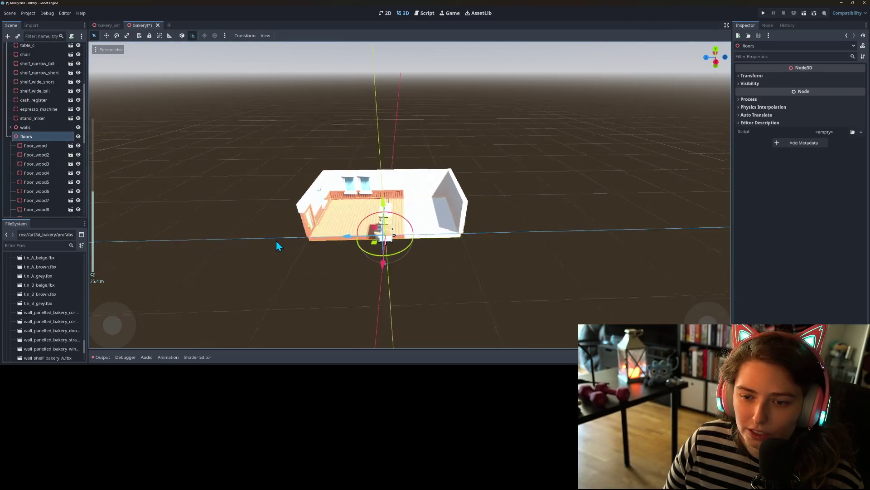
scroll("up", 3)
scroll("up", 3)
key("ctrl+d")
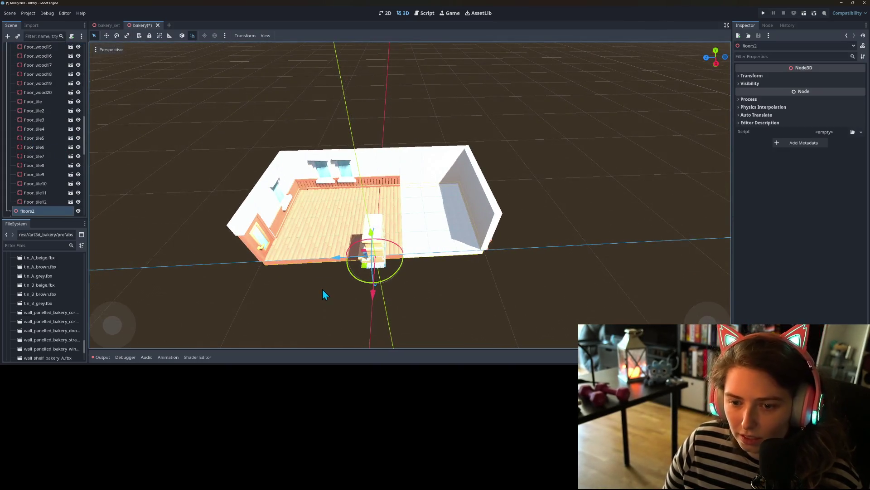
left_click_drag(372, 237, 363, 179)
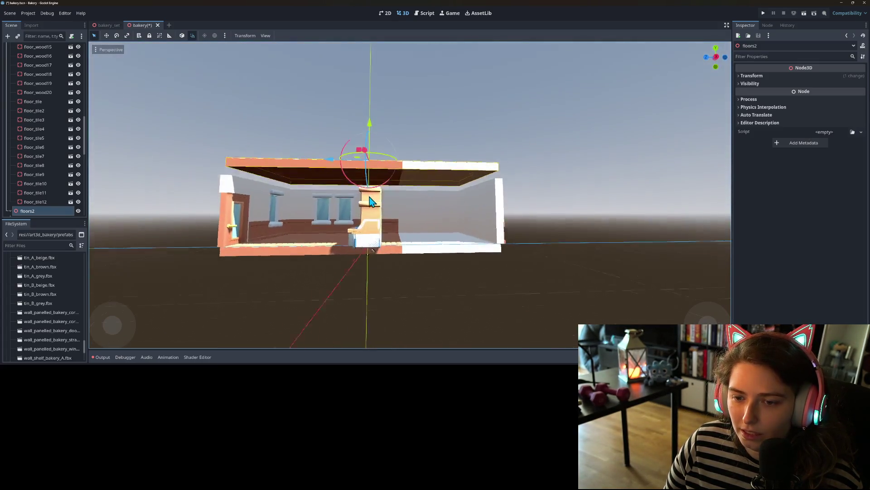
Step: Lower the floors2 copy by 1 unit so it rests on the walls
scroll("up", 3)
scroll("down", 3)
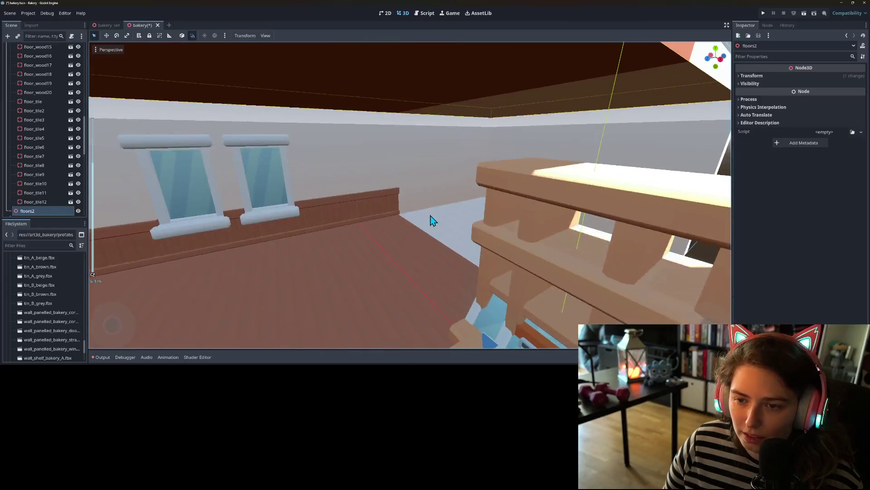
scroll("up", 3)
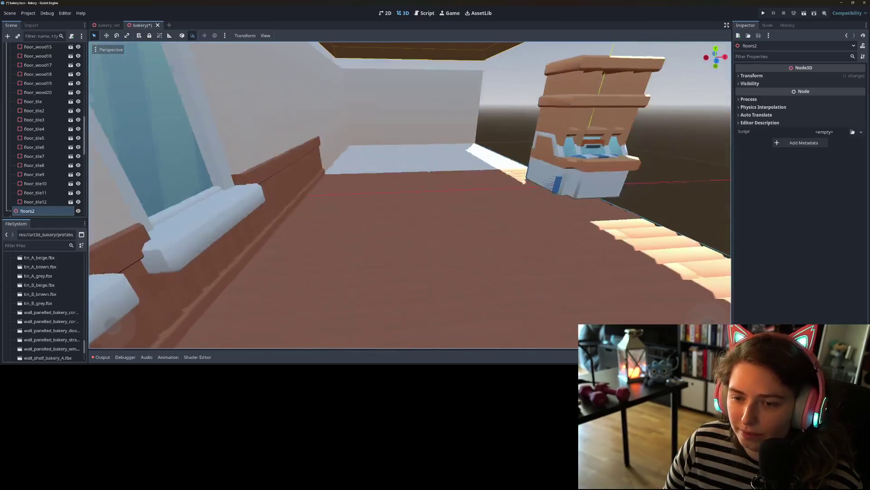
left_click_drag(479, 194, 386, 196)
scroll("down", 3)
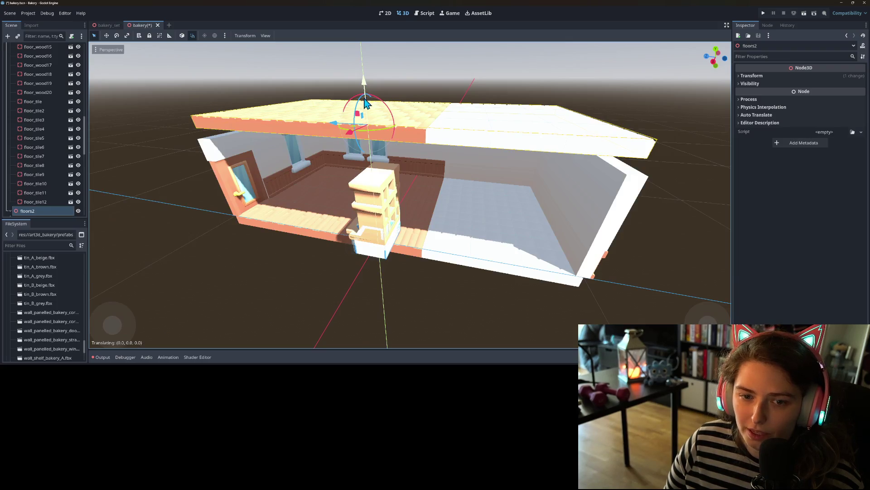
left_click_drag(365, 98, 365, 104)
left_click_drag(428, 197, 447, 176)
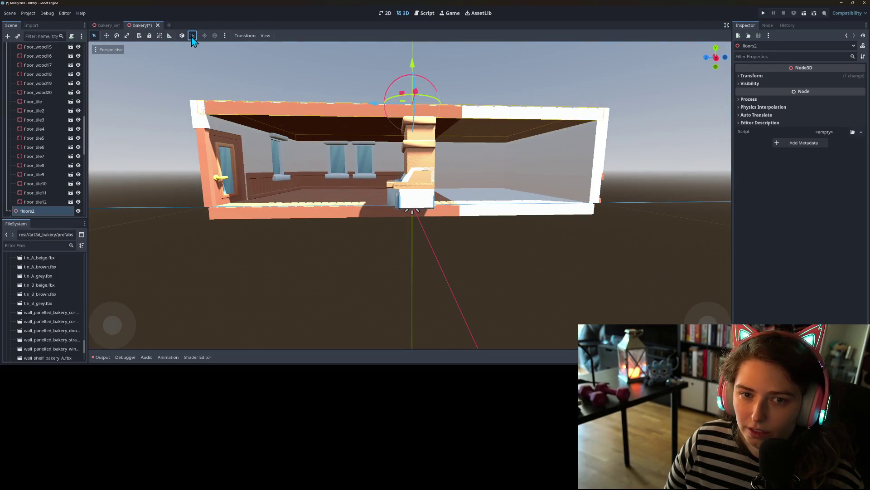
Step: Set the floors2 group's Transform Position Y to 4.5 in the Inspector
left_click(782, 73)
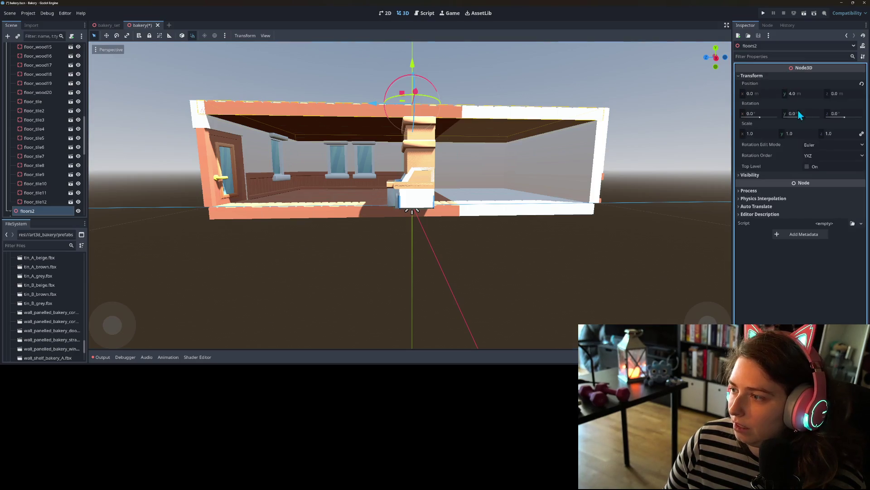
left_click(807, 94)
type("4.")
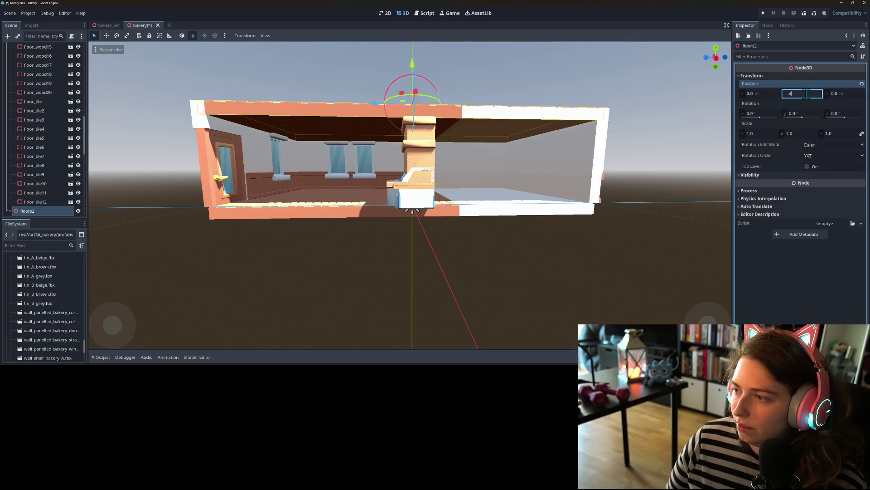
type("5")
key("Return")
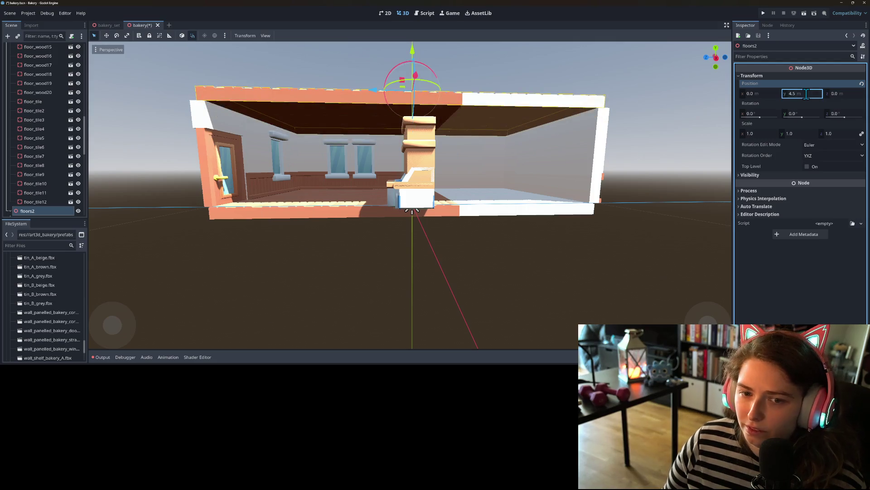
left_click_drag(584, 229, 528, 265)
scroll("up", 3)
scroll("down", 3)
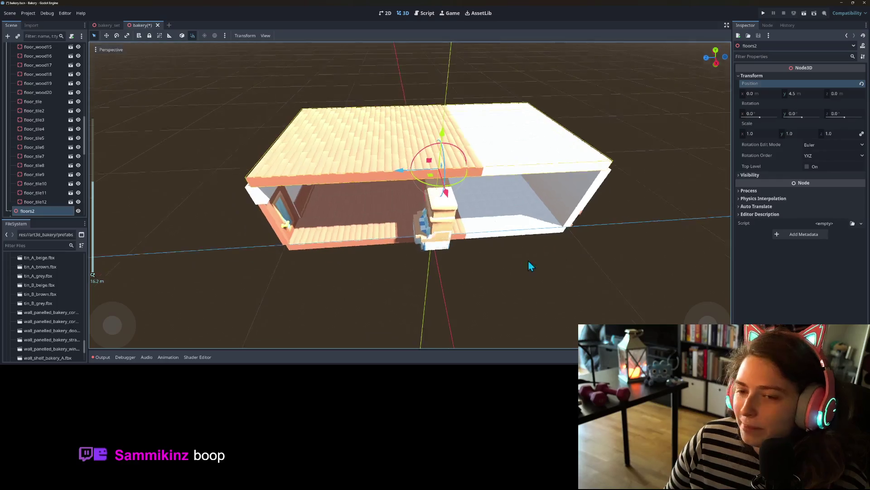
scroll("down", 3)
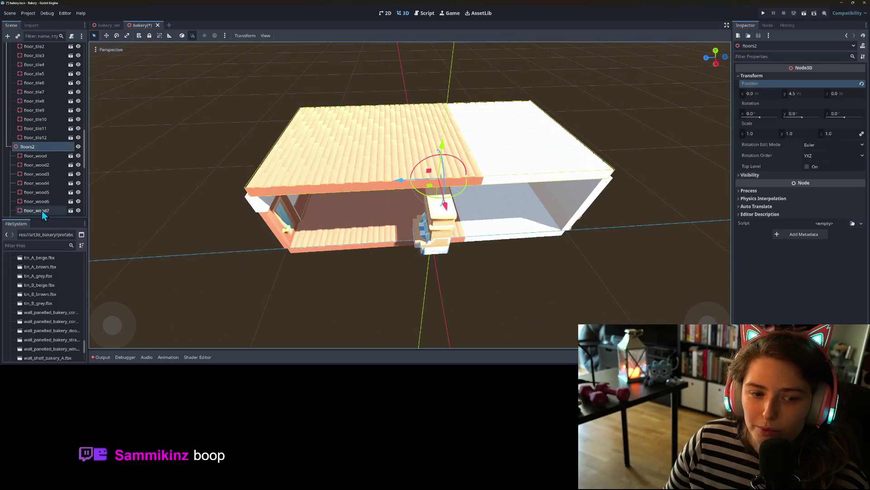
Step: Delete floor_wood through floor_wood20 from the floors2 ceiling group
left_click(37, 93)
scroll("down", 3)
scroll("down", 3)
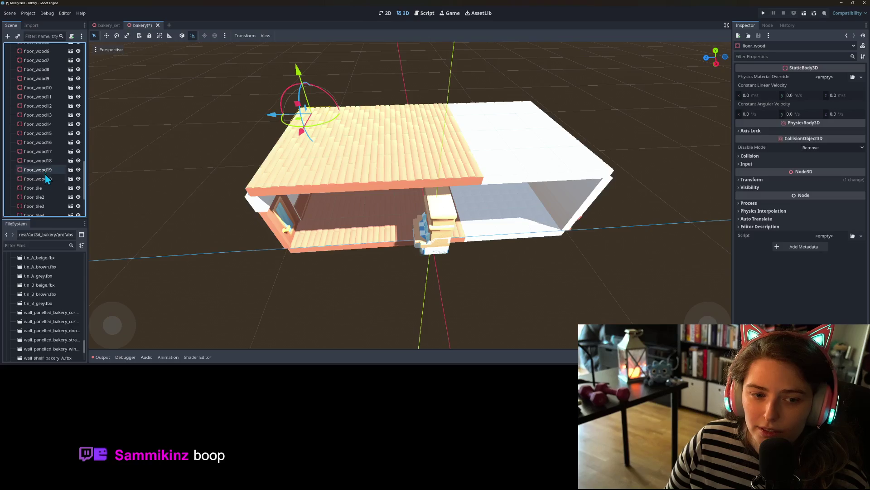
left_click(51, 180)
key("Delete")
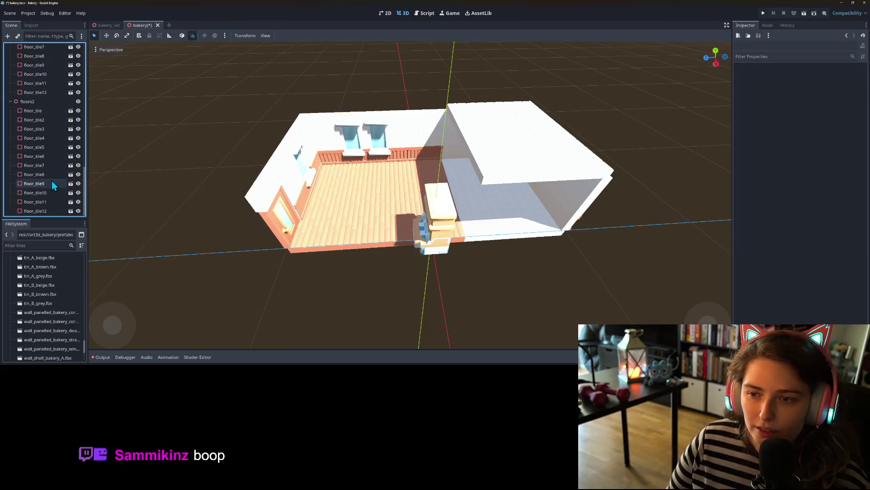
Step: Duplicate ceiling tiles floor_tile through floor_tile12 twice, shifting the copy 7 units along Z
left_click(34, 111)
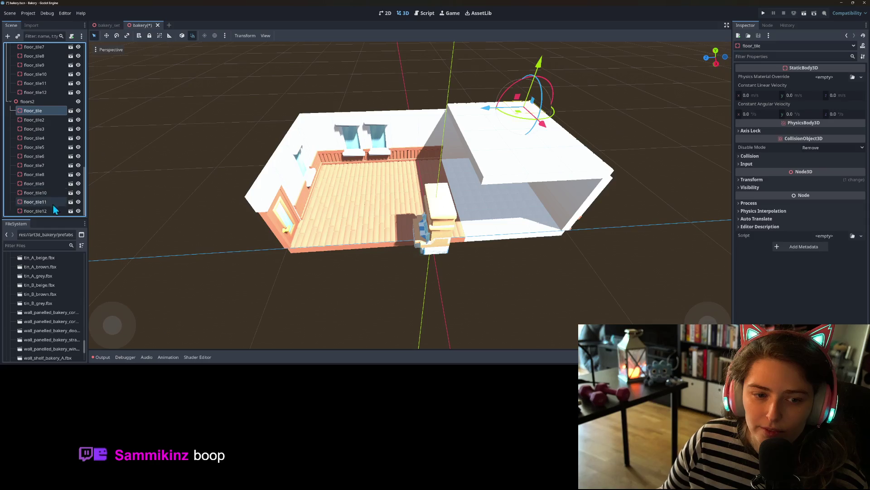
left_click(45, 210)
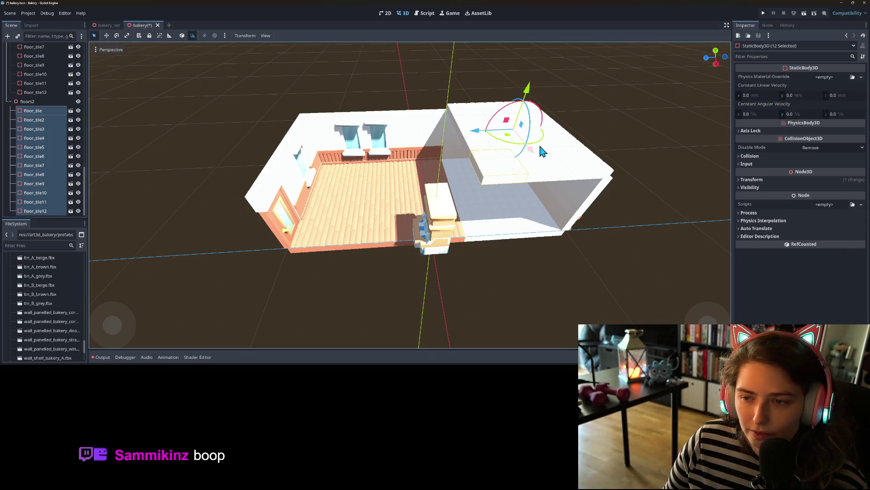
key("ctrl+d")
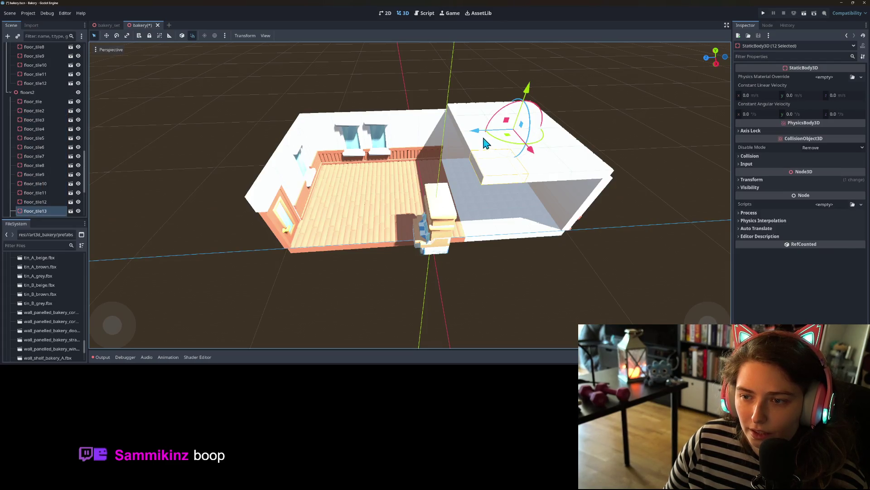
left_click_drag(480, 139, 345, 202)
key("ctrl+d")
Step: Delete overhanging ceiling tiles floor_tile36, floor_tile33, floor_tile30 and one more roof piece
scroll("down", 3)
scroll("down", 3)
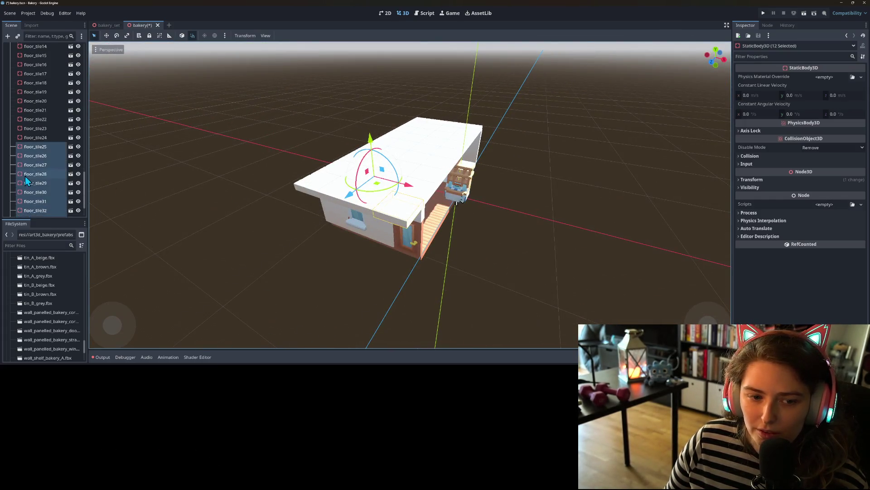
left_click(29, 113)
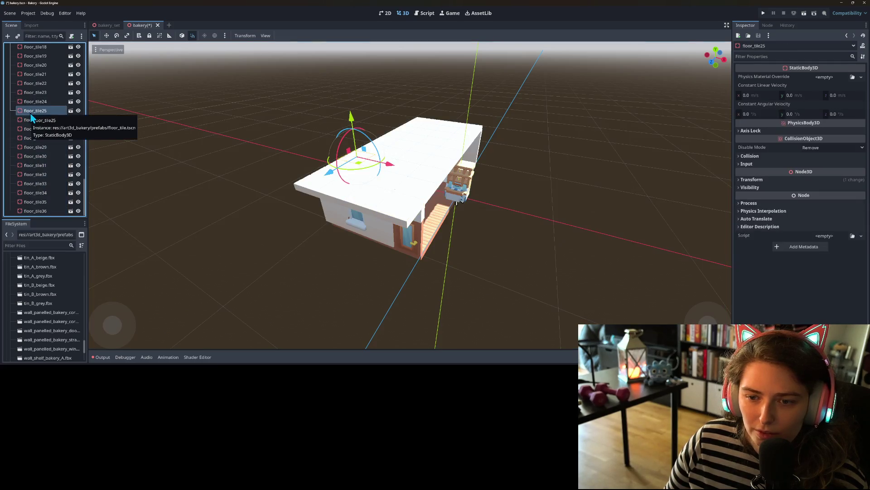
left_click(52, 210)
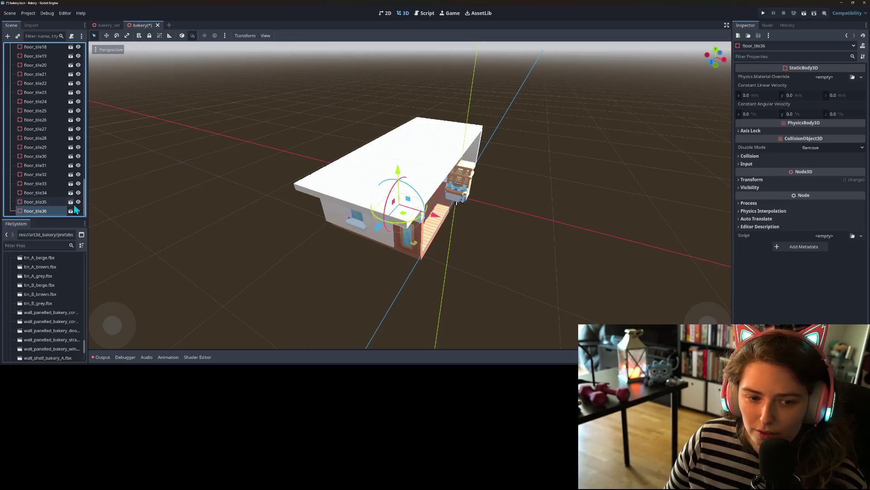
key("Delete")
key("Return")
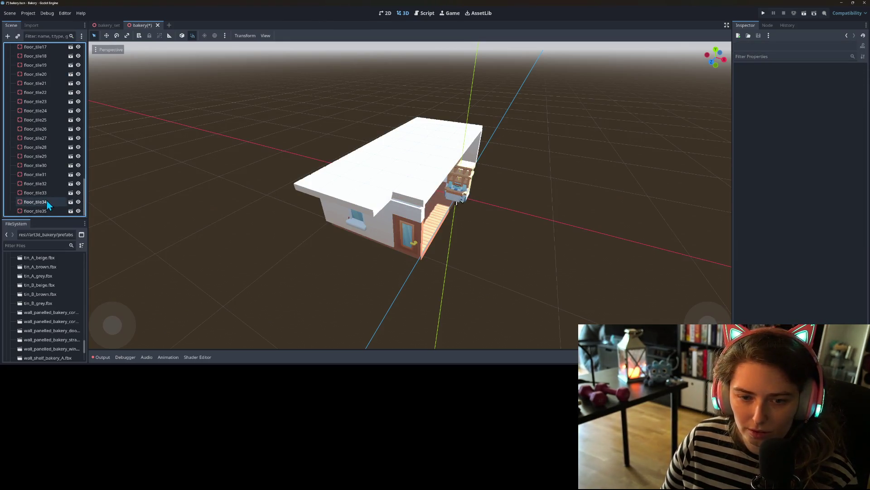
left_click(45, 203)
key("Delete")
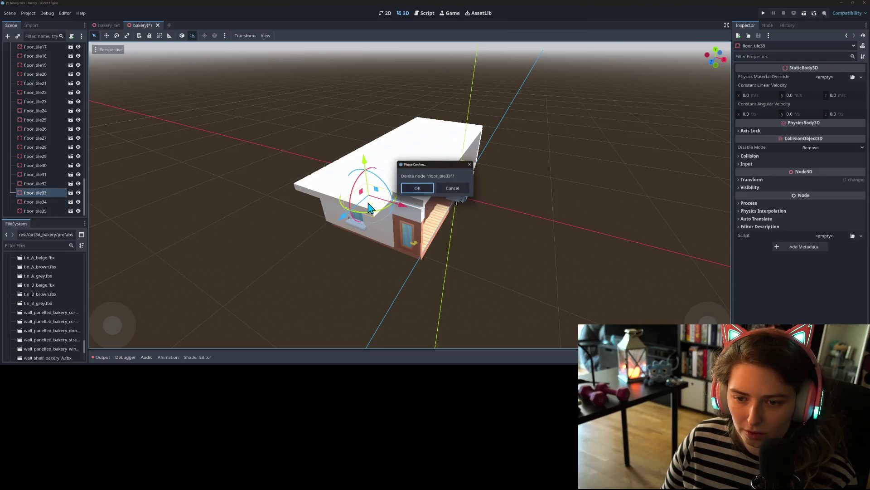
key("Return")
left_click(338, 195)
key("Delete")
key("Return")
left_click(309, 194)
key("Delete")
key("Return")
Step: Inspect the ceiling from inside the room and save the bakery scene
left_click_drag(313, 200, 452, 212)
scroll("up", 3)
scroll("up", 3)
scroll("down", 3)
scroll("down", 3)
scroll("up", 3)
scroll("up", 3)
scroll("down", 3)
scroll("down", 3)
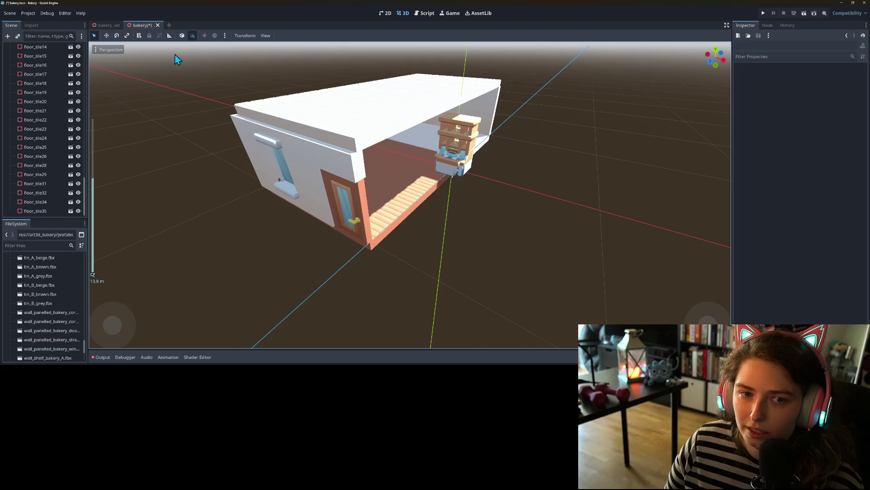
key("ctrl+s")
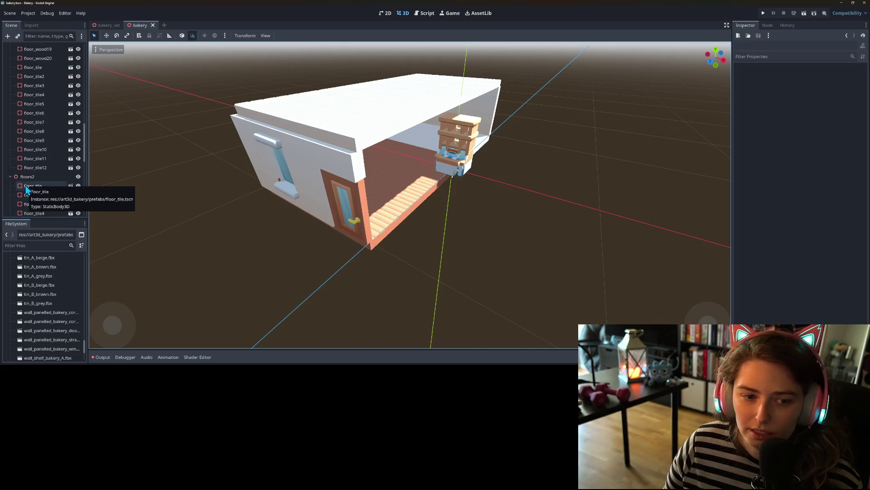
Step: Rename floors2 to 'ceiling', hide it, and collapse it in the Scene tree
left_click(40, 178)
left_click(40, 178)
type("ceiling")
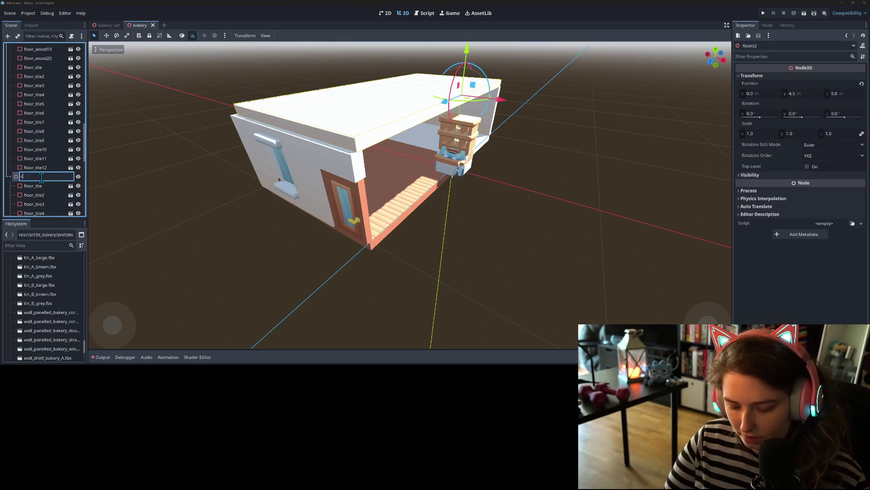
key("Return")
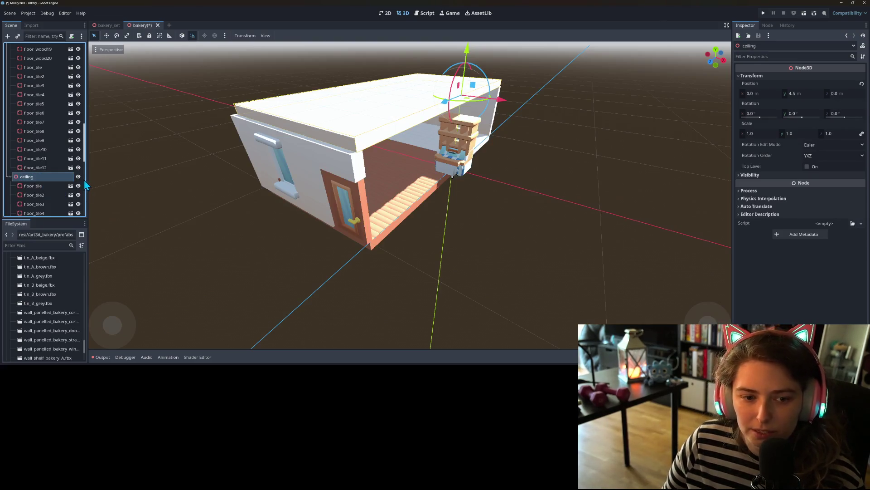
left_click(78, 177)
left_click(9, 177)
scroll("up", 3)
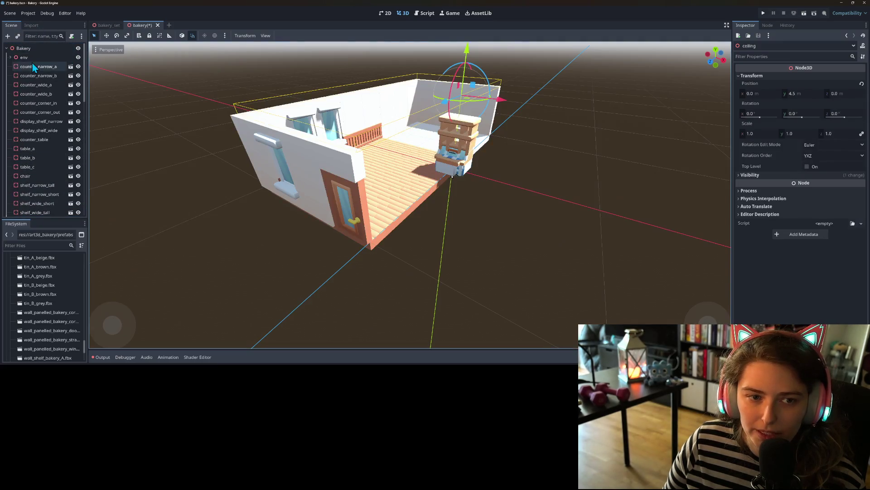
Step: Hide DirectionalLight3D under env and view the window wall and display shelf up close
left_click(10, 57)
left_click(78, 75)
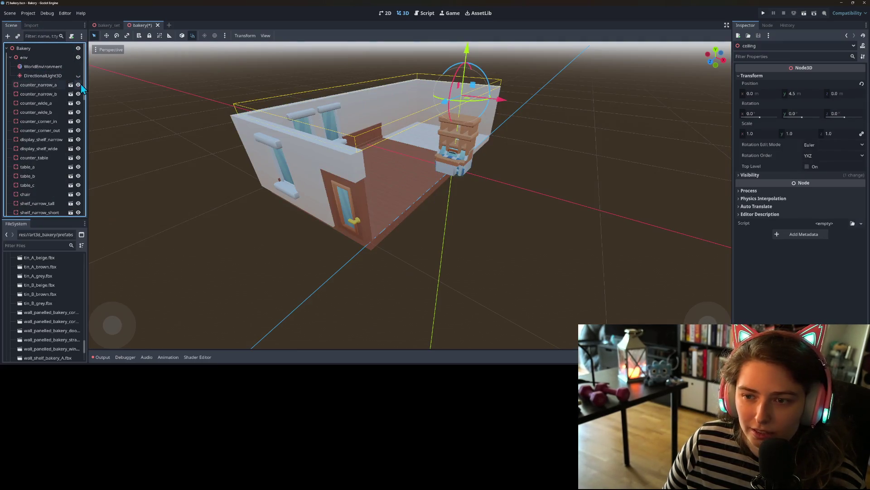
left_click_drag(402, 251, 372, 228)
scroll("up", 3)
scroll("down", 3)
scroll("up", 3)
scroll("down", 3)
scroll("up", 3)
scroll("up", 3)
scroll("up", 3)
left_click_drag(319, 285, 437, 307)
scroll("up", 3)
scroll("down", 3)
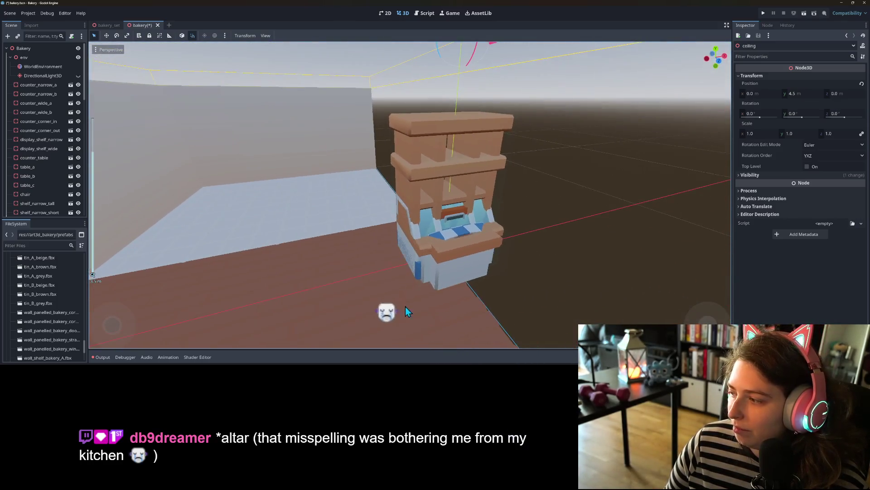
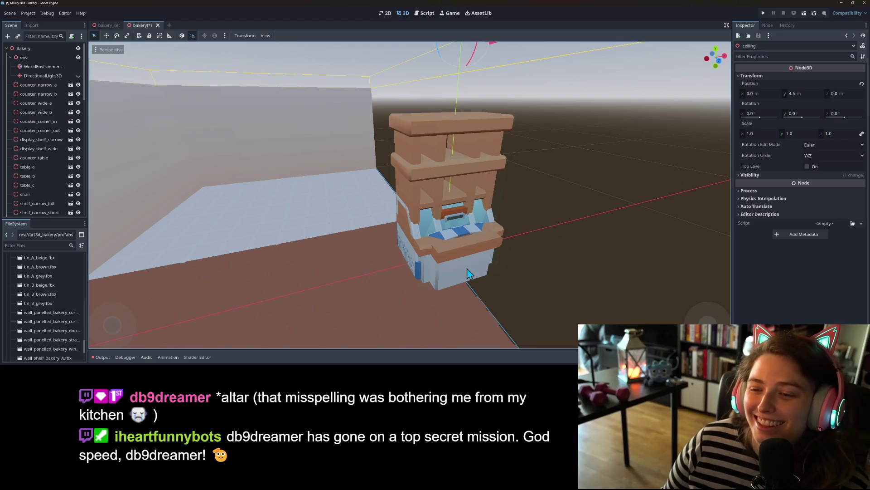
Step: Orbit out over the whole bakery room and select counter_narrow_a for a closer look
scroll("up", 3)
left_click(446, 311)
scroll("down", 3)
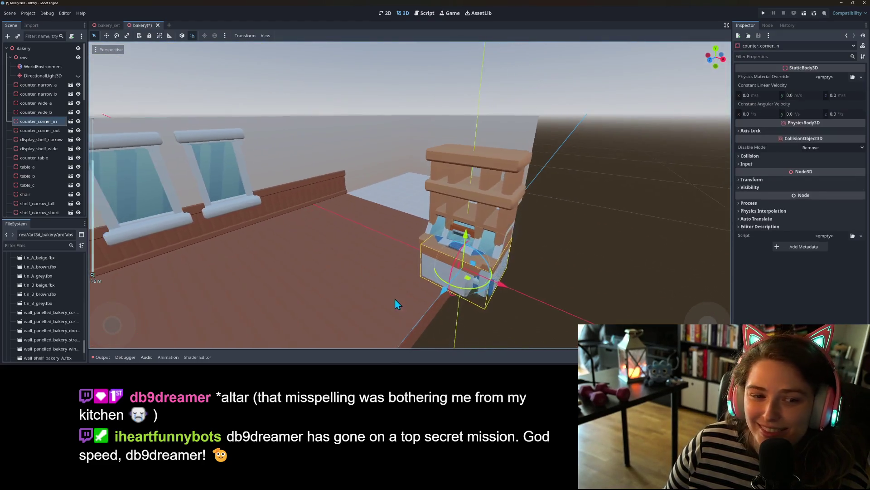
left_click_drag(381, 270, 531, 186)
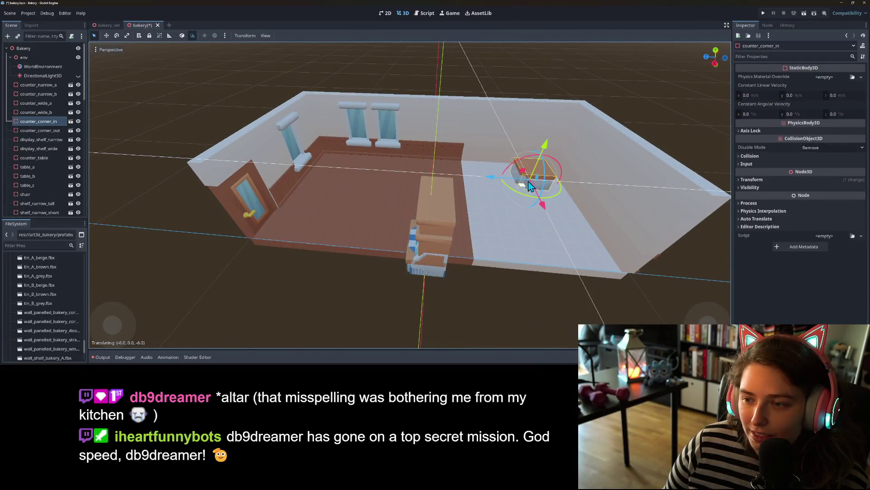
left_click_drag(552, 229, 331, 273)
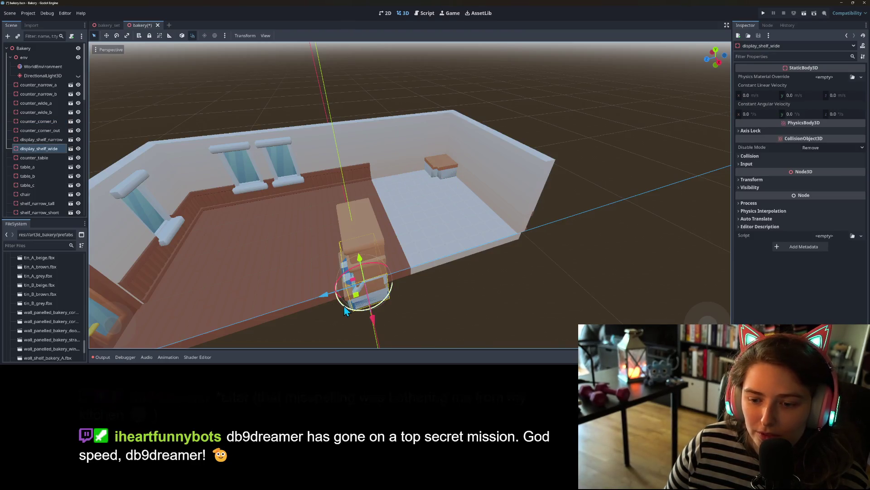
left_click(36, 86)
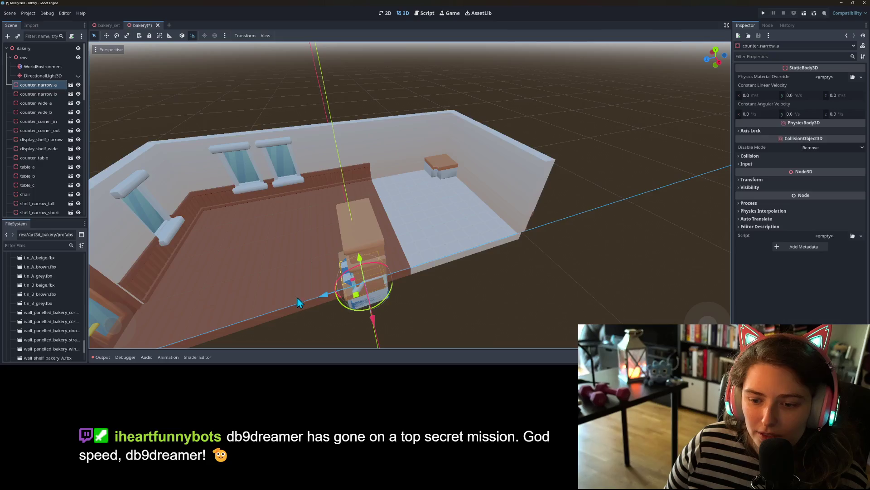
left_click_drag(284, 281, 181, 131)
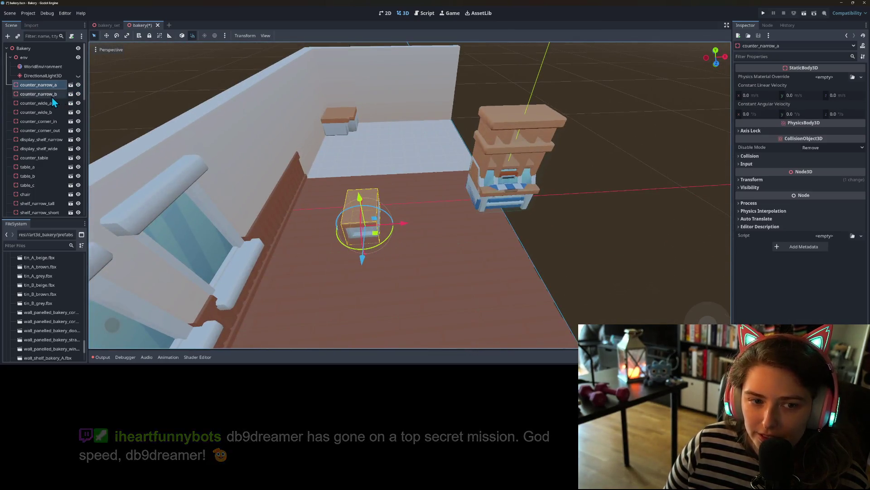
Step: Move counter_narrow_b, counter_wide_a and counter_wide_b from beside the display shelf onto the floor
left_click(50, 94)
left_click_drag(453, 230, 424, 233)
left_click(29, 104)
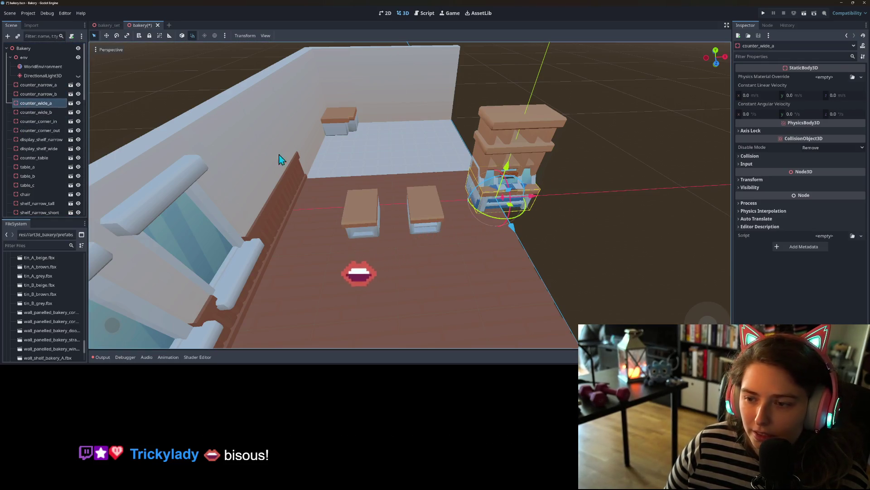
left_click_drag(513, 211, 401, 198)
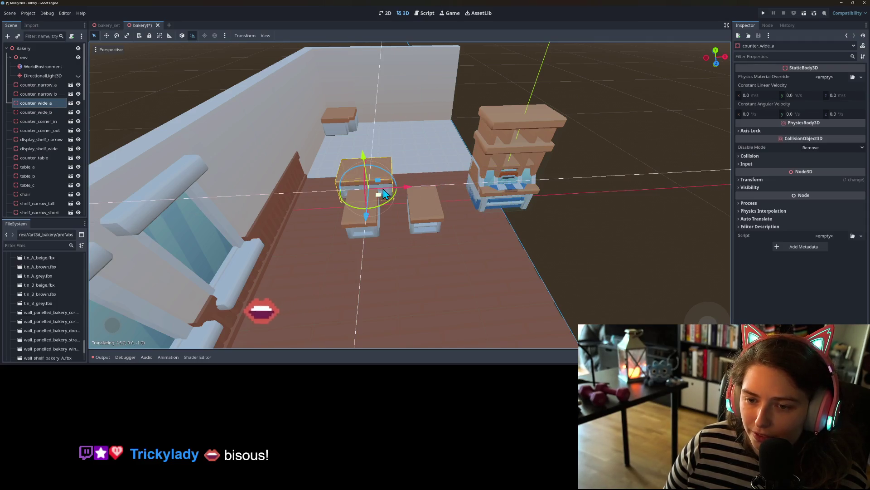
left_click(50, 112)
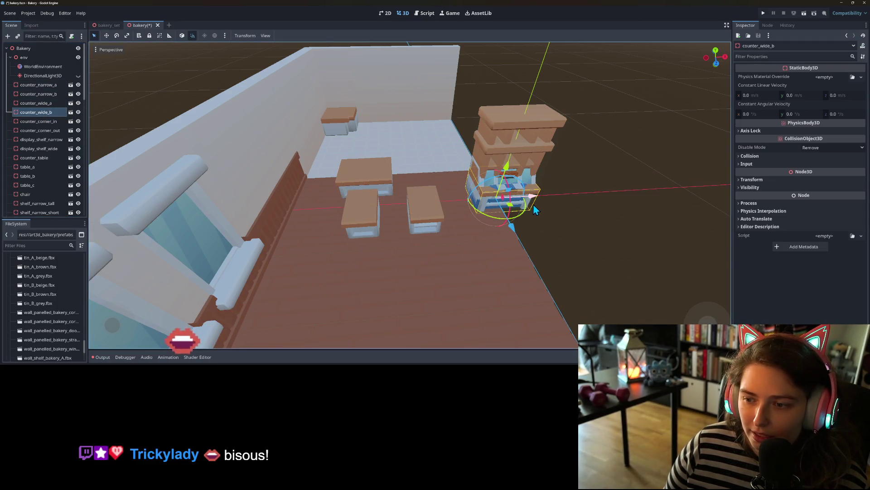
left_click_drag(457, 214, 433, 167)
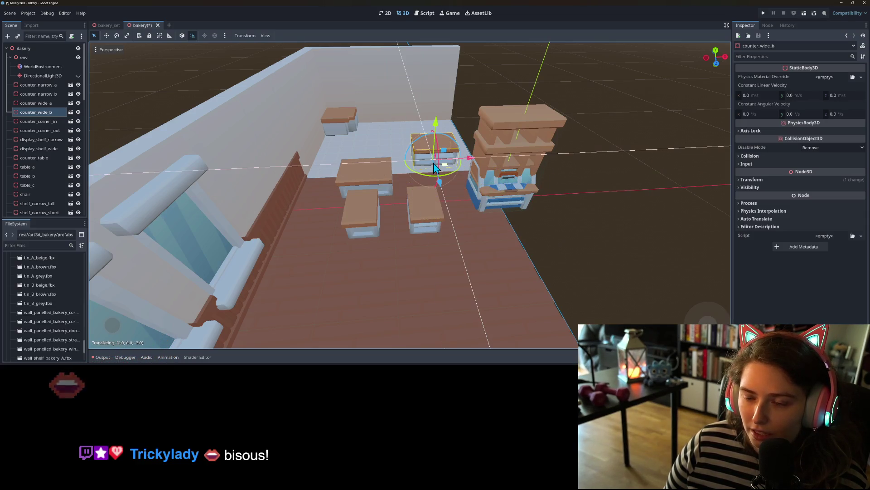
Step: Orbit and zoom around the room, including a near top-down view, to check the counters' placement
scroll("down", 3)
left_click_drag(425, 199, 313, 181)
scroll("up", 3)
scroll("up", 3)
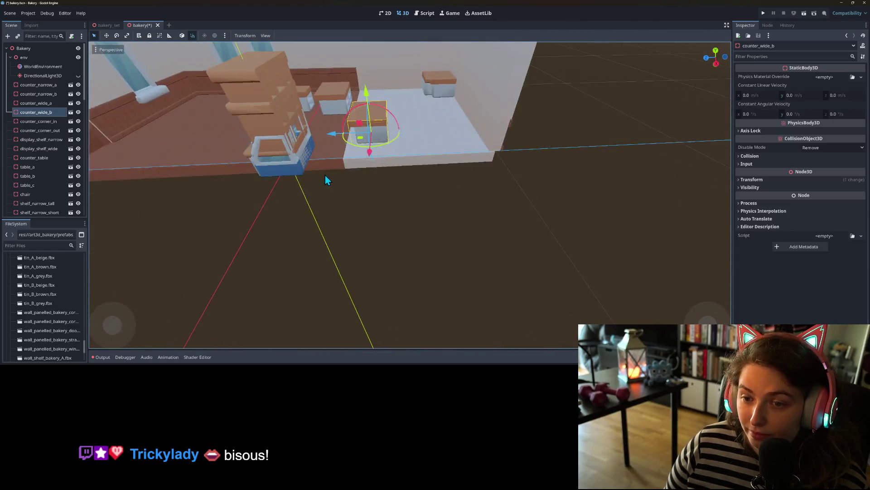
left_click_drag(392, 174, 408, 190)
scroll("up", 3)
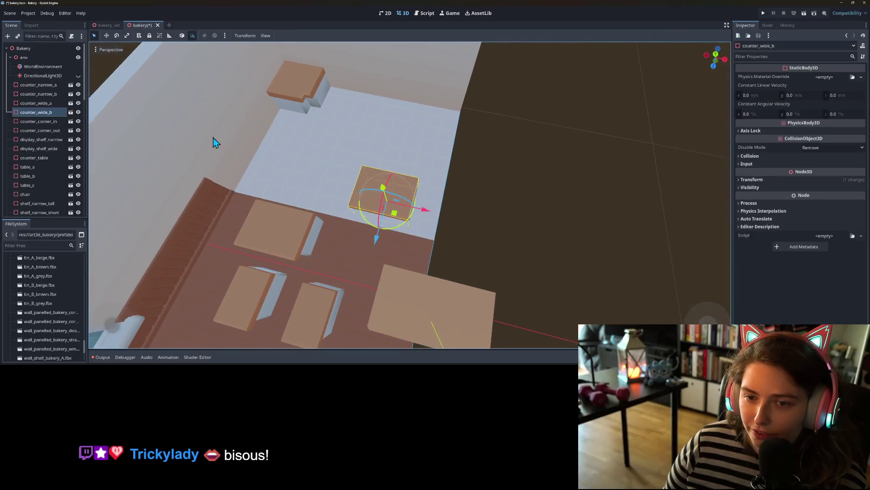
scroll("down", 3)
left_click_drag(329, 128, 624, 194)
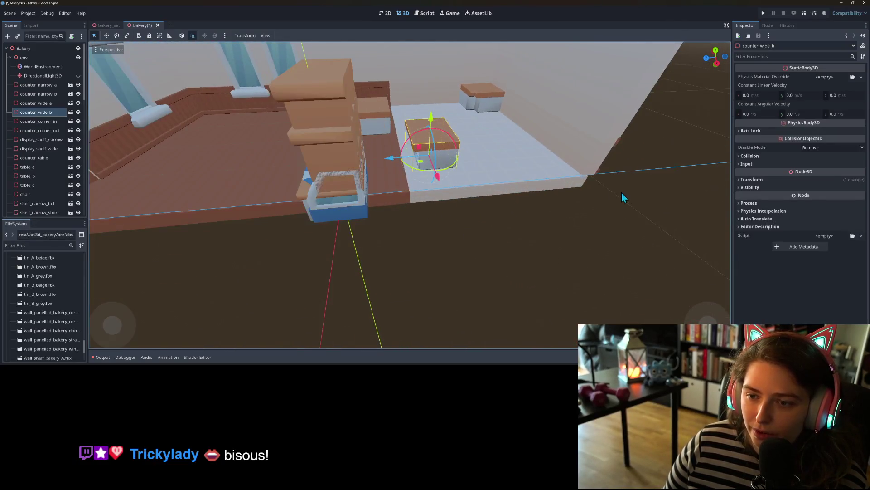
scroll("down", 3)
scroll("down", 3)
left_click_drag(461, 267, 431, 281)
scroll("up", 3)
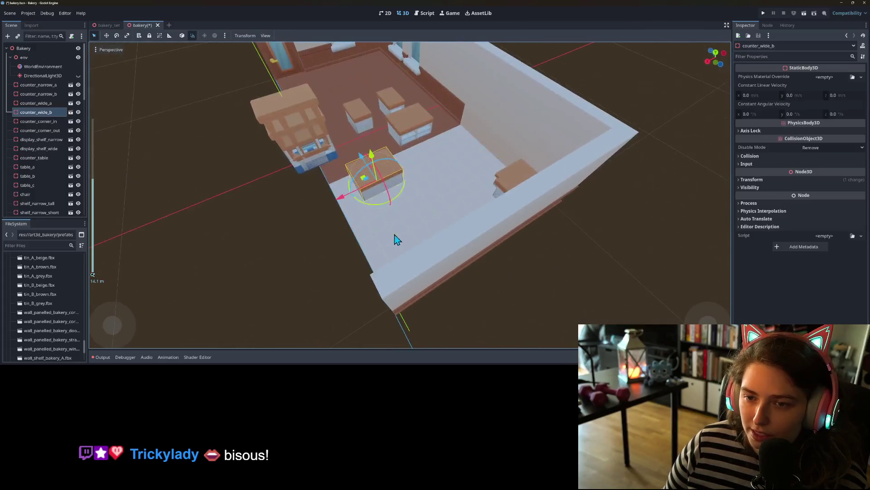
left_click_drag(452, 213, 492, 235)
scroll("down", 3)
scroll("up", 3)
scroll("down", 3)
Step: Select counter_wide_a and orbit the view back onto the room
left_click(418, 200)
scroll("up", 3)
left_click_drag(418, 200, 486, 219)
scroll("down", 3)
scroll("up", 3)
scroll("up", 3)
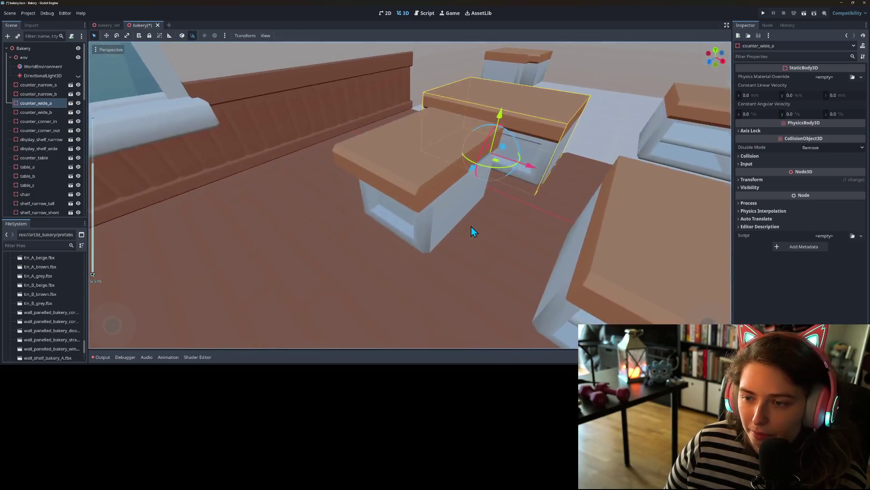
scroll("down", 3)
scroll("down", 3)
left_click_drag(456, 223, 409, 219)
scroll("up", 3)
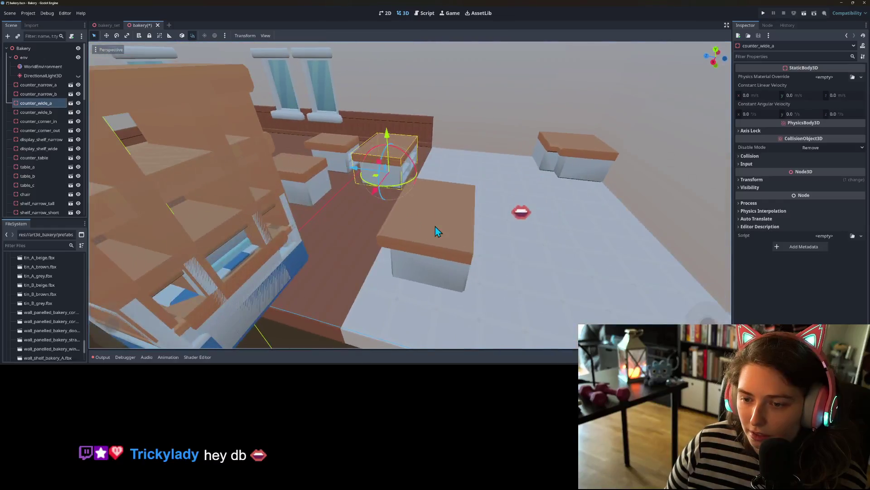
Step: Turn counter_wide_b 90 degrees and slide it back 4 units
left_click(438, 280)
left_click_drag(455, 268, 490, 248)
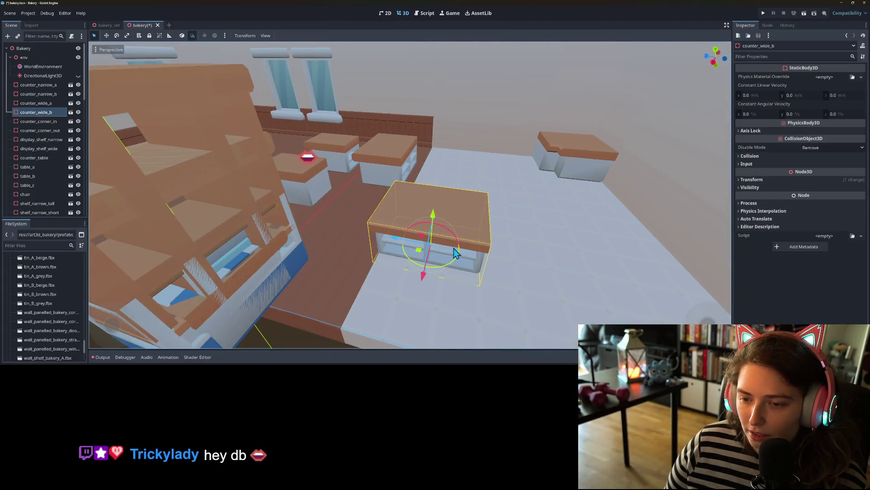
left_click_drag(418, 276, 455, 185)
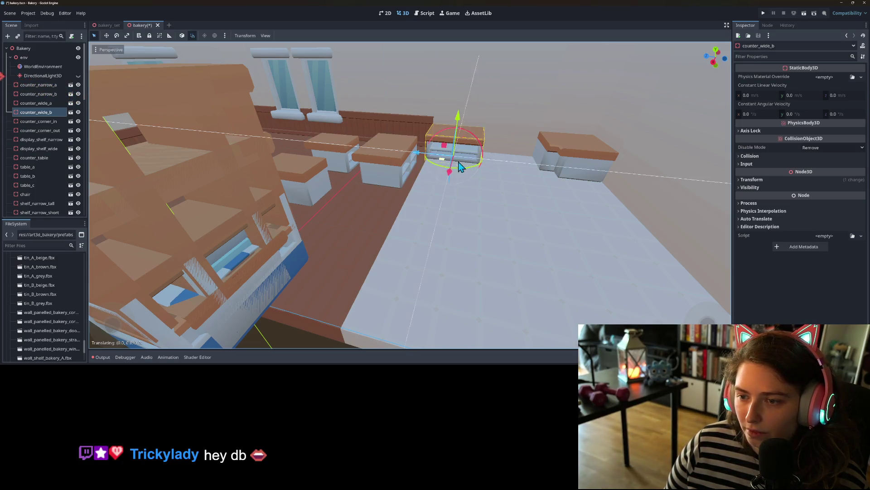
left_click_drag(461, 198, 510, 219)
scroll("down", 3)
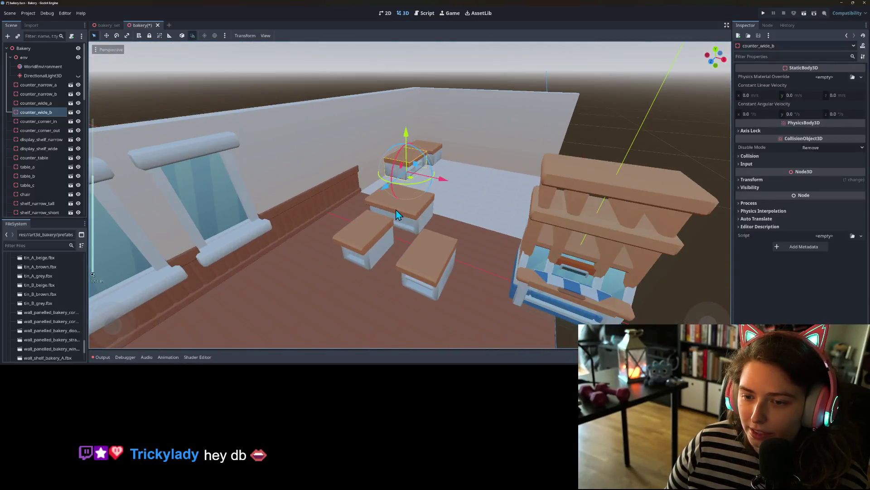
left_click_drag(436, 242, 349, 241)
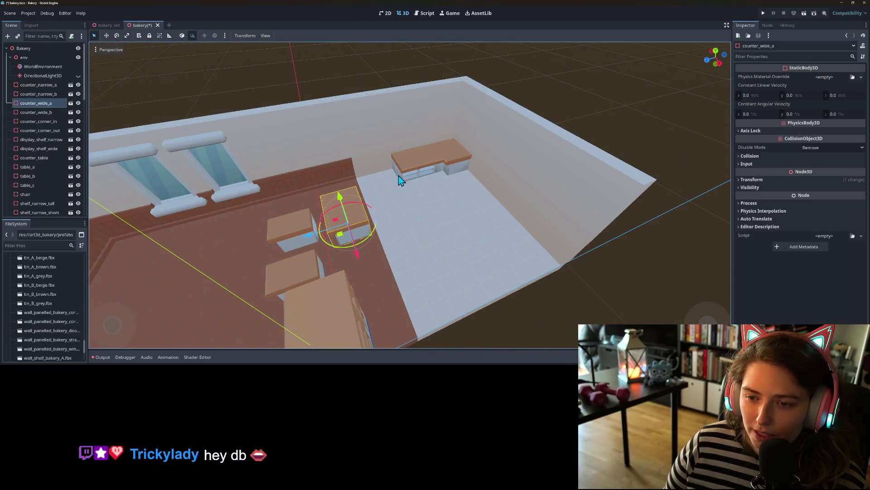
Step: Shift counter_wide_a 2 units along the floor
left_click_drag(403, 256, 437, 254)
scroll("up", 3)
scroll("down", 3)
scroll("up", 3)
scroll("down", 3)
left_click_drag(443, 225, 403, 205)
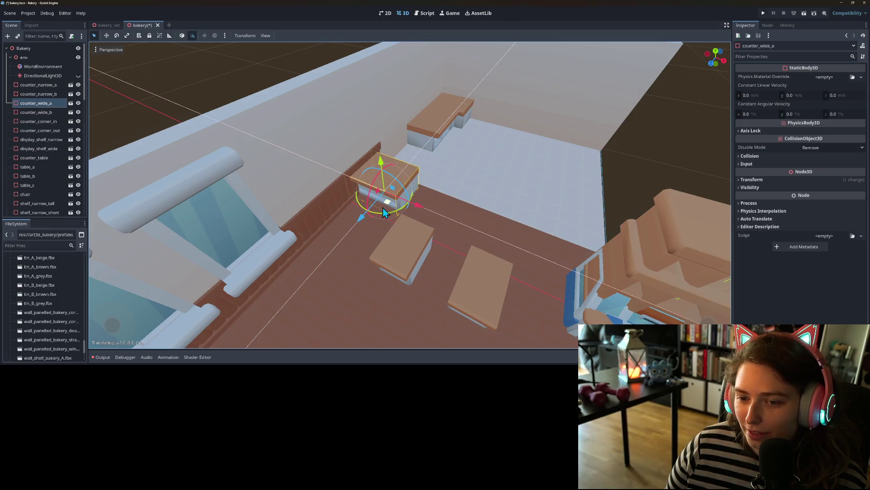
Step: Slide counter_wide_b2 up against counter_wide_b to lengthen the back counter
scroll("up", 3)
left_click_drag(356, 262, 460, 190)
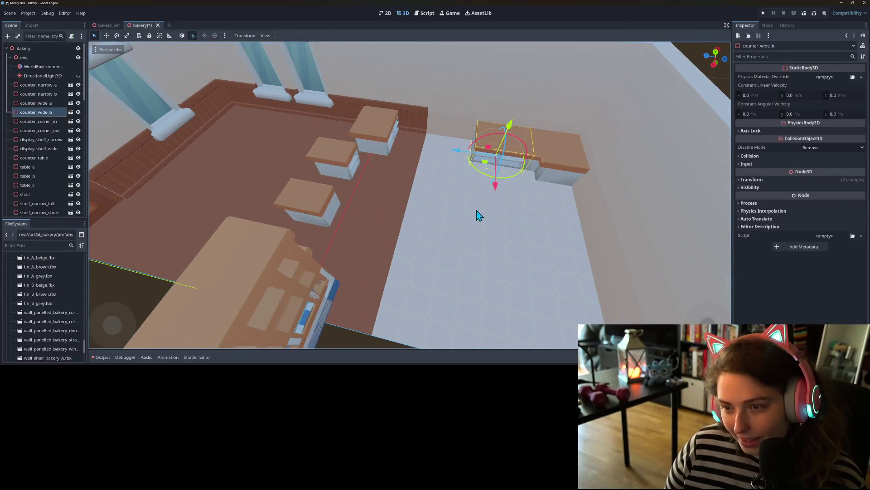
left_click_drag(393, 150, 455, 141)
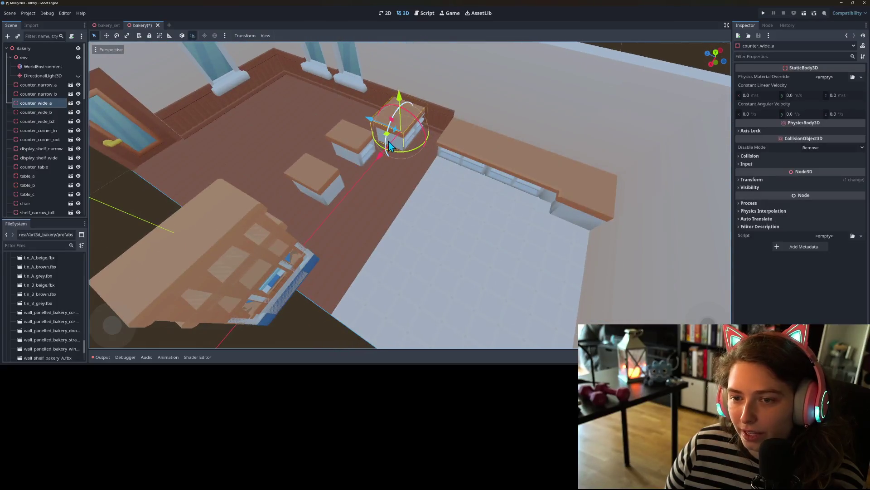
Step: Move counter_wide_a left across the floor and select counter_corner_in
left_click_drag(384, 140, 281, 144)
left_click(575, 172)
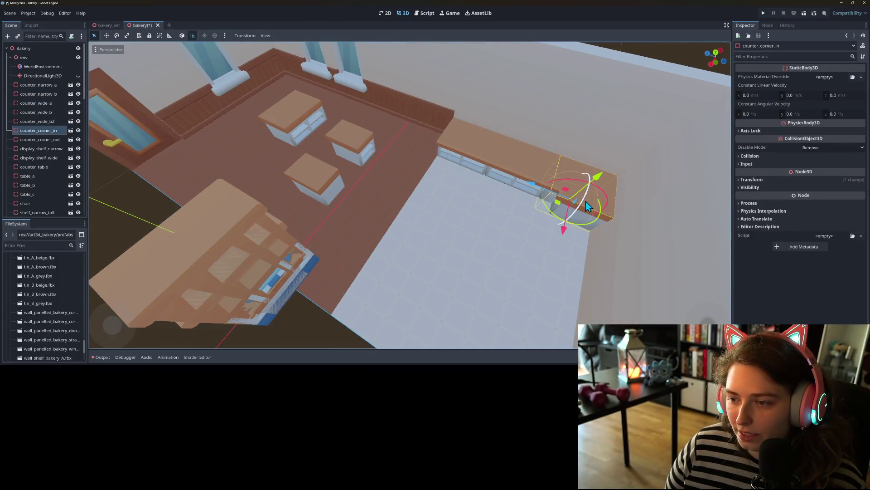
scroll("down", 3)
scroll("down", 3)
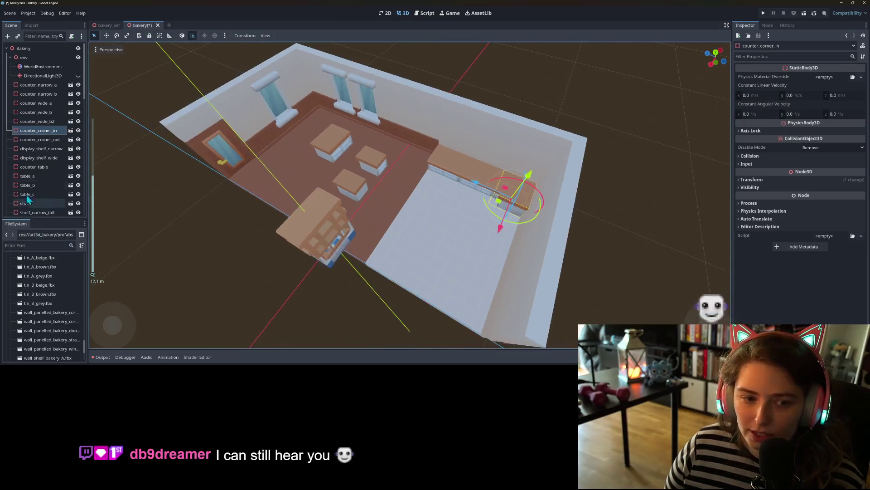
Step: Move counter_corner_out toward the centre tables, then orbit back to view the whole room
left_click(40, 139)
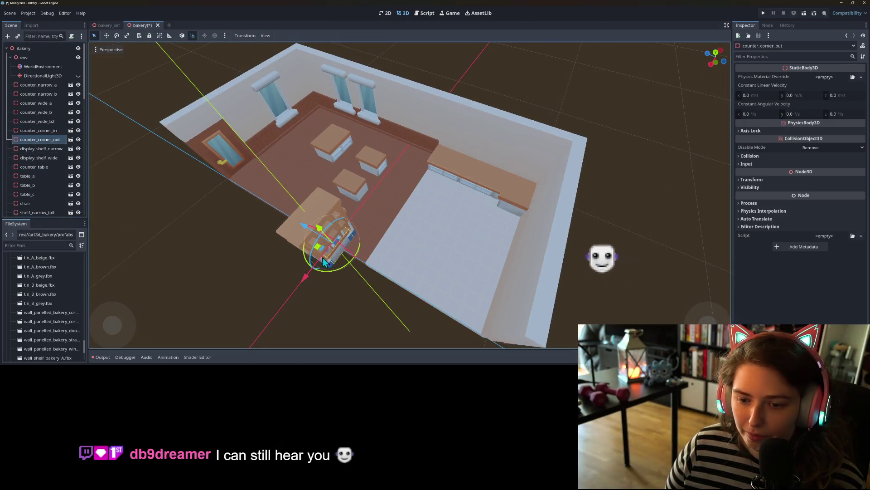
left_click_drag(315, 249, 379, 181)
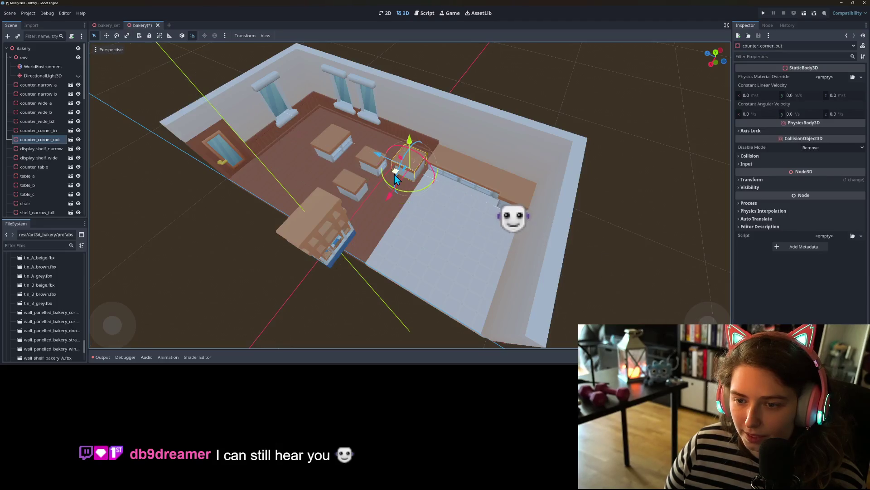
scroll("up", 3)
left_click_drag(511, 196, 342, 170)
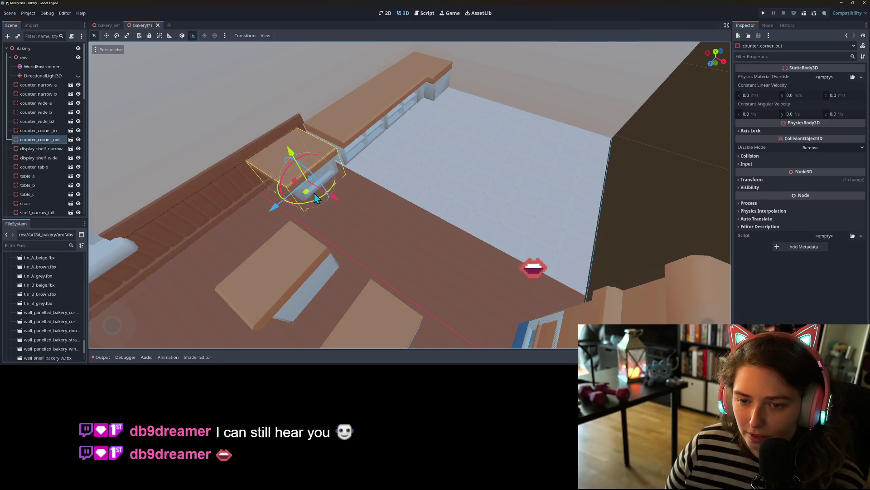
left_click_drag(306, 205, 590, 240)
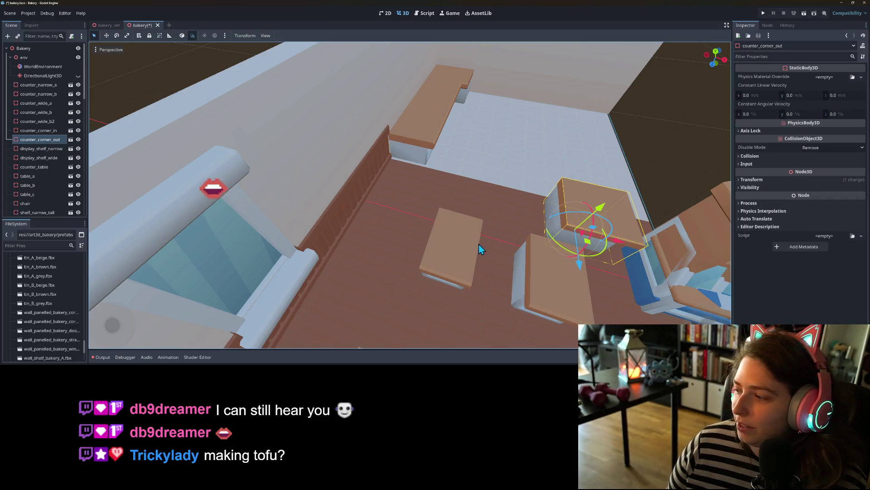
left_click_drag(478, 238, 363, 213)
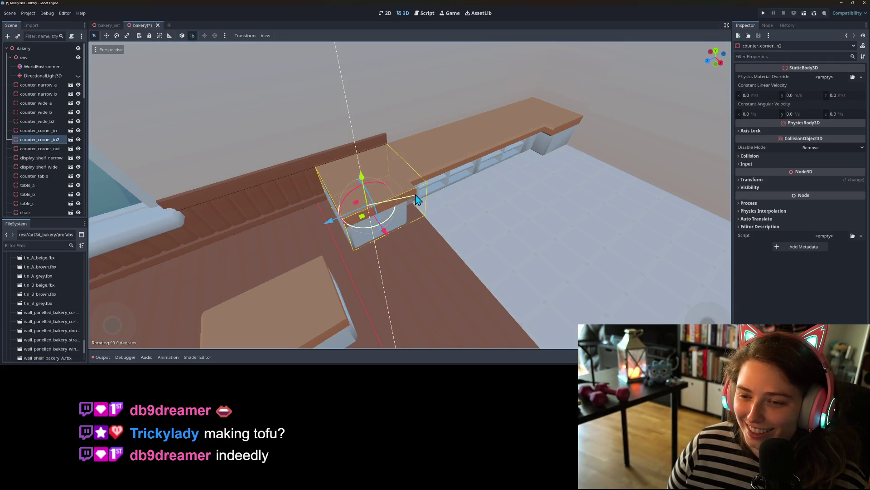
left_click_drag(426, 206, 397, 301)
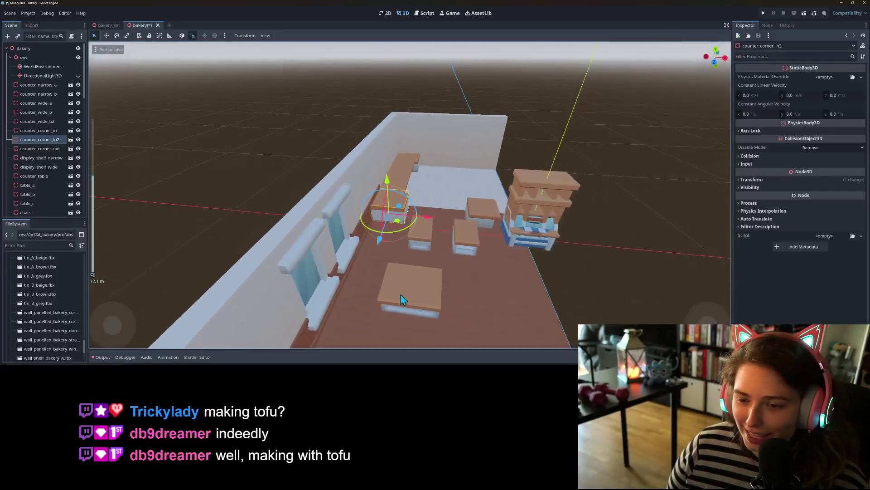
scroll("up", 3)
left_click(433, 281)
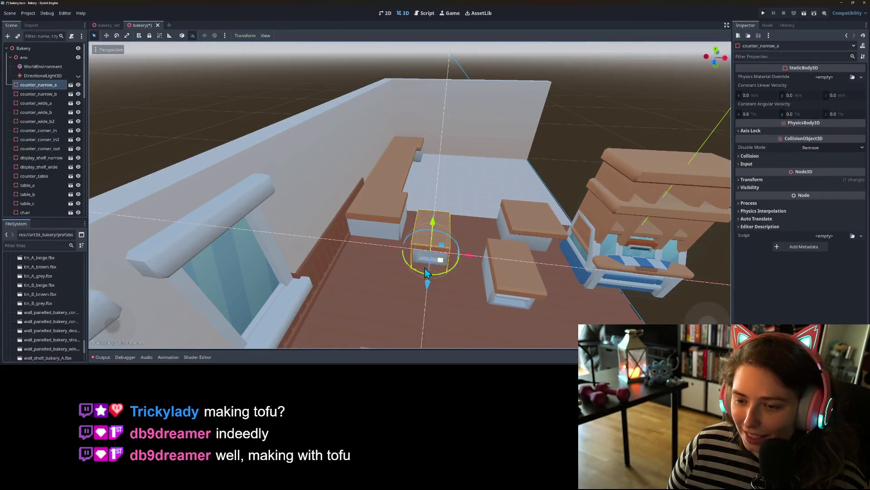
Step: Move counter_narrow_a down onto the floor
left_click_drag(439, 278, 372, 260)
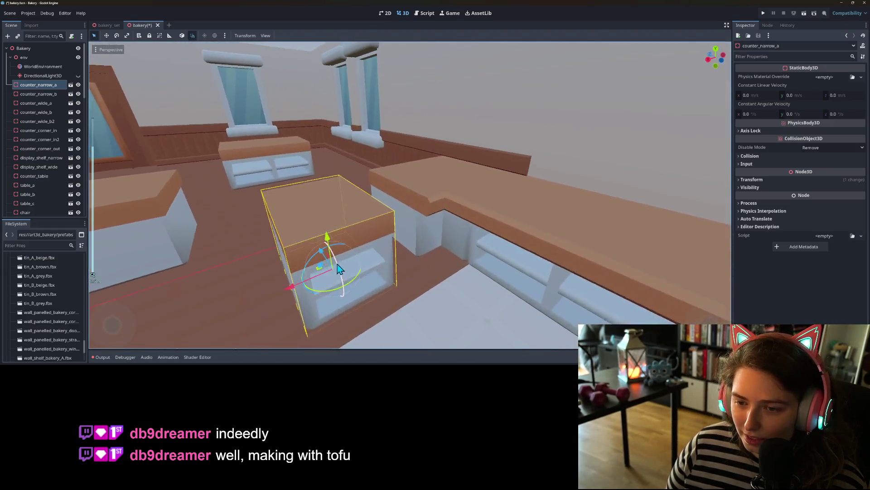
scroll("up", 3)
left_click_drag(446, 249, 493, 249)
scroll("down", 3)
scroll("down", 3)
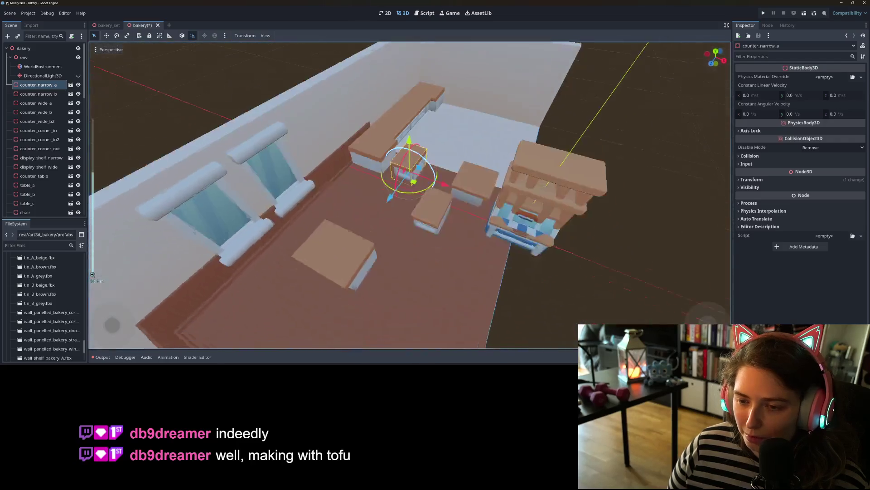
left_click_drag(411, 173, 433, 266)
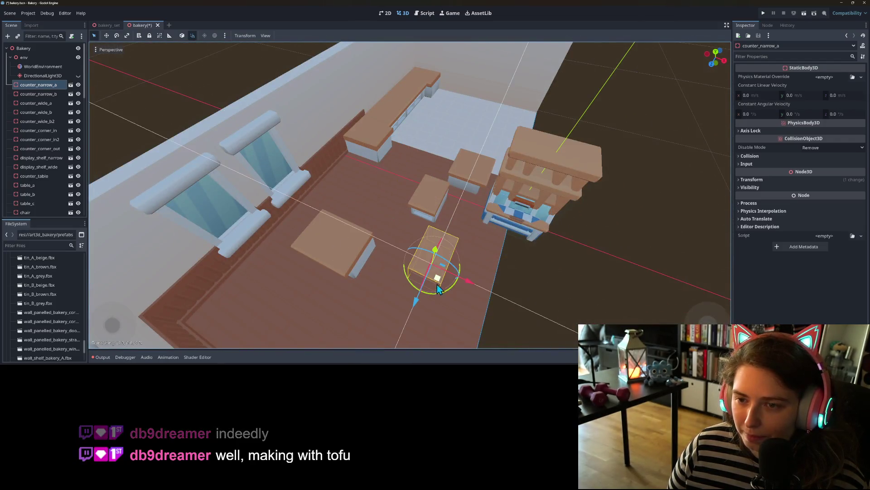
scroll("up", 3)
scroll("up", 3)
scroll("down", 3)
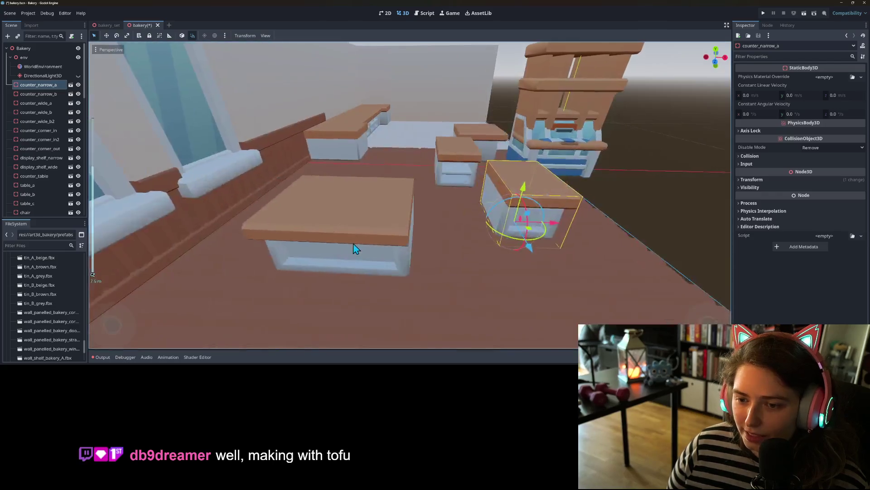
scroll("up", 3)
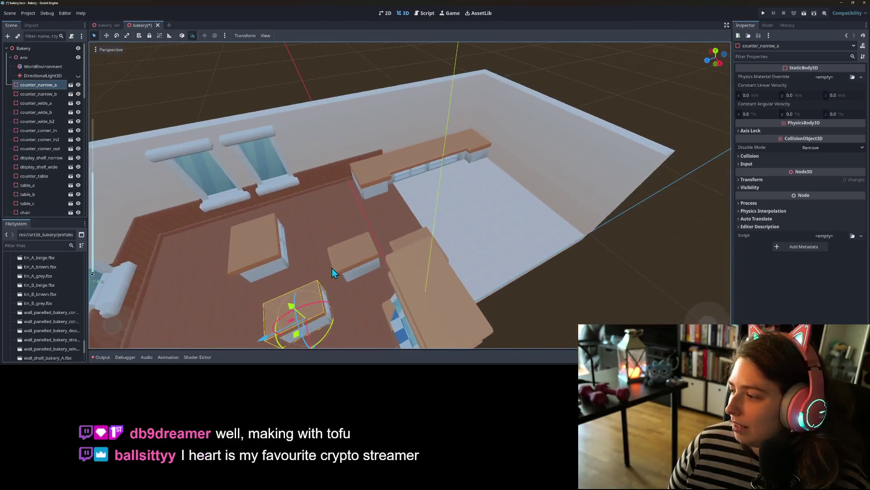
scroll("up", 3)
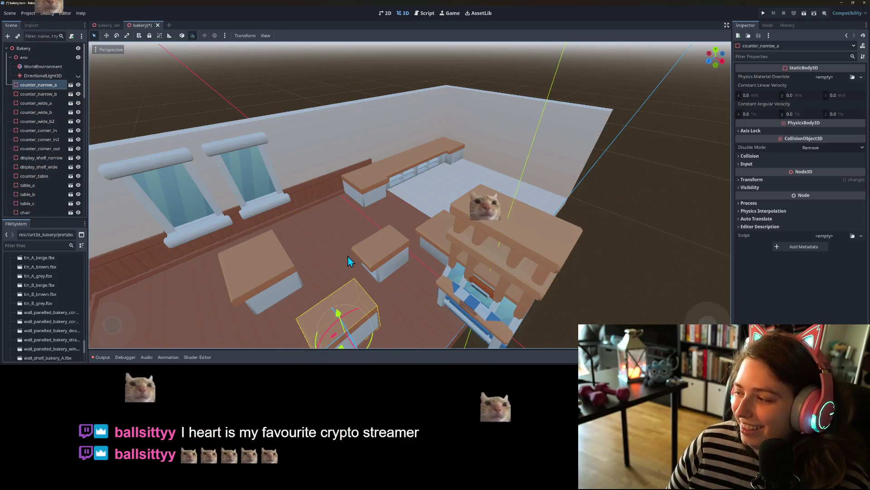
Step: Delete counter_wide_b2 and counter_corner_in2 from the scene
left_click_drag(455, 274, 476, 195)
left_click(476, 195)
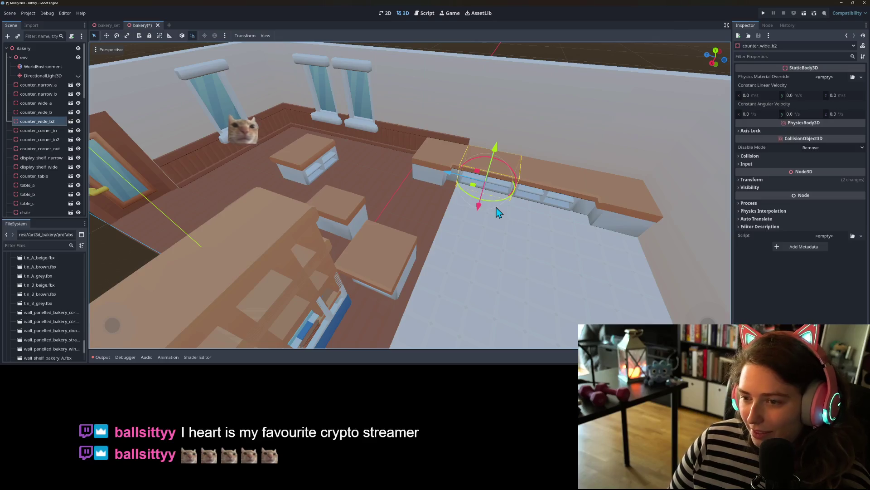
key("Delete")
key("Return")
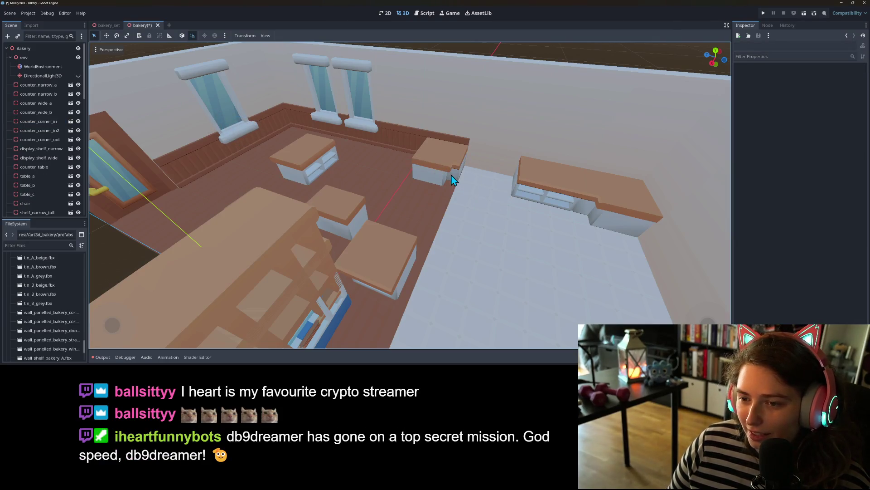
left_click(453, 180)
left_click_drag(404, 169, 444, 176)
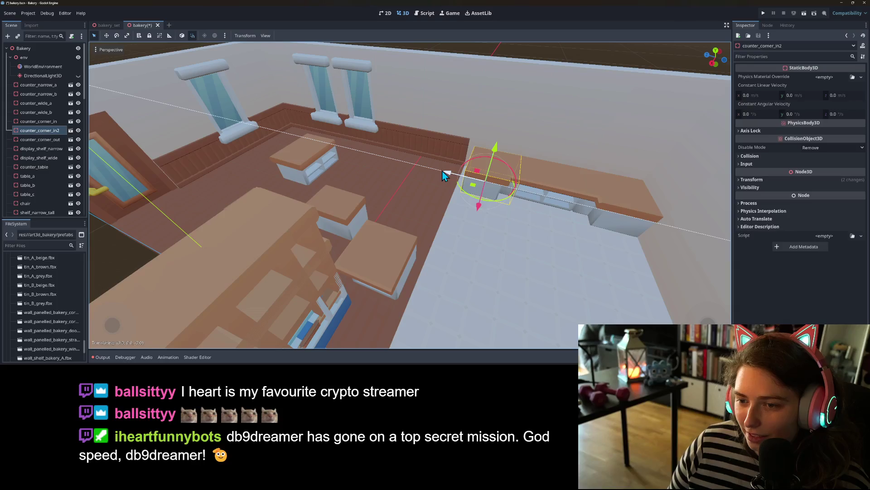
left_click_drag(458, 209, 537, 303)
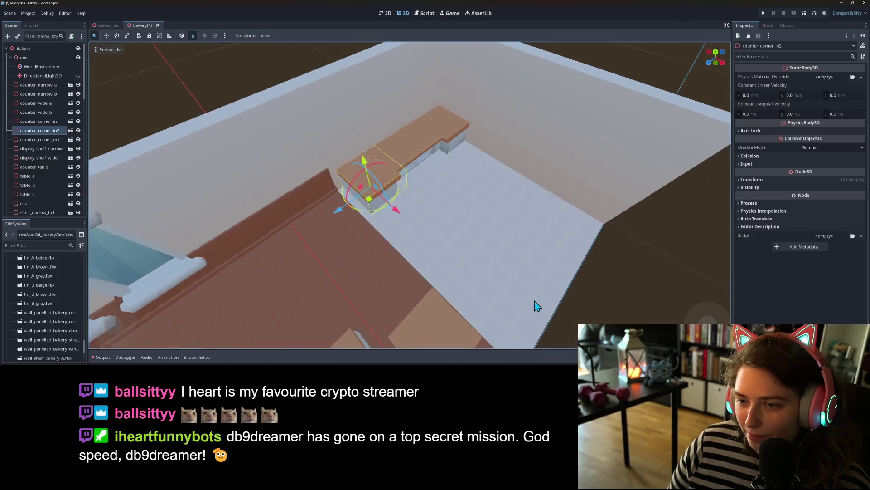
scroll("up", 3)
key("Delete")
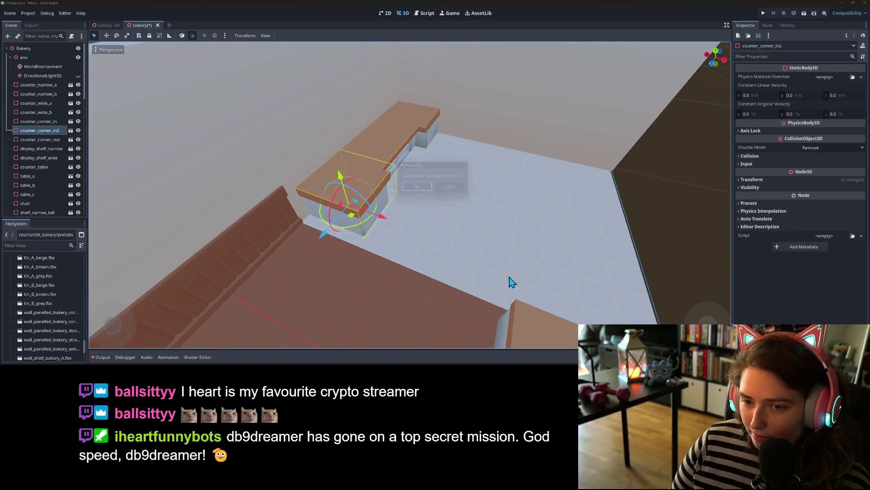
key("Return")
scroll("down", 3)
Step: Rotate counter_corner_out to face a new direction
left_click(460, 219)
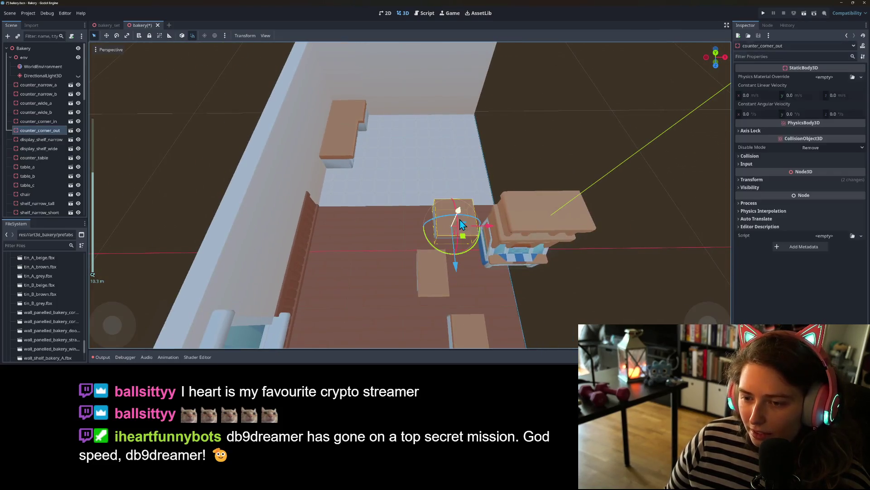
left_click_drag(467, 256, 385, 180)
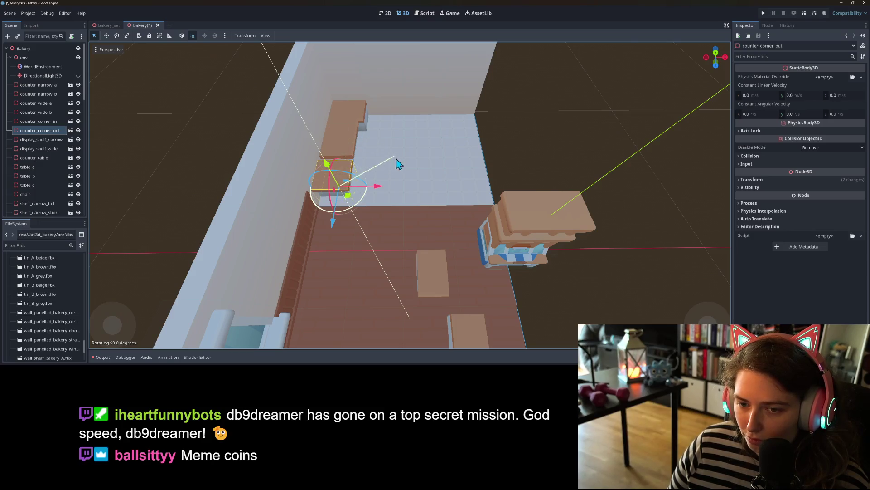
scroll("up", 3)
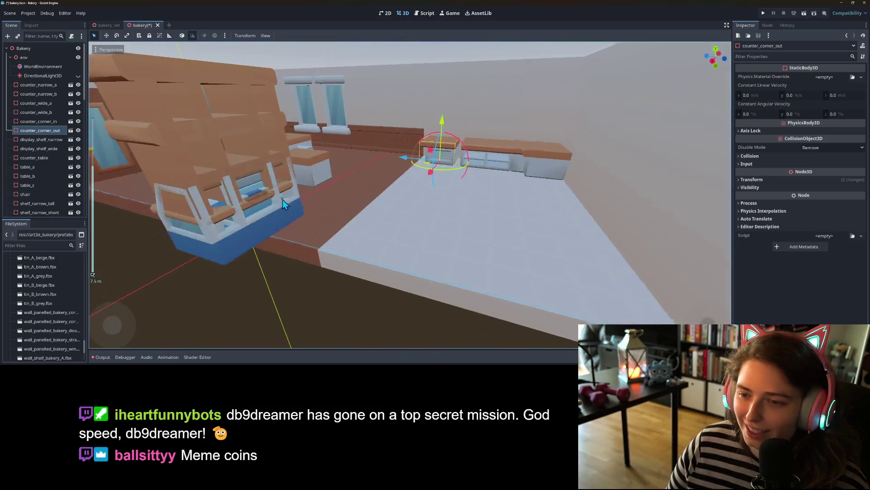
left_click_drag(425, 234, 427, 292)
scroll("down", 3)
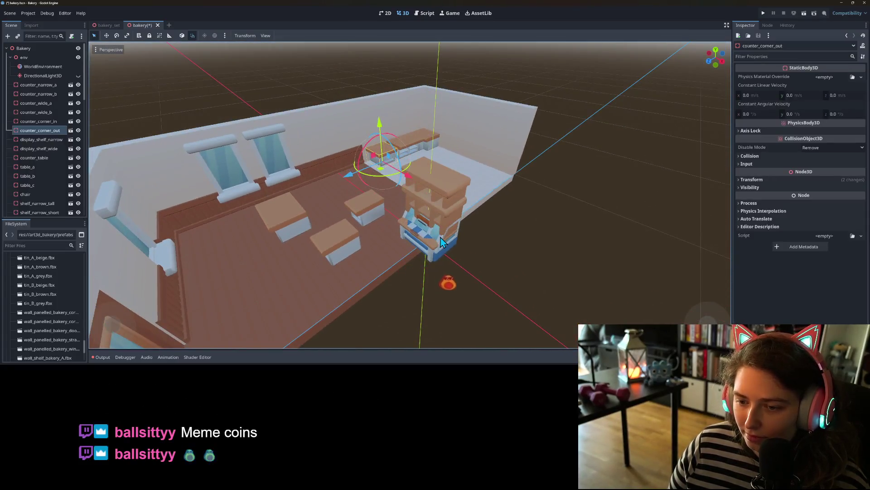
Step: Move display_shelf_wide, the glass display case, left across the floor
left_click(441, 240)
scroll("down", 3)
scroll("up", 3)
left_click(53, 139)
left_click(52, 148)
left_click_drag(192, 196, 470, 265)
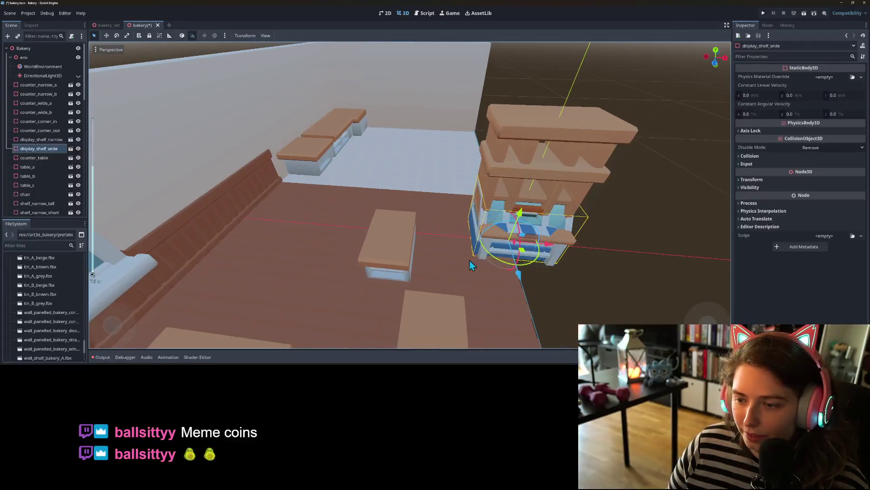
left_click_drag(521, 256, 423, 305)
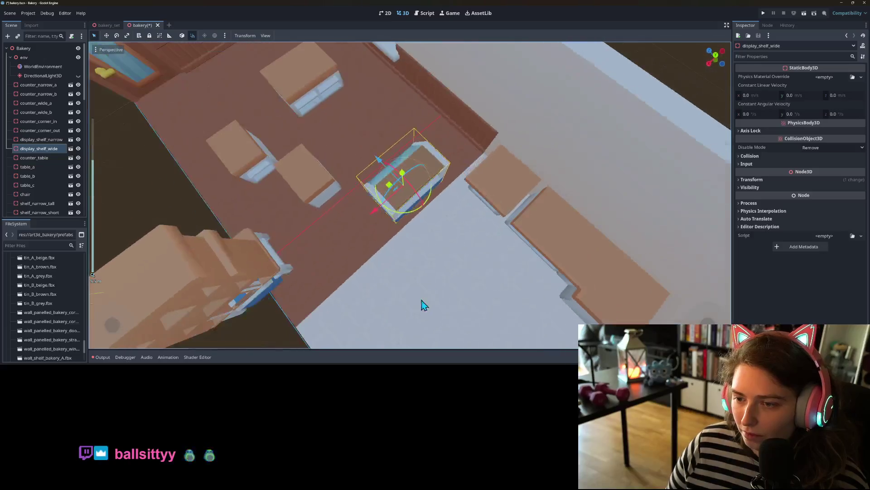
Step: Move counter_narrow_b toward the back of the room
left_click(496, 213)
left_click_drag(462, 165, 411, 268)
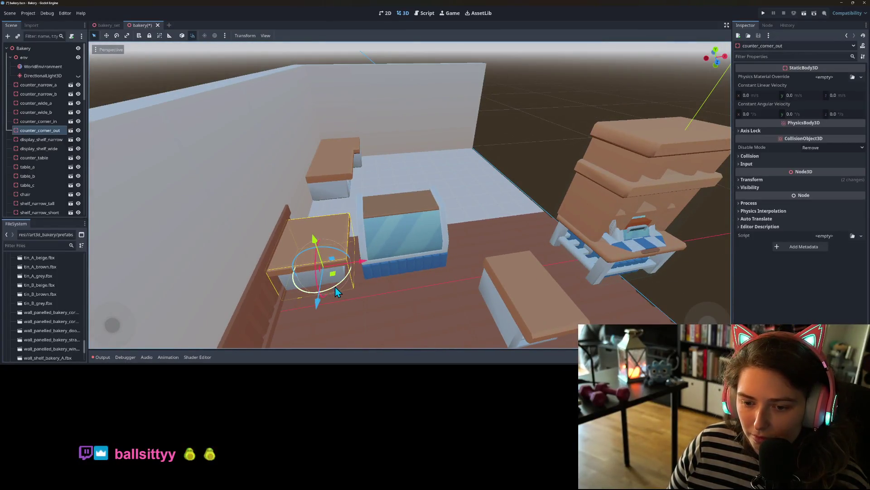
left_click_drag(386, 311, 455, 227)
left_click(458, 284)
left_click_drag(457, 285, 474, 254)
scroll("down", 3)
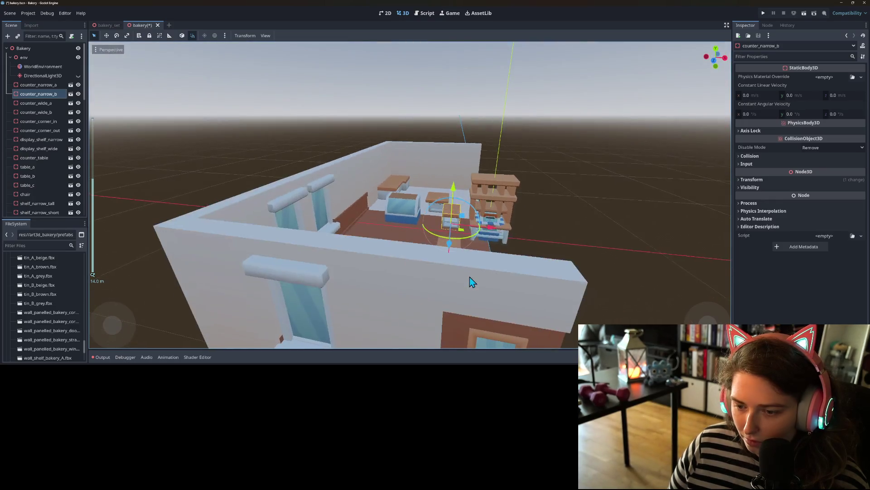
Step: Move counter_narrow_a beside the glass display case
left_click(455, 284)
left_click_drag(458, 299, 375, 233)
scroll("up", 3)
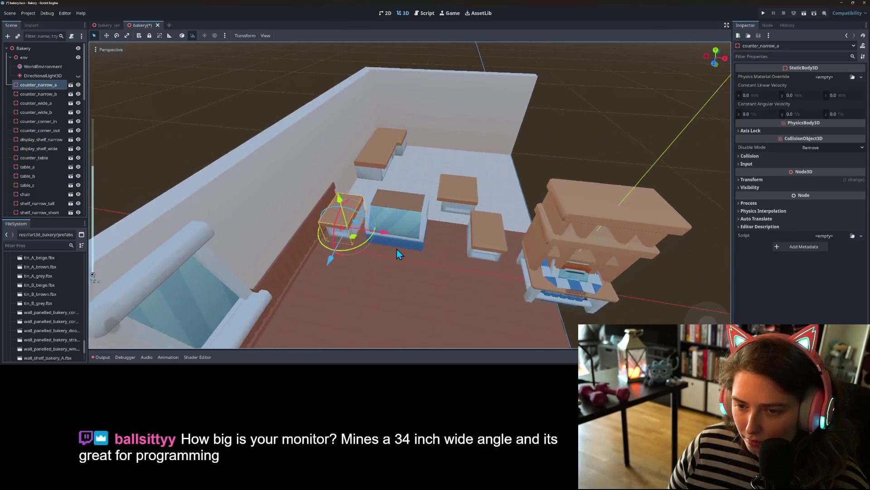
scroll("up", 3)
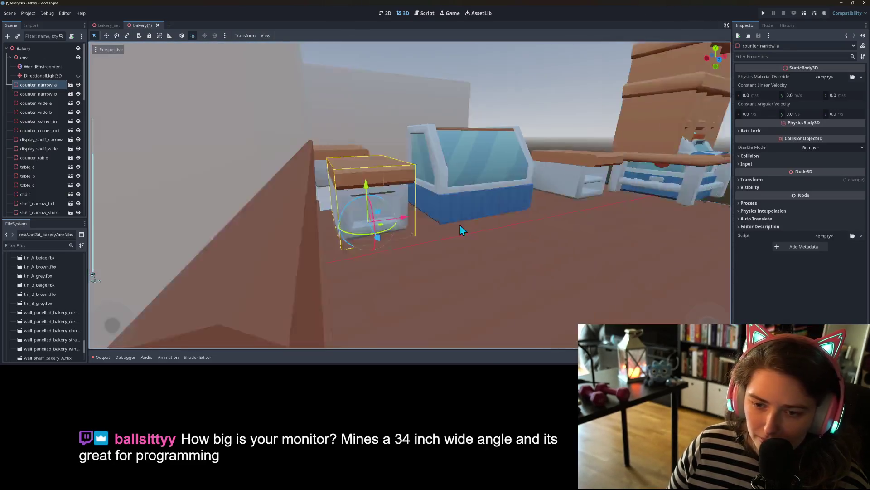
scroll("up", 3)
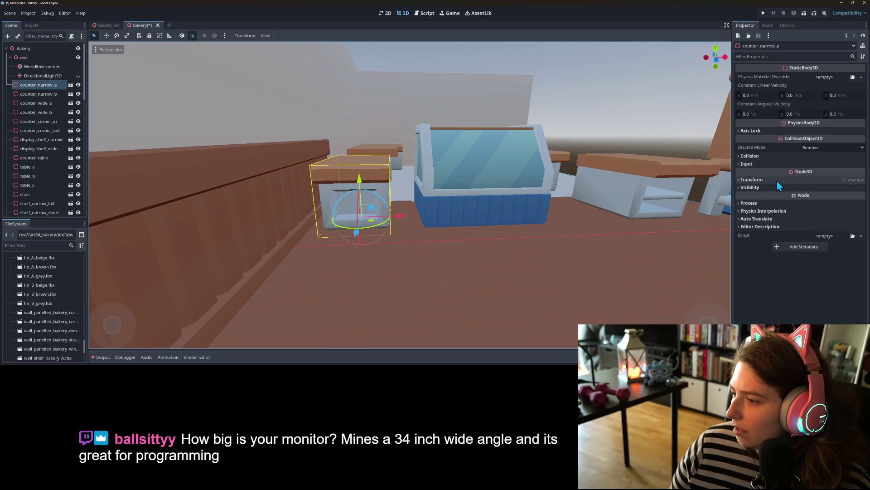
Step: Set the selected counter's Position X to -7.25 in the Inspector
left_click(777, 180)
left_click(845, 197)
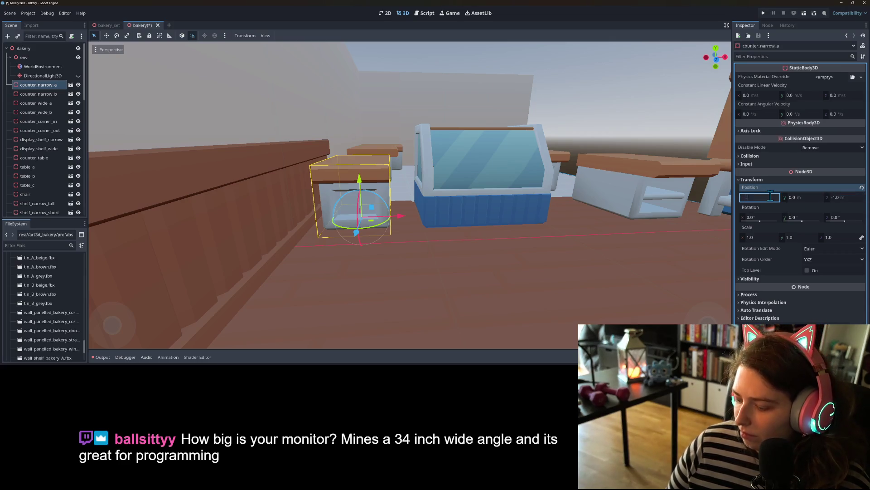
type("-7.5")
key("Return")
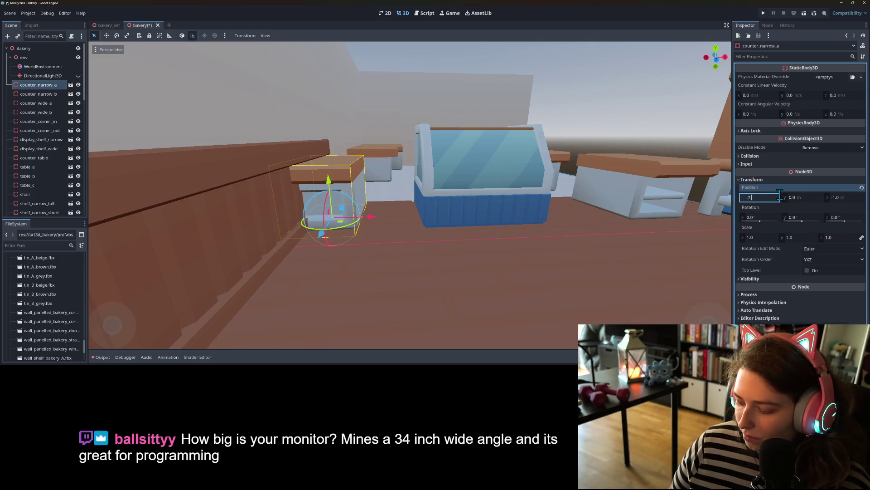
type("25")
key("Return")
Step: Slide the glass display case left and set its Position X to -5.5, then -5.75
left_click_drag(444, 199, 430, 206)
left_click(461, 226)
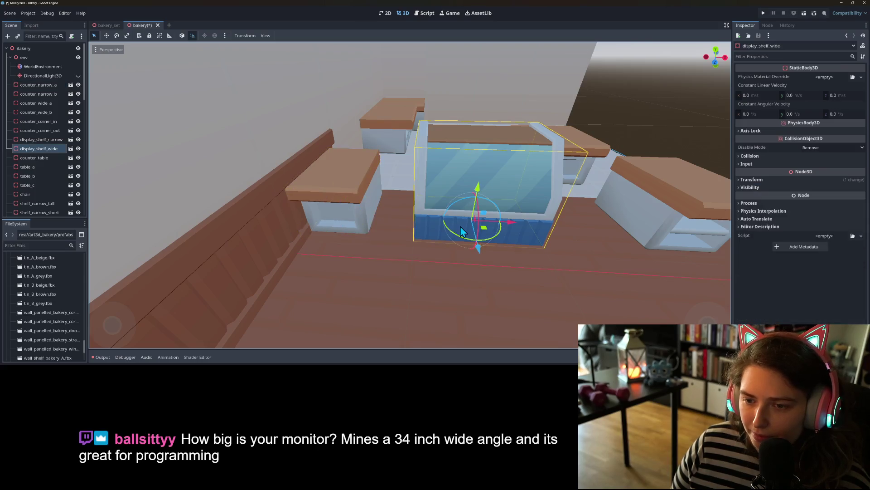
left_click_drag(513, 224, 480, 222)
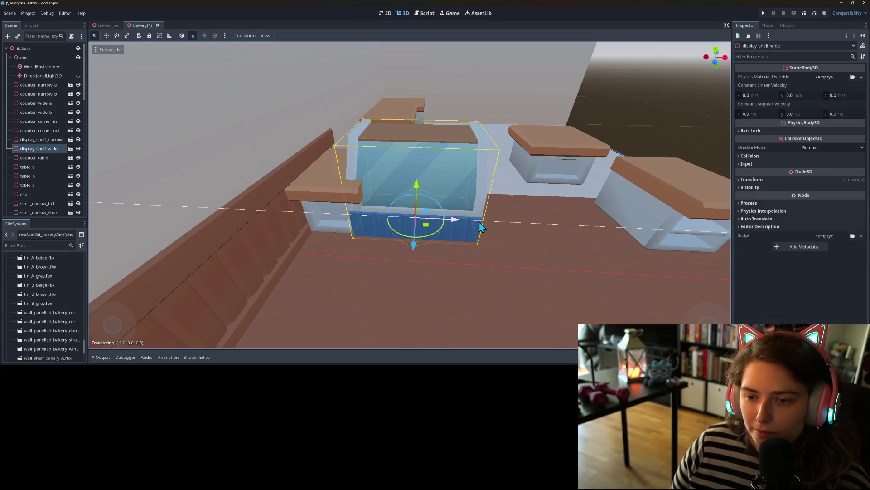
left_click(797, 179)
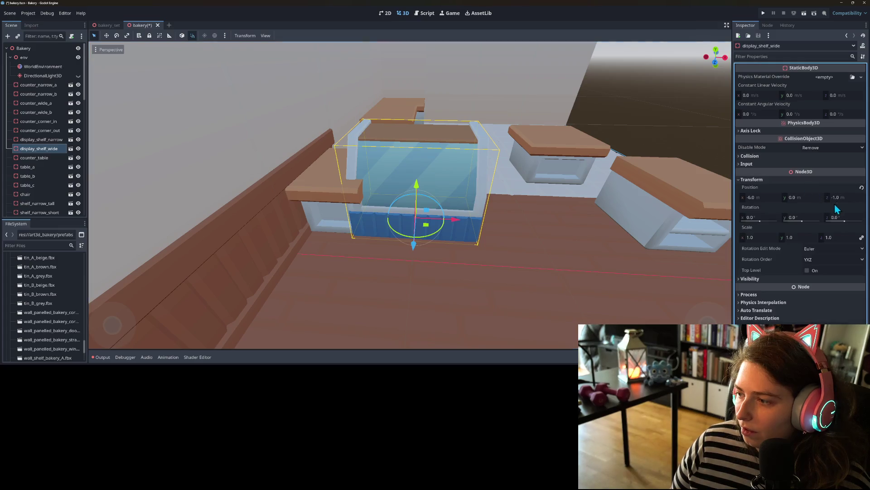
left_click(772, 199)
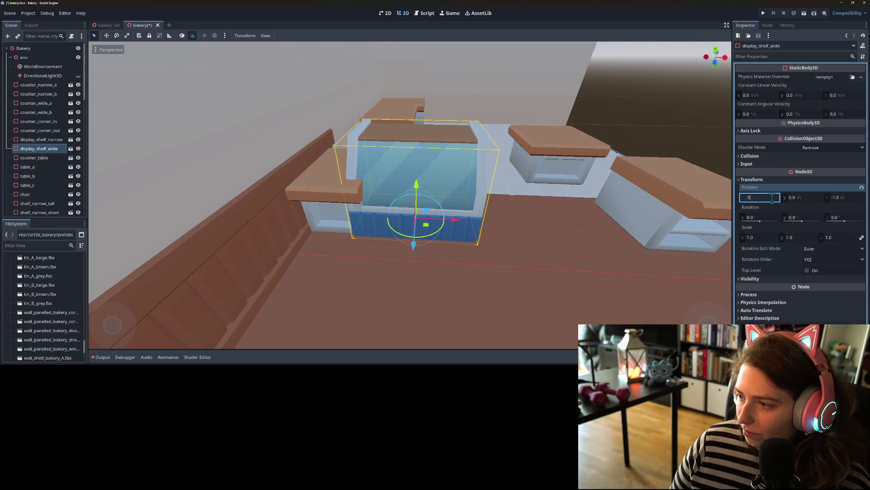
type(".5")
key("Return")
left_click_drag(469, 202, 484, 184)
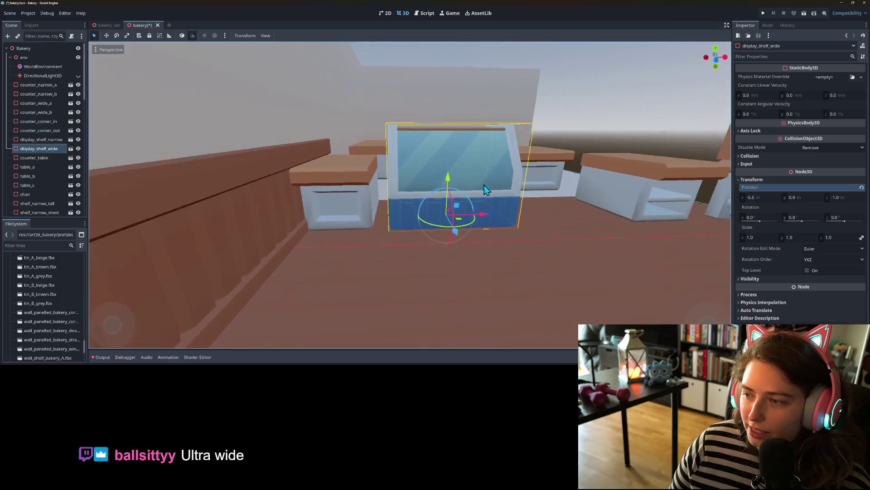
left_click(770, 198)
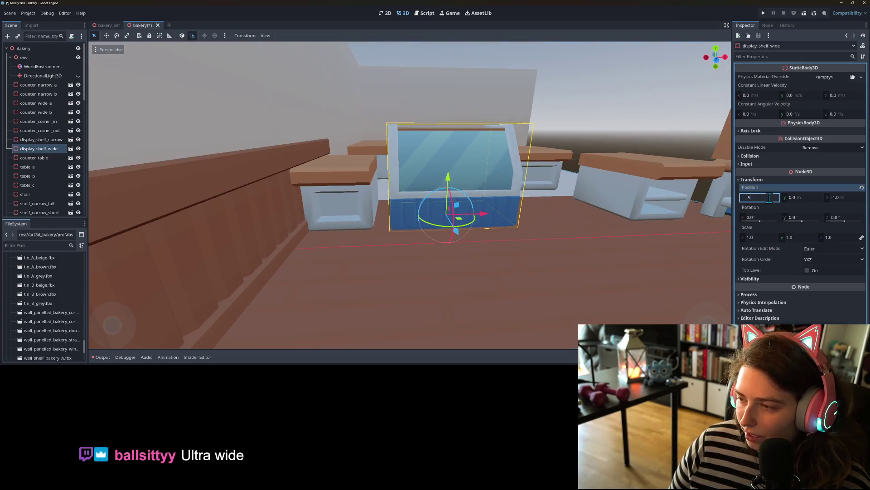
type(".75")
key("Return")
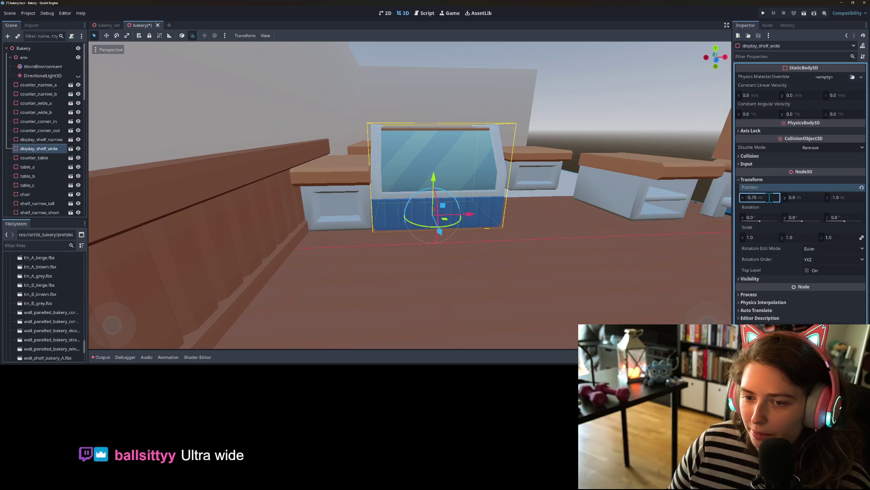
Step: Select the floor piece beside the shelf and orbit around the bakery counters to review the layout
left_click(567, 242)
left_click_drag(584, 239, 379, 259)
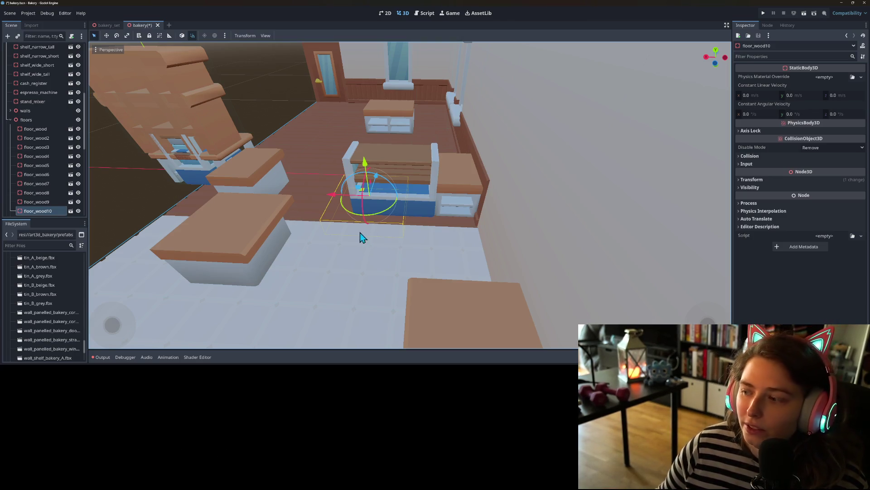
scroll("down", 3)
left_click_drag(370, 255, 474, 249)
scroll("up", 3)
scroll("down", 3)
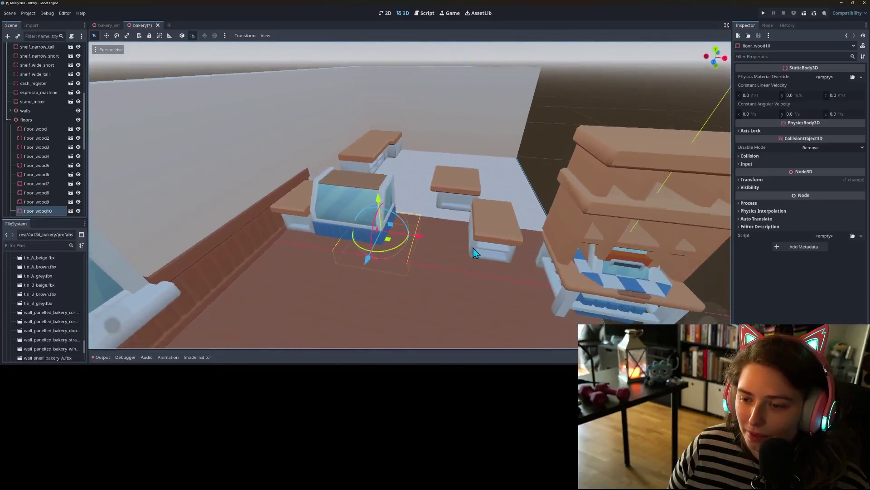
scroll("down", 3)
scroll("up", 3)
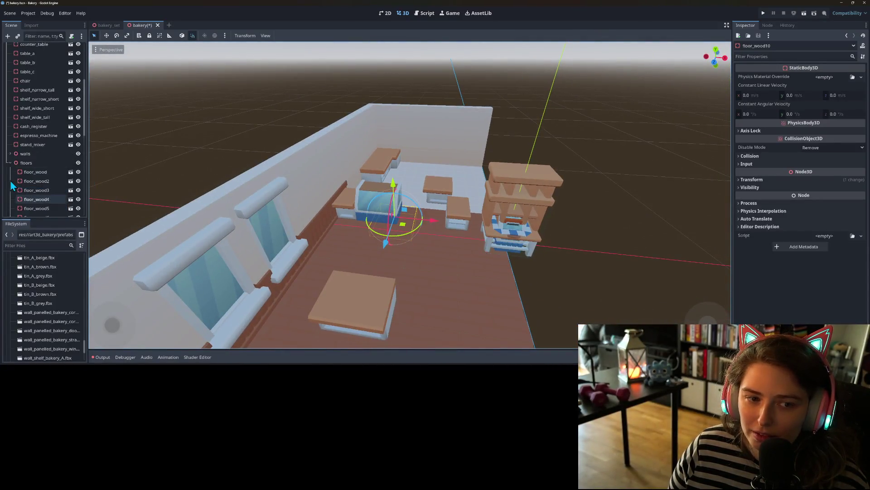
Step: Lock the floors, walls and ceiling groups against selection
left_click(46, 184)
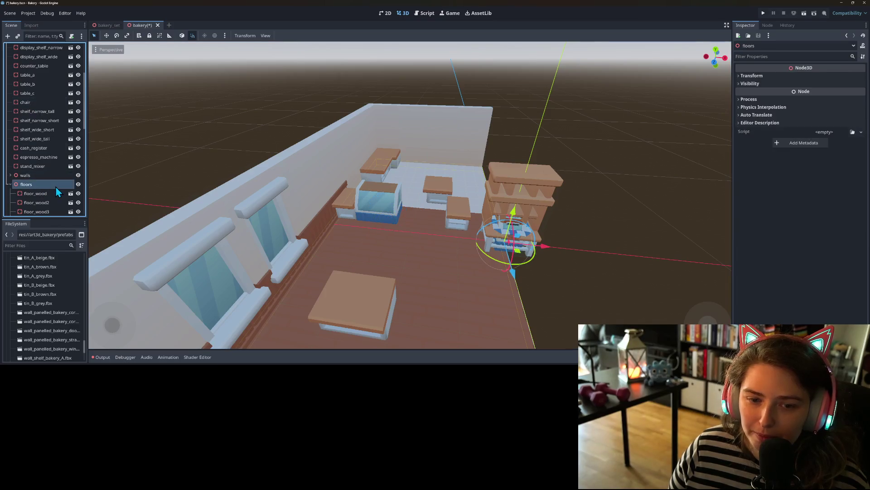
right_click(32, 187)
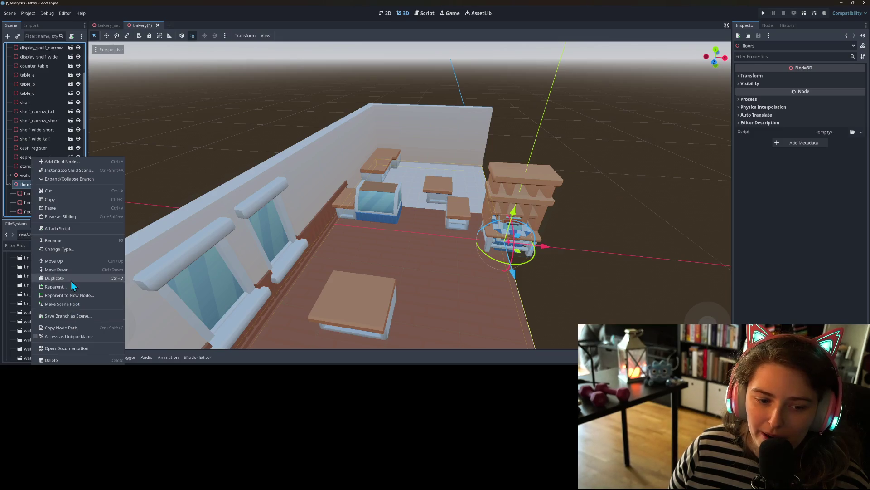
left_click(18, 174)
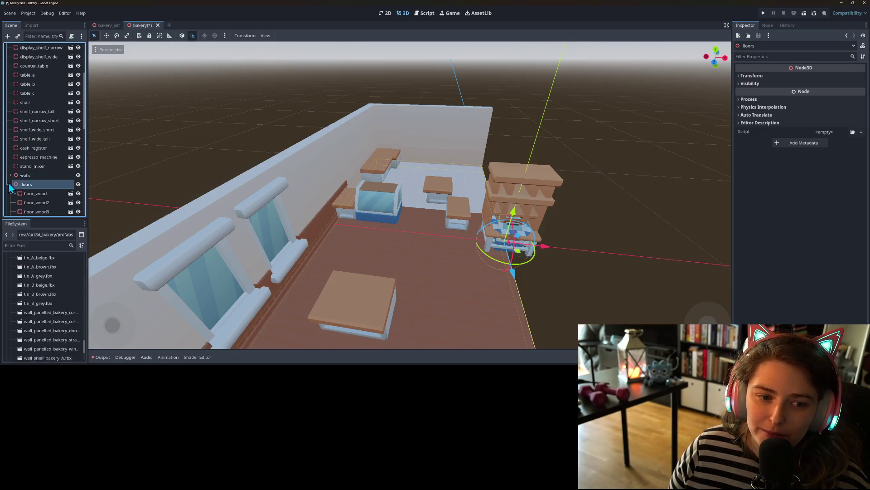
left_click(9, 184)
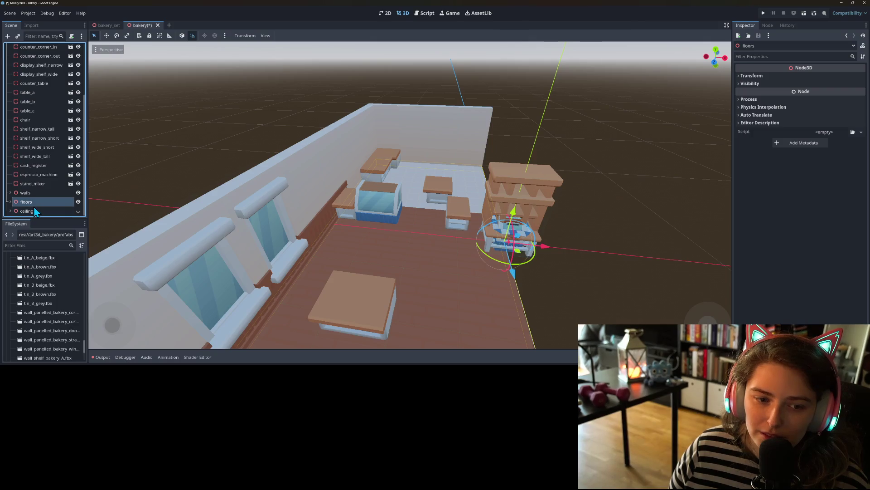
left_click(149, 35)
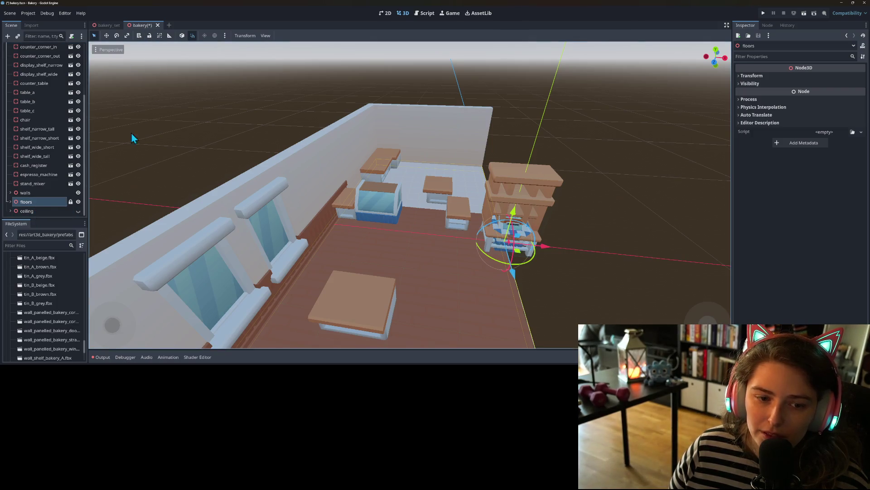
left_click(41, 193)
left_click(149, 35)
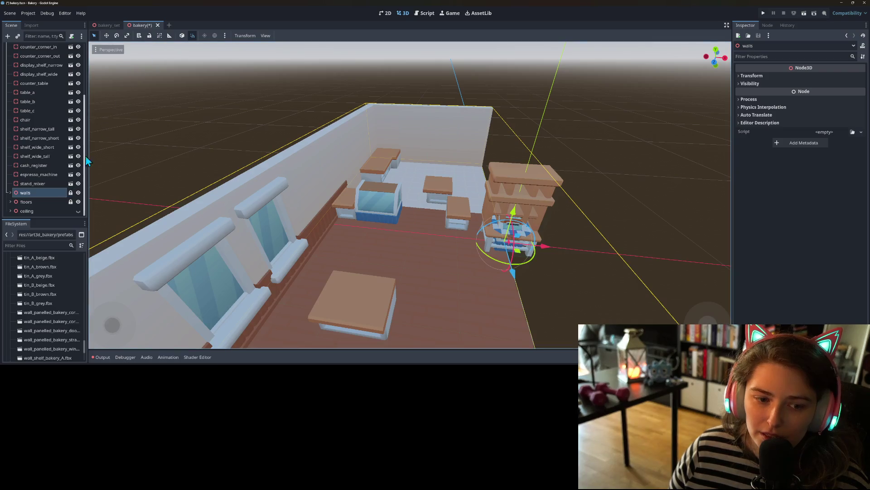
left_click(27, 211)
left_click(150, 35)
Step: Move display_shelf_narrow by -1 m in X and Z with the gizmo
left_click(39, 184)
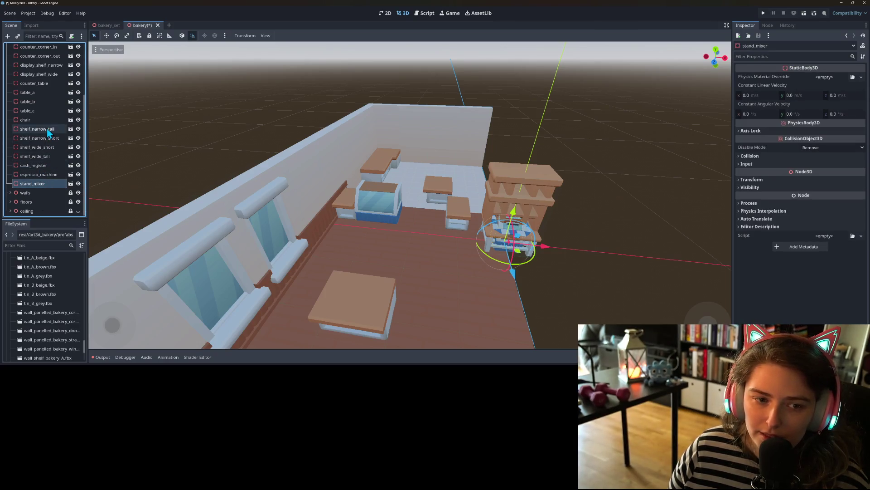
scroll("up", 3)
left_click(47, 96)
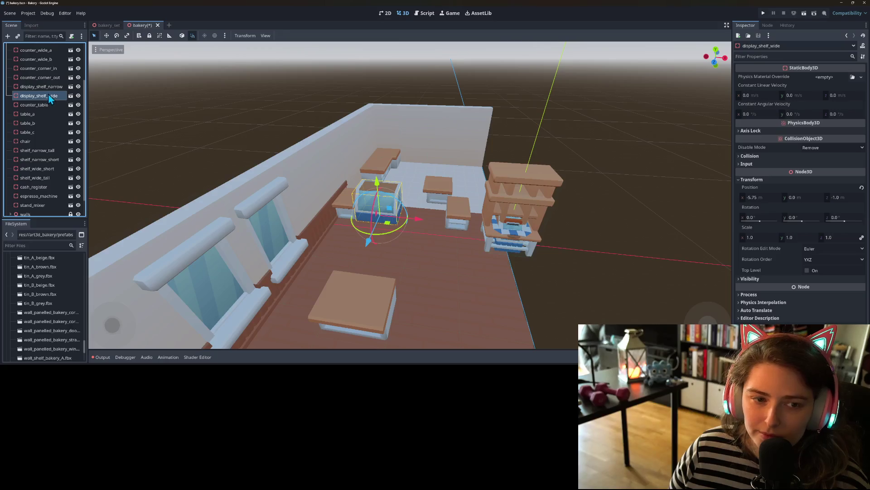
left_click(41, 87)
key("f")
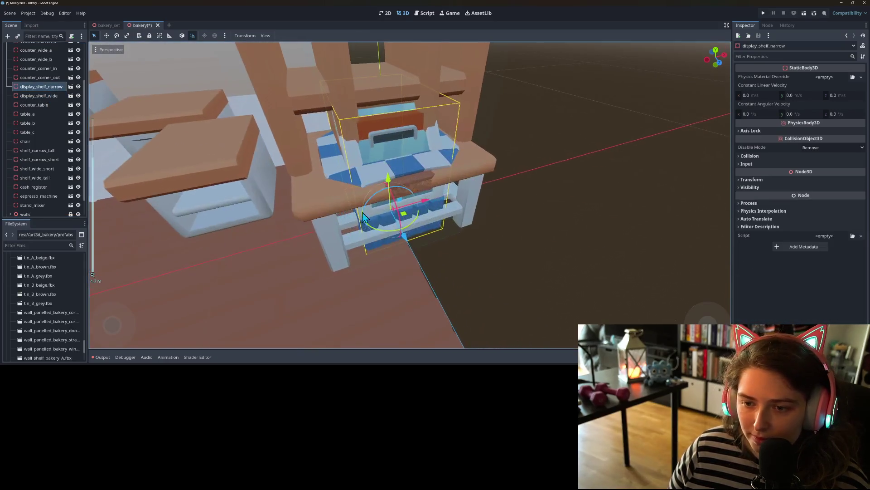
left_click_drag(408, 222, 413, 165)
scroll("up", 3)
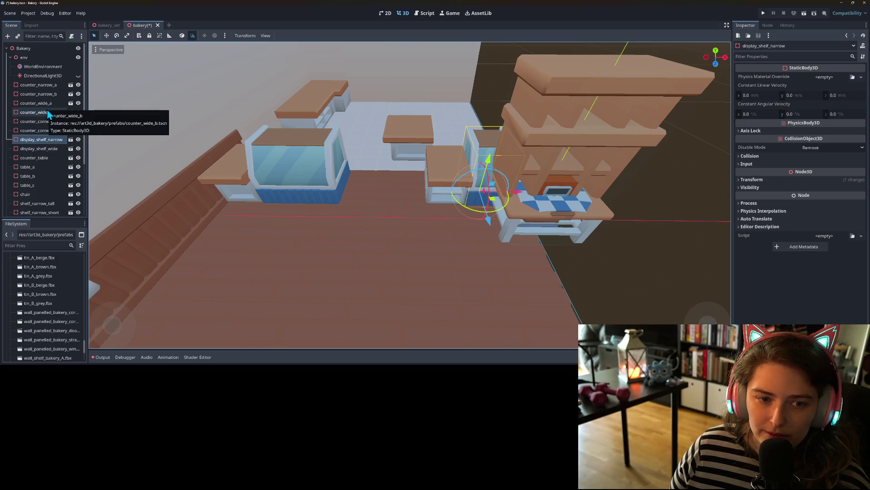
Step: Move counter_wide_a into the counter row and set its Position X to -3.75
left_click(48, 114)
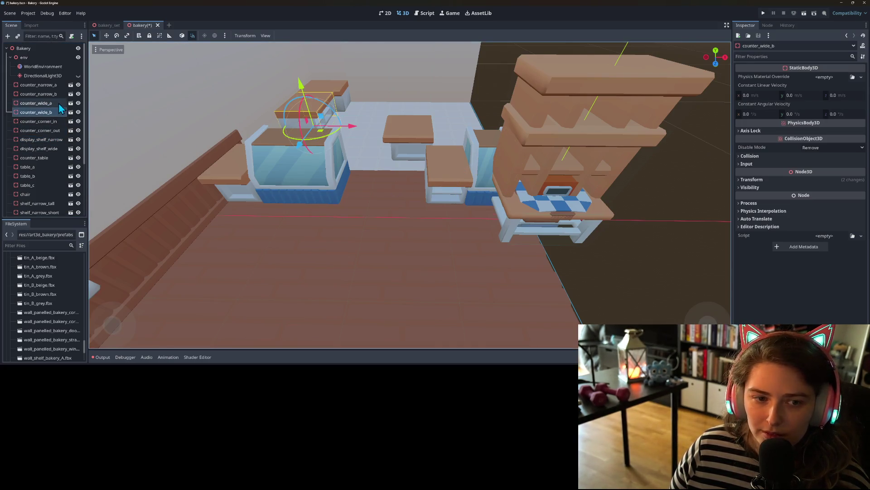
left_click(58, 103)
scroll("down", 3)
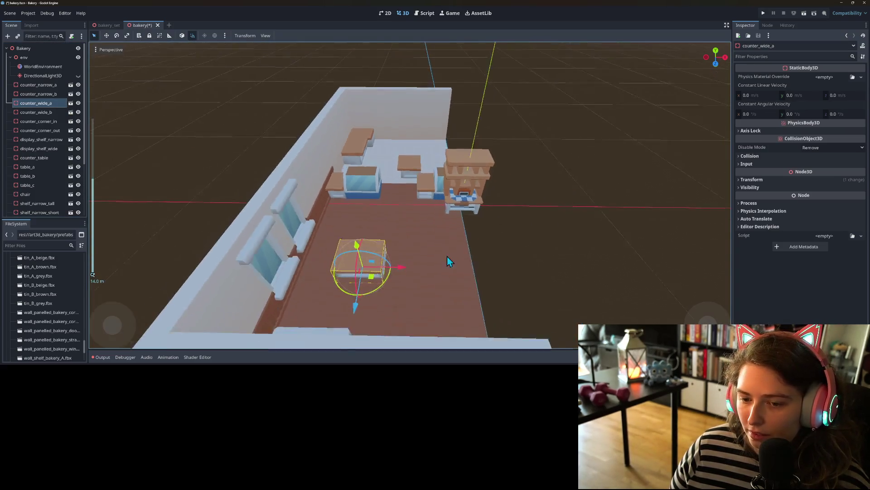
left_click_drag(361, 298, 399, 200)
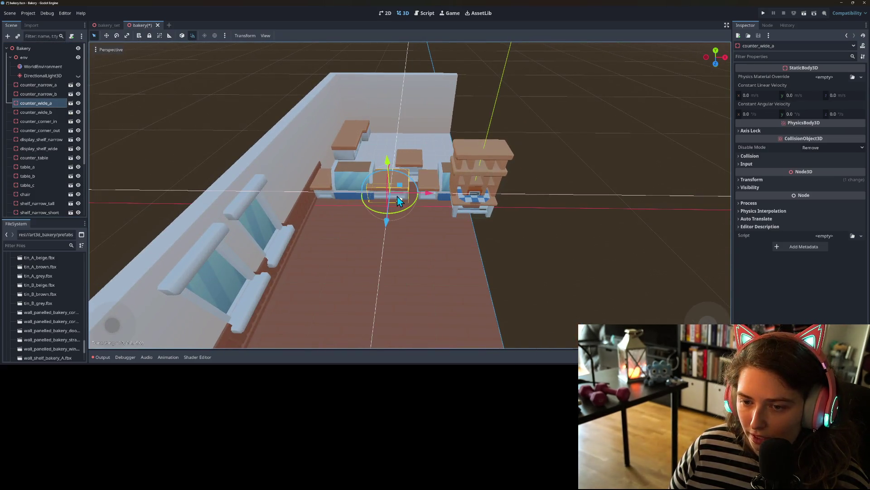
scroll("up", 3)
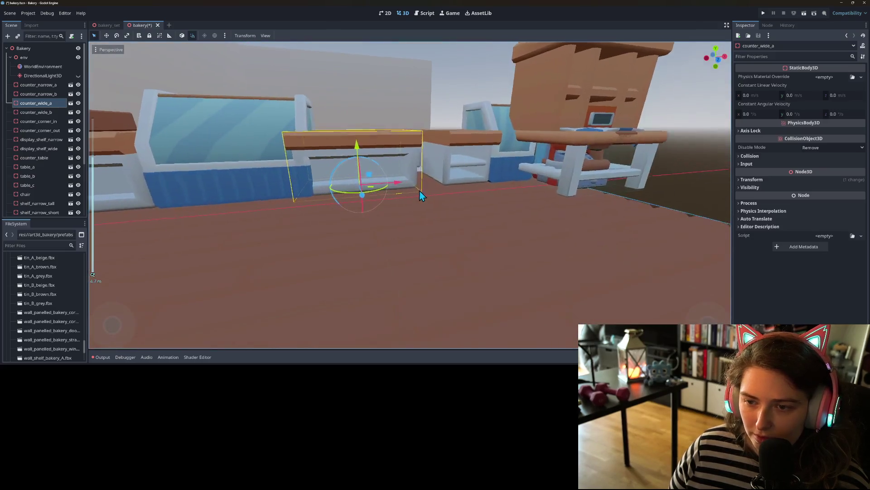
left_click(811, 180)
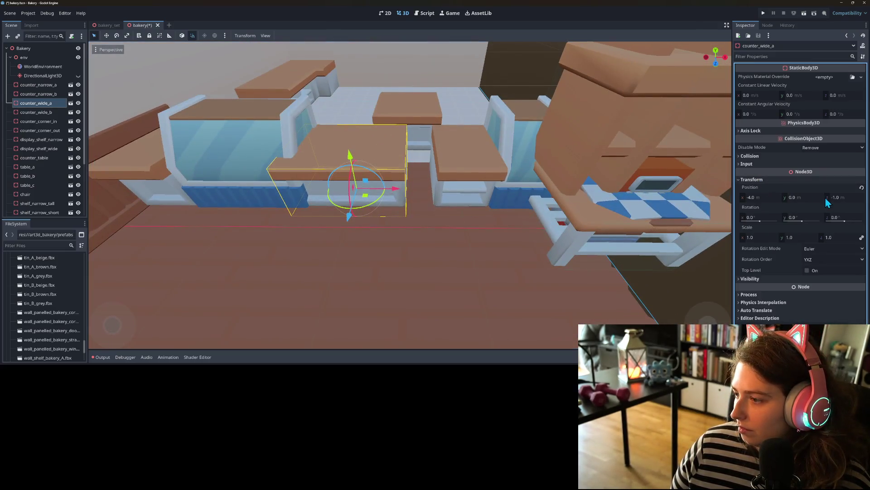
left_click(763, 197)
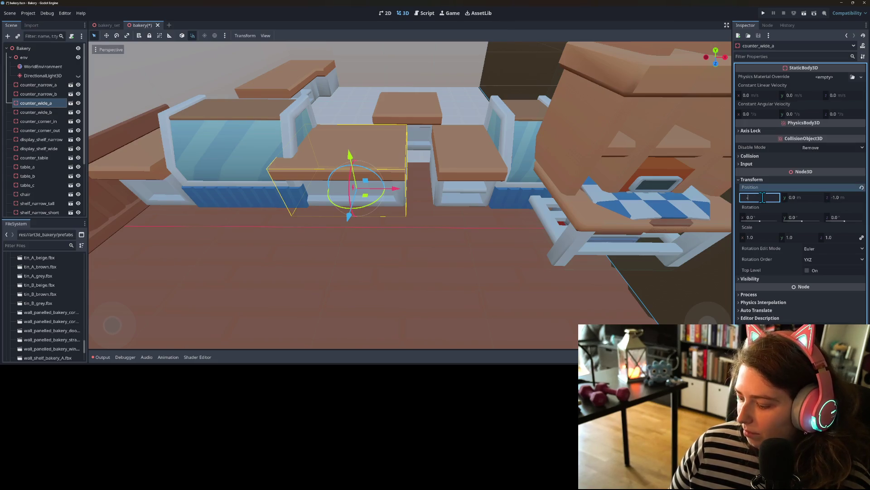
type("3.75")
key("Return")
left_click_drag(335, 263, 500, 132)
Step: Slide display_shelf_narrow left and set its Position X to -2.25
left_click(535, 216)
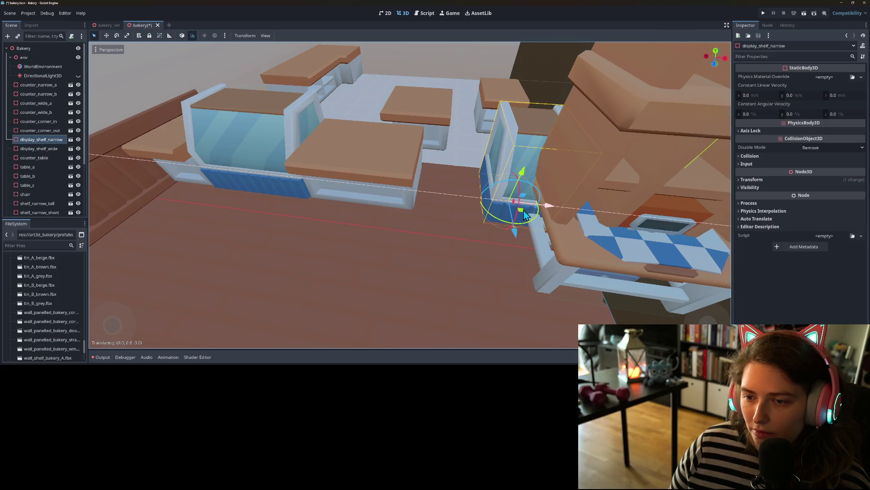
left_click_drag(524, 211, 506, 208)
left_click(800, 179)
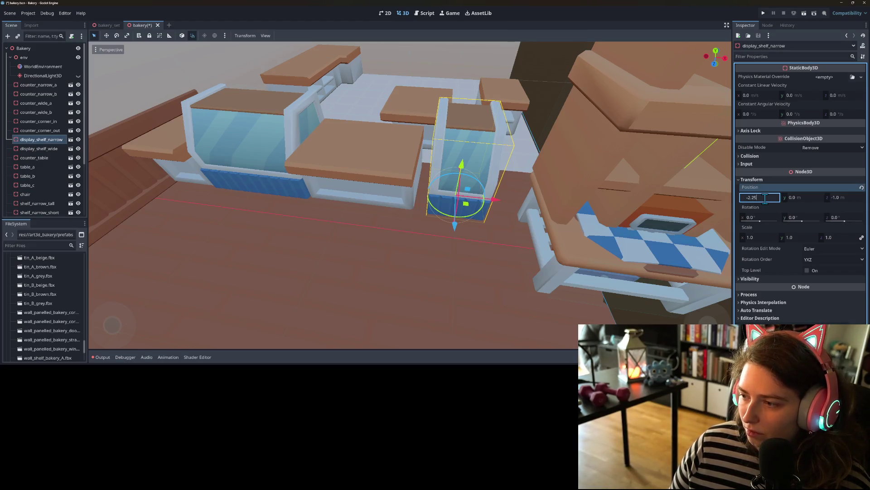
key("Return")
scroll("down", 3)
left_click(513, 268)
left_click_drag(513, 269, 455, 213)
Step: Duplicate counter_wide_b, move the copy 2 m along Z and rotate it -90°
left_click(410, 127)
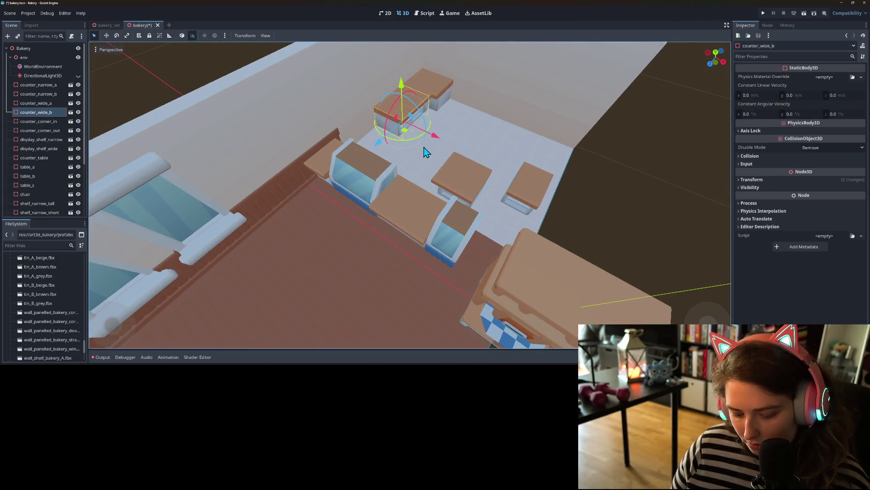
key("ctrl+d")
left_click_drag(378, 142, 397, 159)
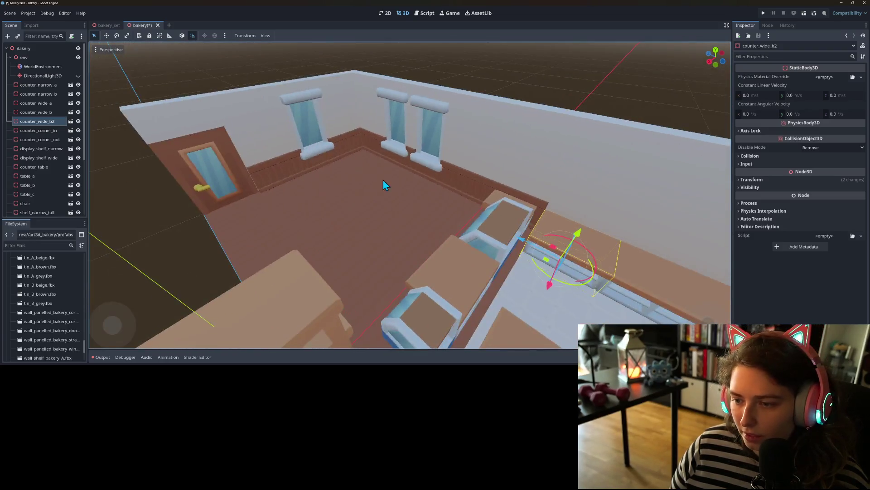
key("f")
left_click_drag(410, 195, 401, 287)
scroll("down", 3)
scroll("up", 3)
left_click_drag(392, 321, 466, 291)
scroll("down", 3)
scroll("up", 3)
scroll("down", 3)
scroll("up", 3)
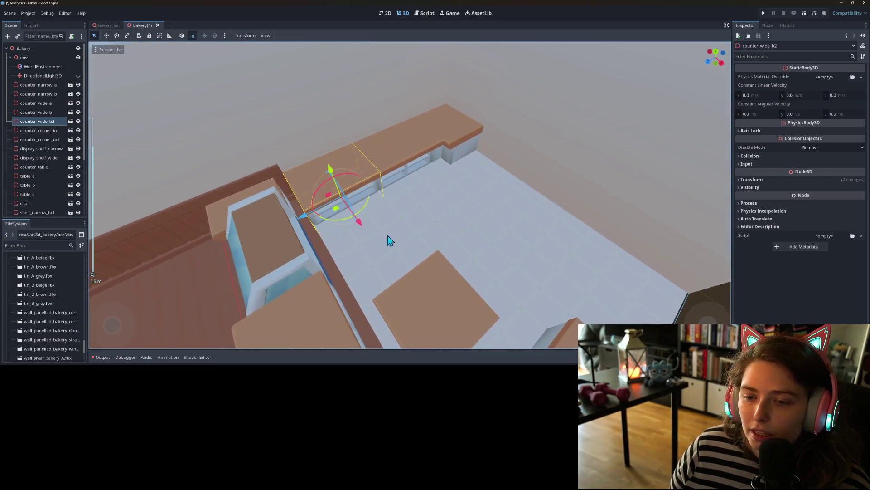
left_click_drag(361, 216, 585, 249)
Step: Add two more copies, counter_wide_b3 and counter_wide_b4, shifted along X
key("ctrl+d")
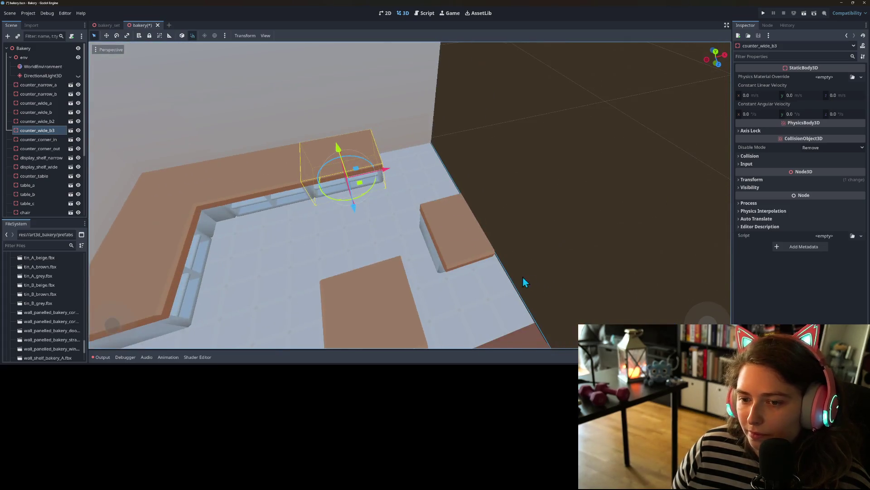
key("ctrl+d")
left_click_drag(390, 180, 448, 170)
scroll("down", 3)
left_click_drag(542, 223, 458, 204)
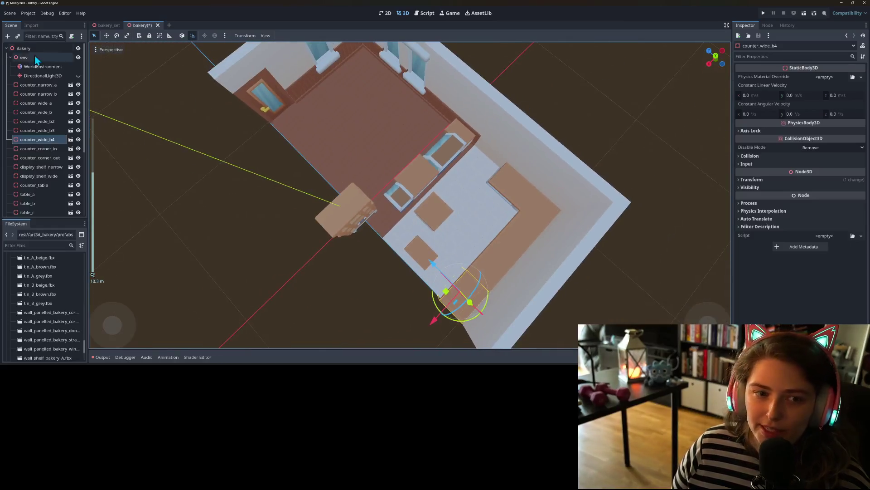
scroll("down", 3)
Step: Unlock the floors group and instance floor_tile_wood_join.tscn under it
left_click(71, 202)
right_click(31, 205)
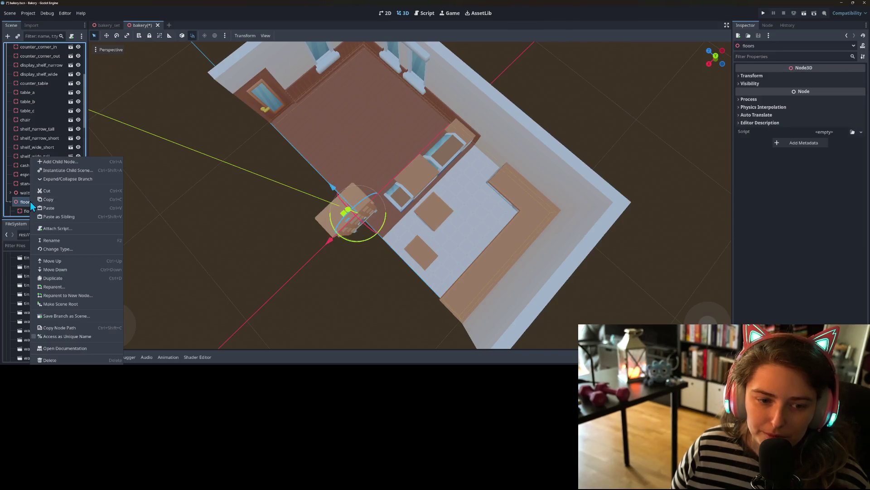
left_click(113, 179)
type("floor")
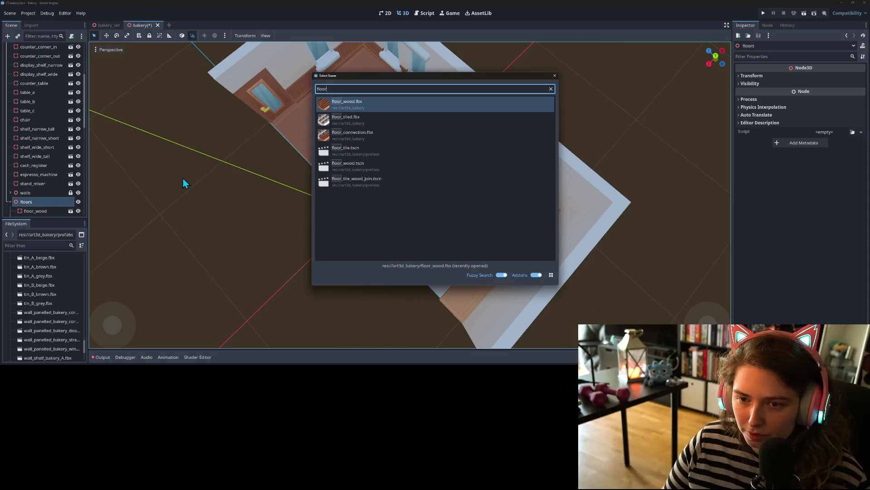
key("Down")
key("Down")
key("Down")
key("Return")
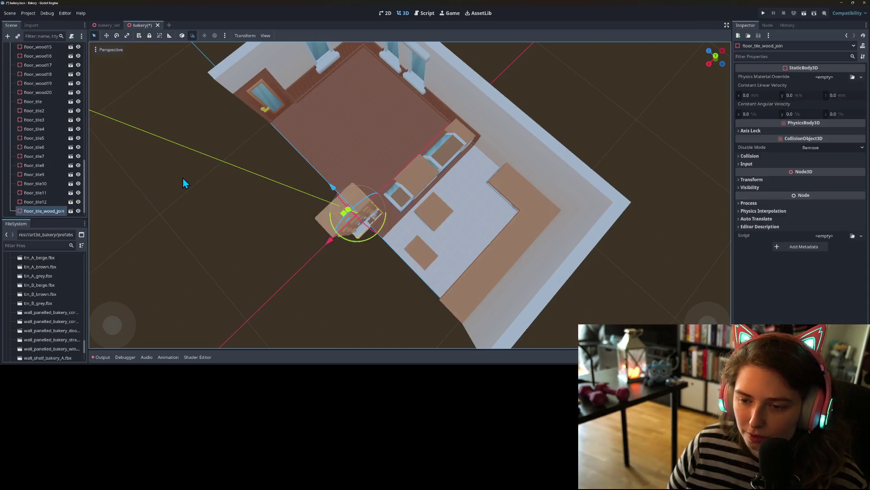
scroll("down", 3)
left_click_drag(377, 241, 331, 257)
scroll("up", 3)
Step: Delete floor_wood20, floor_wood15 and other wood floor pieces near the counters
left_click(385, 241)
key("Delete")
key("Return")
left_click(410, 231)
key("Delete")
key("Return")
left_click(449, 200)
key("Delete")
key("Return")
left_click(458, 192)
key("Delete")
key("Return")
Step: Shift the wood-join tile 1 m along X and duplicate it along the seam
left_click(345, 272)
left_click_drag(314, 283, 421, 197)
key("ctrl+d")
key("ctrl+d")
key("ctrl+d")
left_click(349, 317)
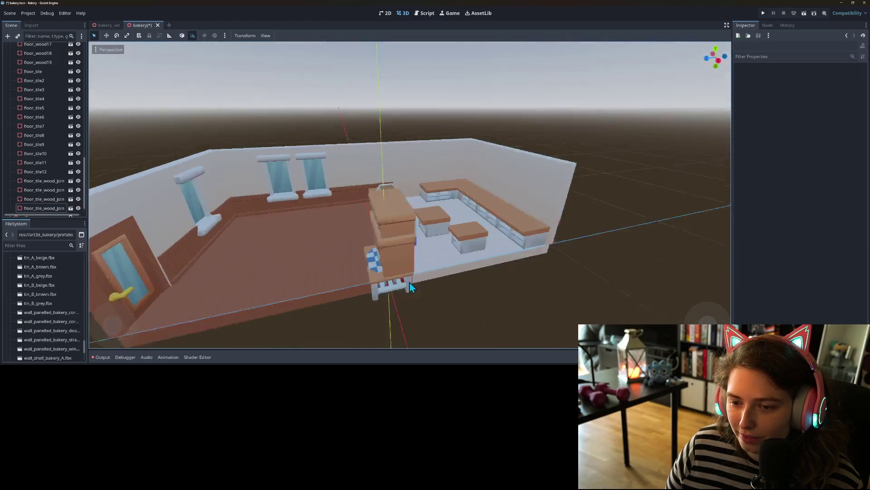
scroll("up", 3)
scroll("down", 3)
scroll("up", 3)
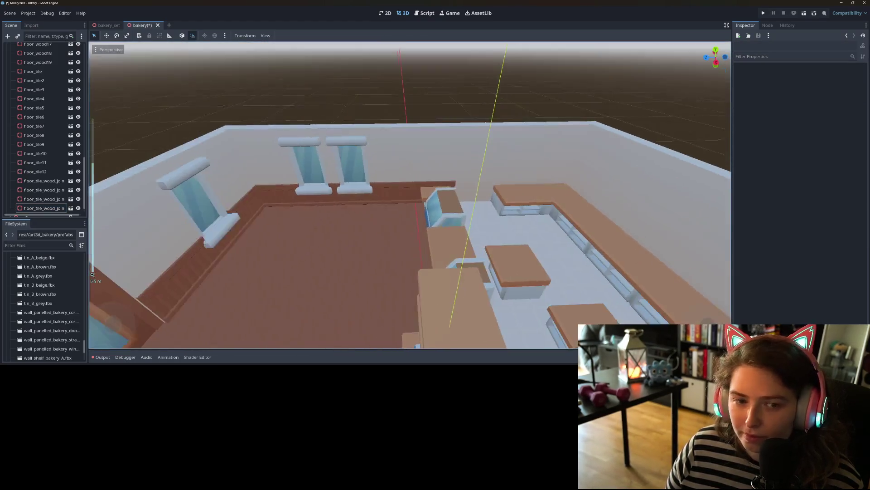
scroll("up", 3)
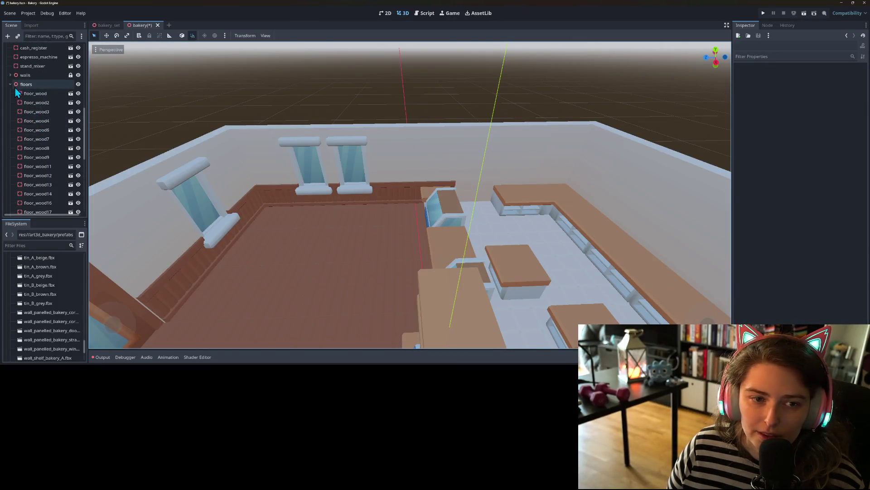
Step: Collapse and lock the floors group, then save the Bakery scene
left_click(9, 88)
left_click(42, 202)
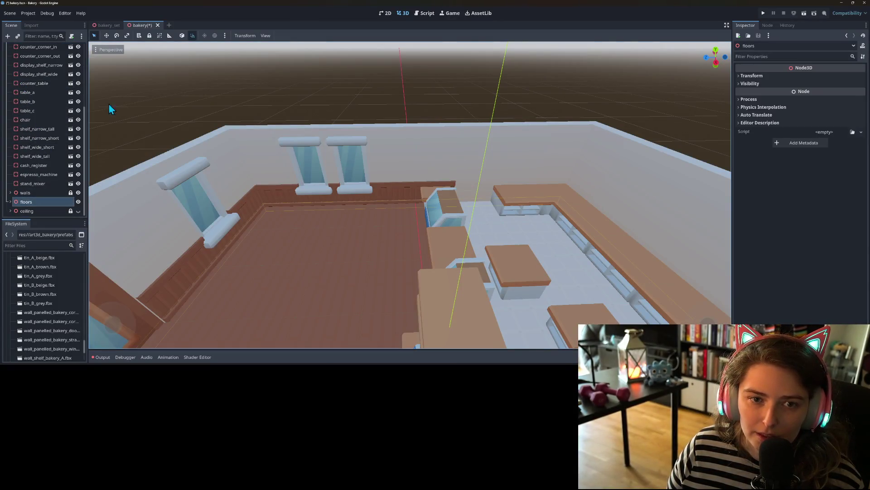
left_click(154, 36)
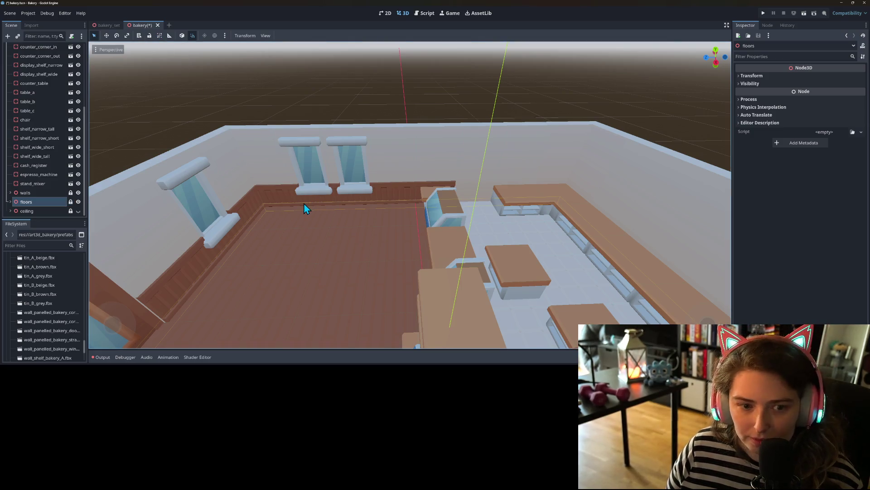
scroll("down", 3)
key("ctrl+s")
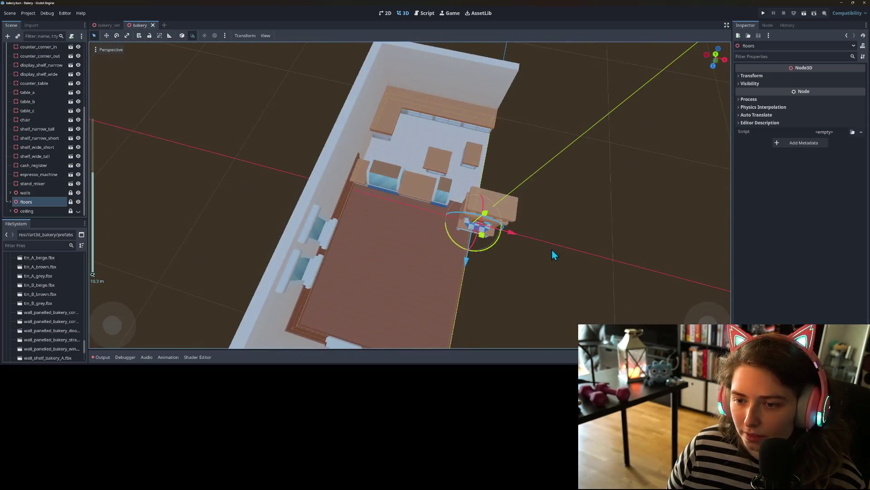
left_click(551, 249)
scroll("up", 3)
Step: Move counter_corner_out 7 m along X, out of the room
left_click_drag(518, 187, 421, 208)
scroll("down", 3)
scroll("up", 3)
left_click(477, 177)
scroll("down", 3)
scroll("up", 3)
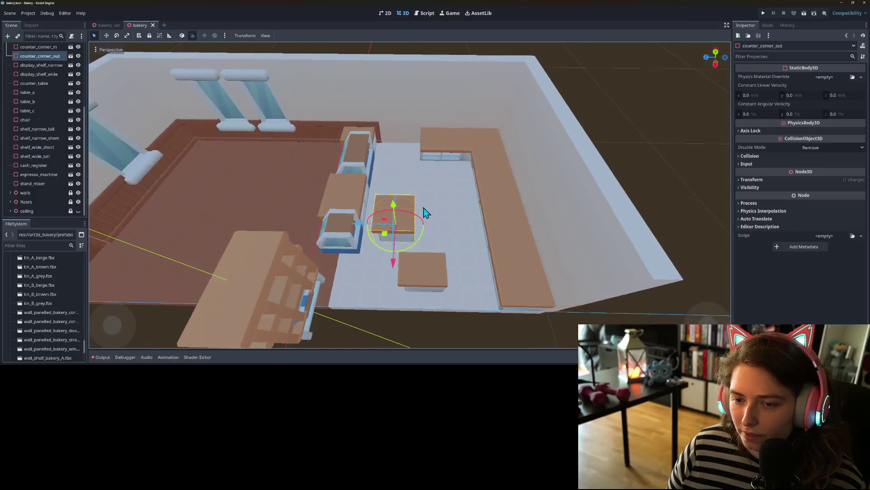
left_click_drag(386, 242, 442, 236)
scroll("down", 3)
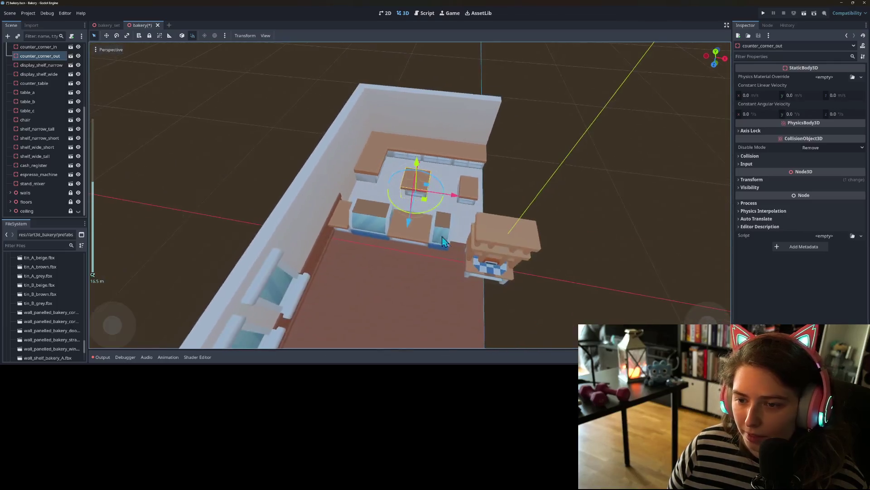
left_click_drag(424, 199, 571, 230)
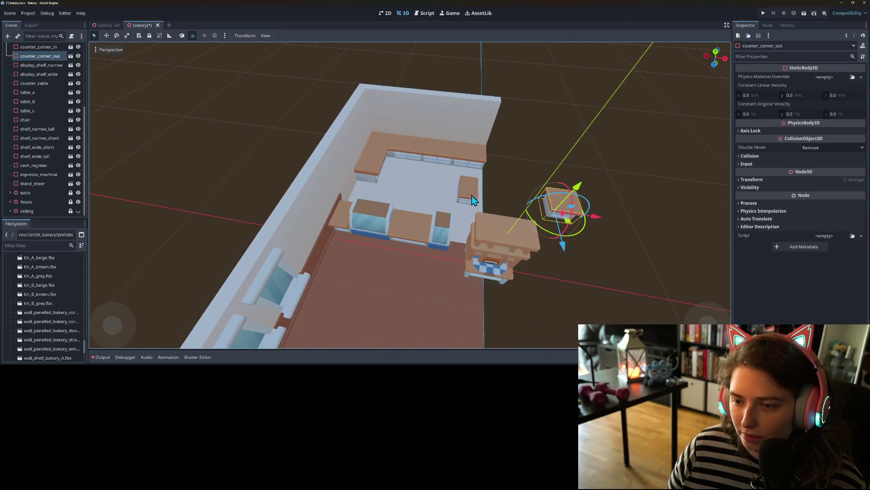
Step: Slide counter_narrow_b along X to sit beside the small counter
left_click(478, 195)
left_click_drag(519, 211, 633, 217)
left_click_drag(590, 190, 526, 199)
scroll("down", 3)
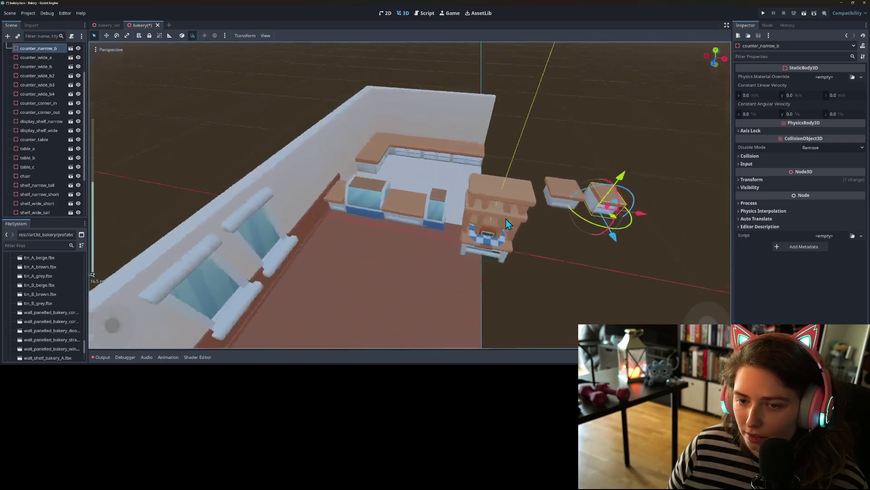
scroll("up", 3)
Step: Place a copy of counter_narrow_a beside the stove and move counter_table into the tiled area
left_click(356, 228)
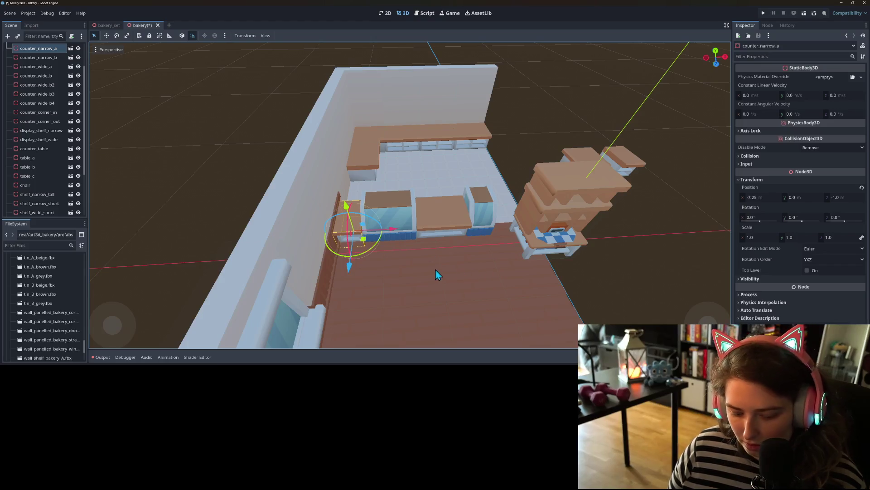
key("ctrl+d")
left_click_drag(391, 227, 540, 229)
scroll("up", 3)
left_click_drag(532, 279, 351, 280)
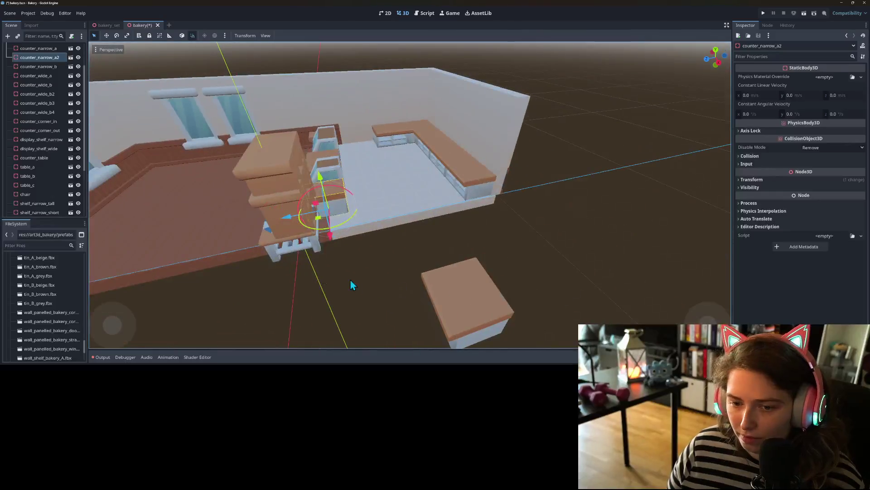
left_click(284, 254)
left_click_drag(285, 250, 601, 208)
Step: Move shelf_wide_tall and shelf_wide_short against the back wall
scroll("up", 3)
left_click(602, 209)
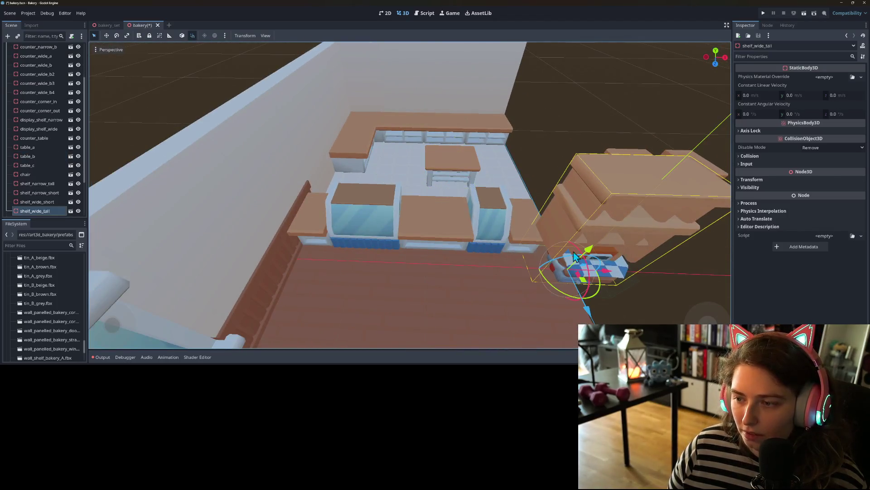
scroll("down", 3)
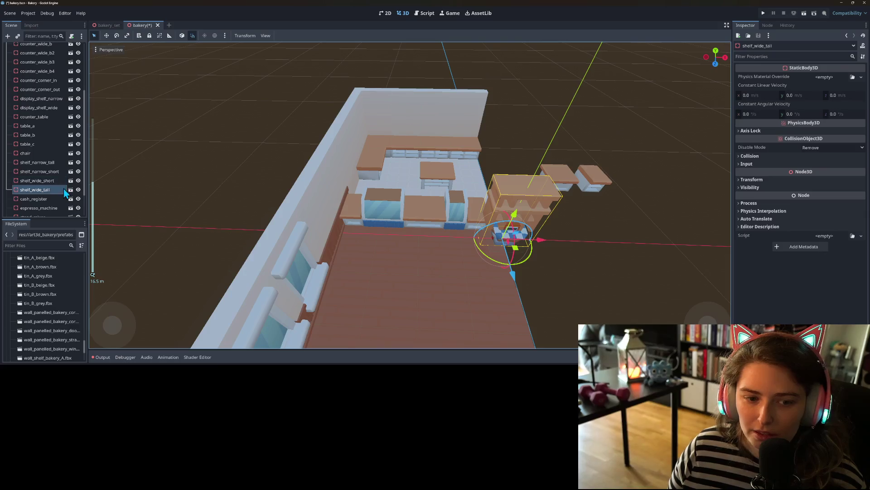
left_click_drag(514, 250, 469, 162)
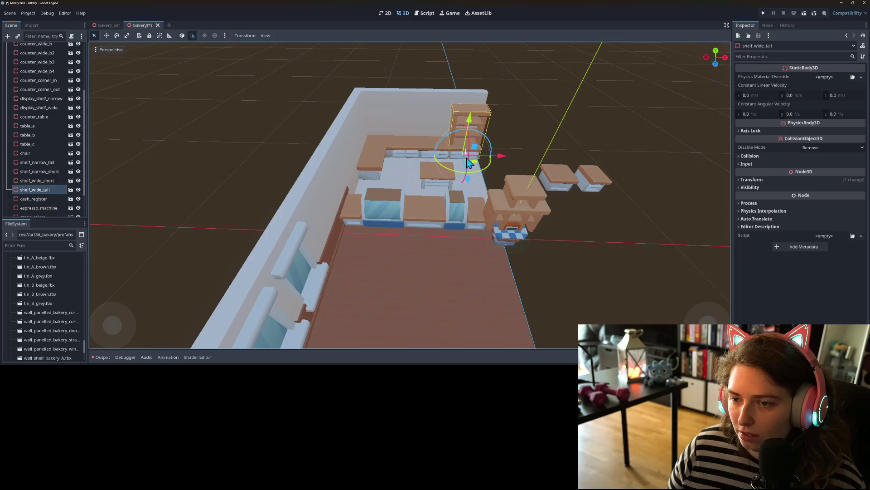
left_click(497, 212)
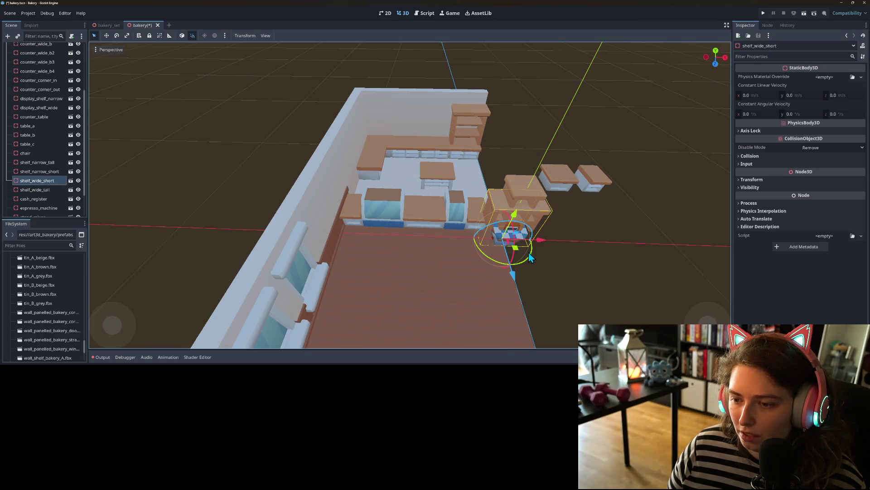
left_click_drag(515, 249, 436, 158)
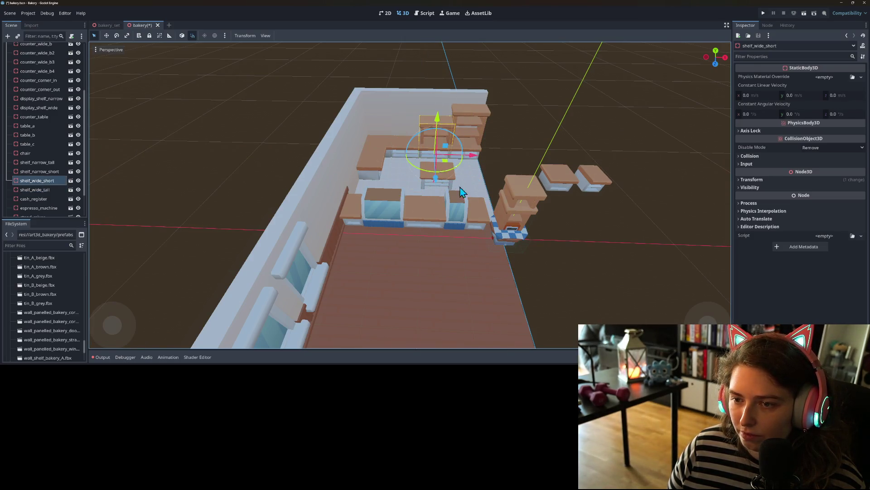
scroll("up", 3)
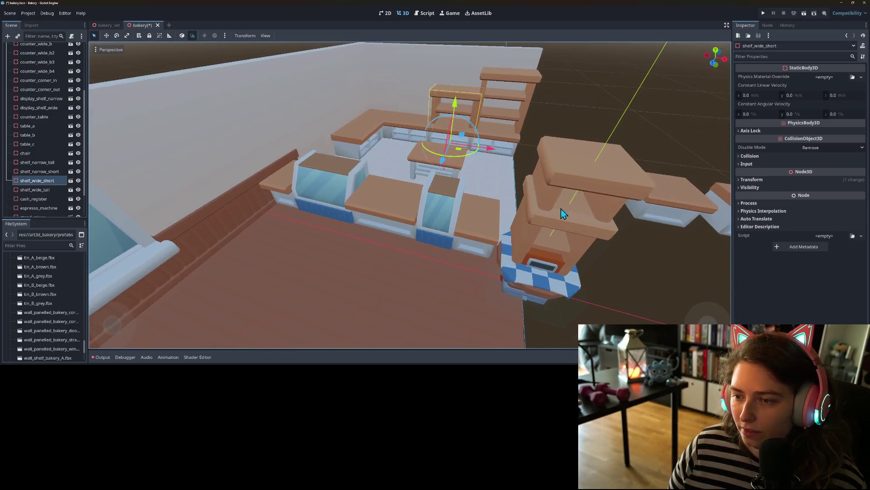
Step: Delete both narrow shelves, shelf_narrow_short and shelf_narrow_tall
left_click(549, 200)
left_click_drag(550, 199, 375, 146)
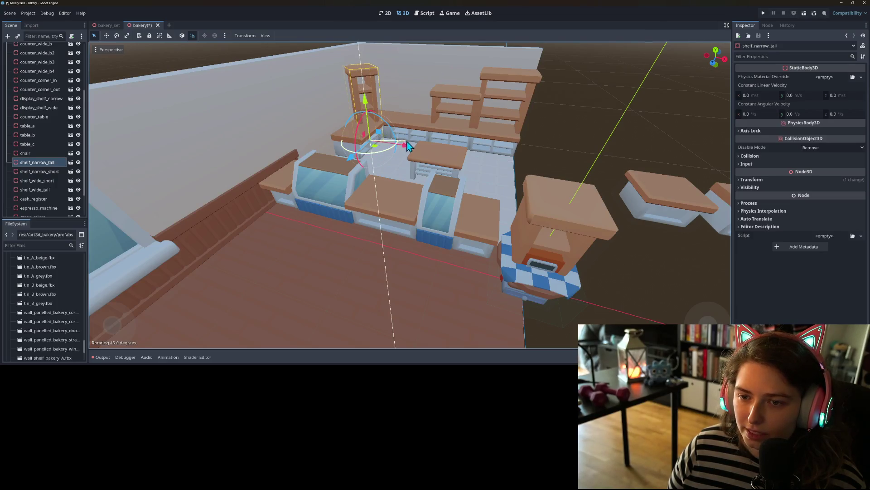
left_click_drag(417, 117, 359, 139)
left_click(203, 211)
left_click_drag(203, 211, 363, 200)
key("Delete")
key("Return")
left_click(355, 119)
key("Delete")
key("Return")
Step: Duplicate shelf_wide_tall and move the copy 4 m left along the back wall
left_click_drag(445, 172, 505, 88)
left_click(504, 88)
key("ctrl+d")
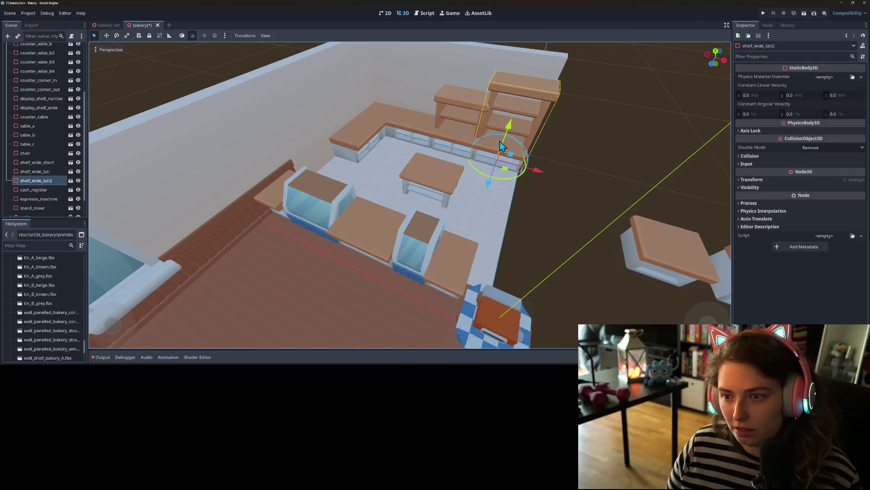
left_click_drag(542, 169, 453, 148)
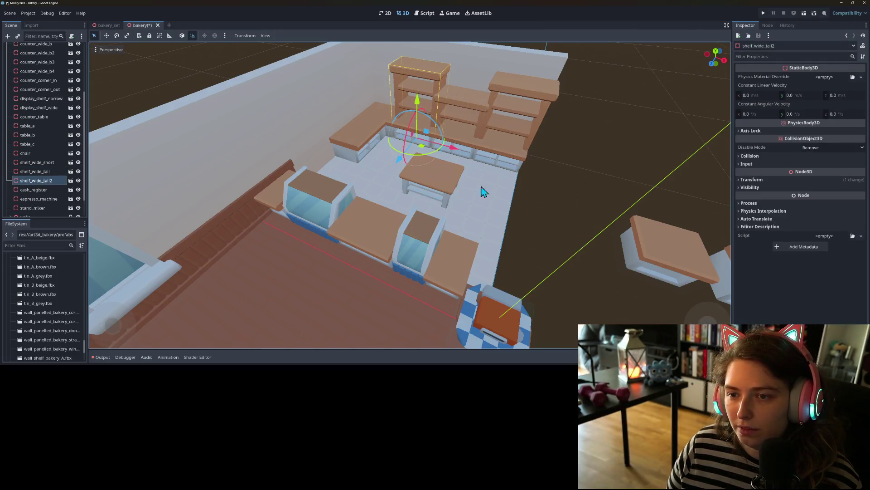
left_click(548, 233)
left_click_drag(548, 232, 435, 92)
left_click(485, 231)
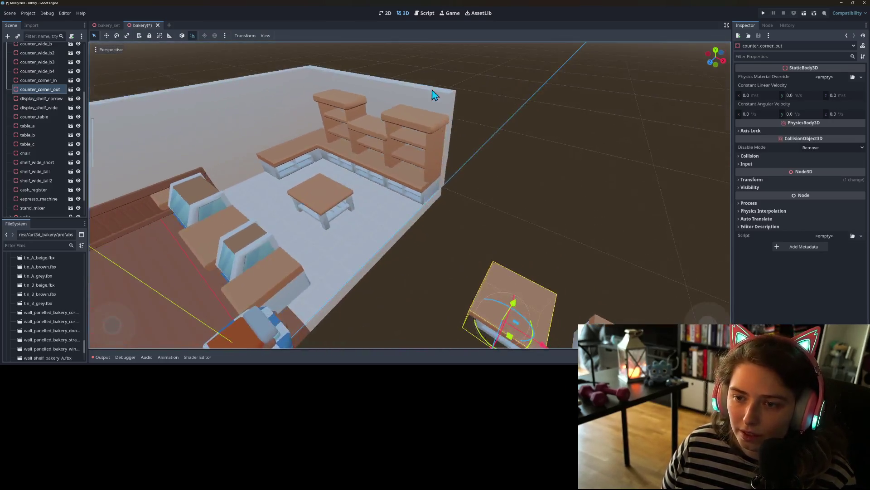
Step: Duplicate wall_straight10, rotate the copy -45 degrees, then delete it
left_click(431, 86)
key("ctrl+d")
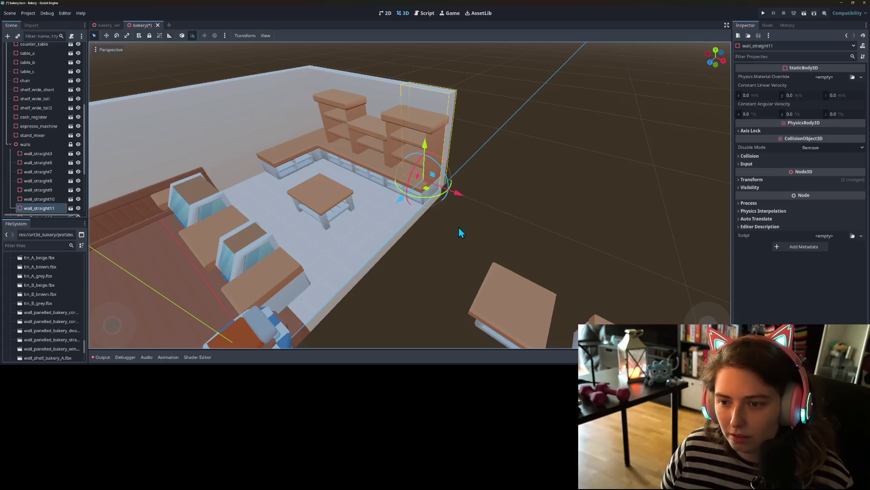
left_click_drag(410, 196, 406, 203)
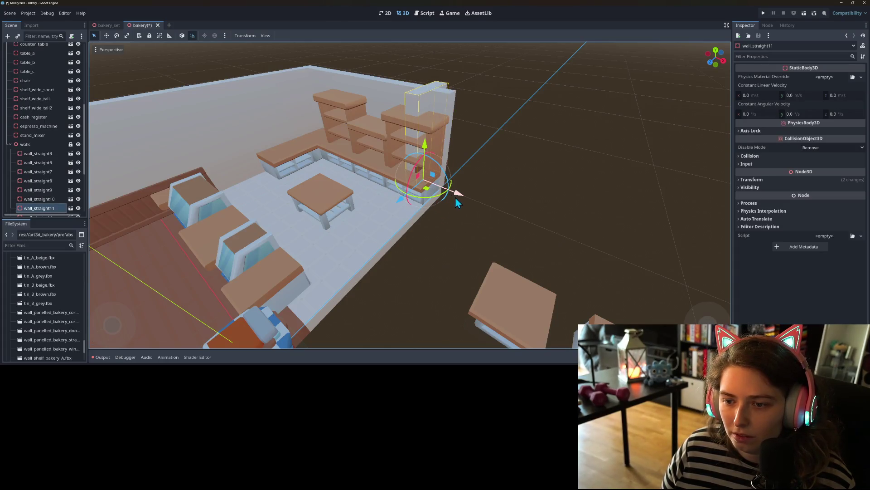
key("Delete")
key("Return")
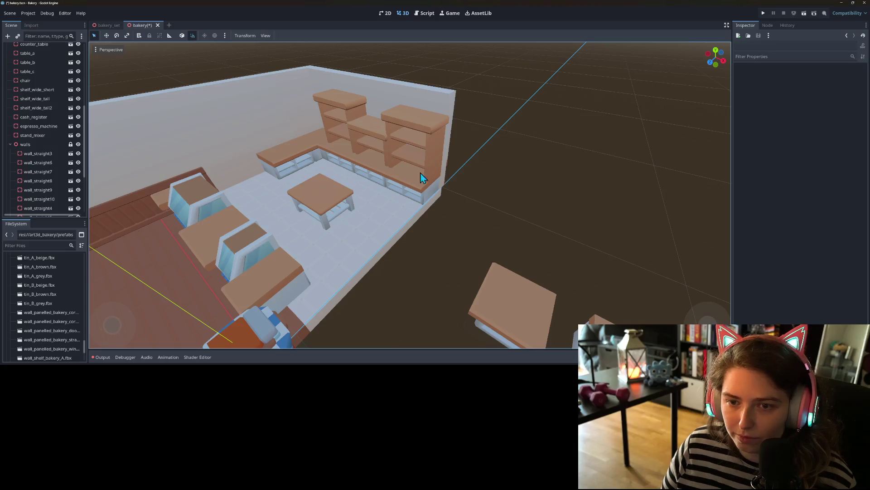
Step: Duplicate wall_corner_white and move the copy 5 m along X into the room's far corner
left_click(299, 78)
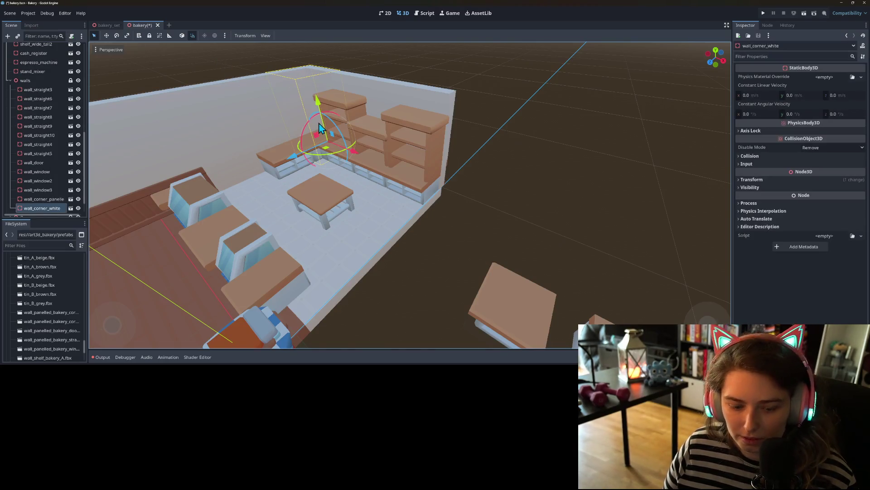
key("ctrl+d")
left_click_drag(349, 153, 394, 207)
left_click_drag(480, 206, 519, 220)
left_click_drag(433, 229, 418, 239)
Step: Reselect wall_straight10, then clear the selection and pick floor_tile10
left_click(423, 101)
scroll("down", 3)
scroll("up", 3)
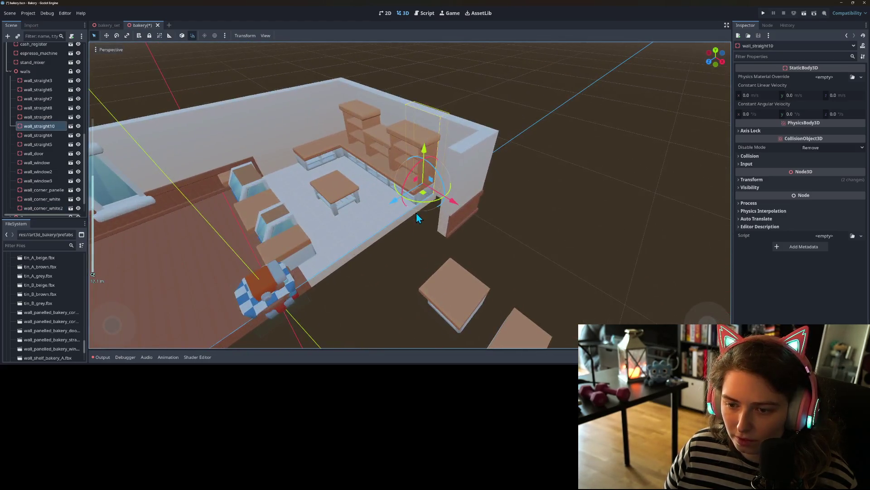
left_click(416, 216)
left_click(414, 211)
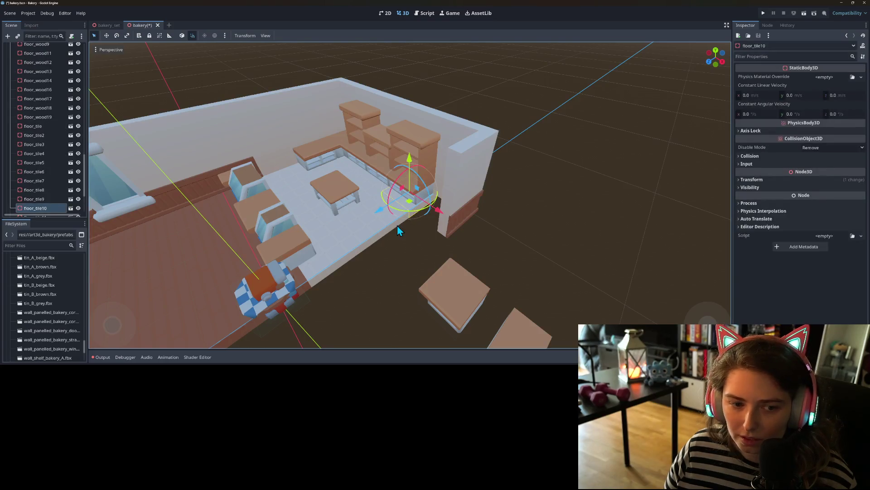
Step: Duplicate floor_tile10–12 and slide the copies 2 units along X
scroll("down", 3)
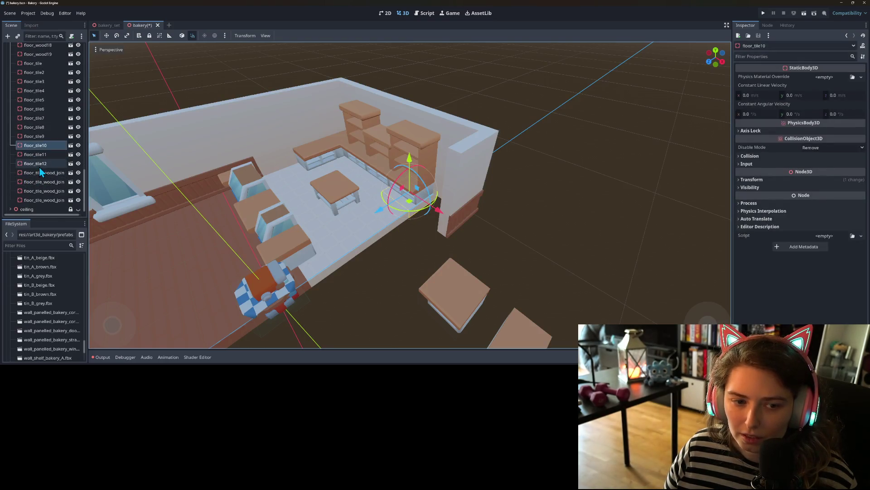
left_click(39, 167)
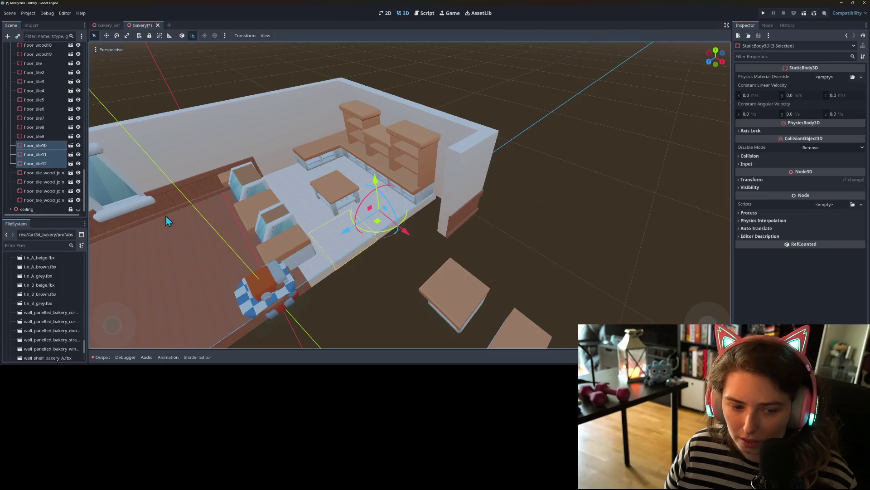
key("ctrl+d")
left_click_drag(411, 238, 432, 268)
left_click(508, 252)
left_click_drag(508, 252, 432, 293)
Step: Duplicate the floor_tile_wood_join strip
left_click(449, 240)
key("ctrl+d")
left_click_drag(417, 322, 417, 312)
scroll("up", 3)
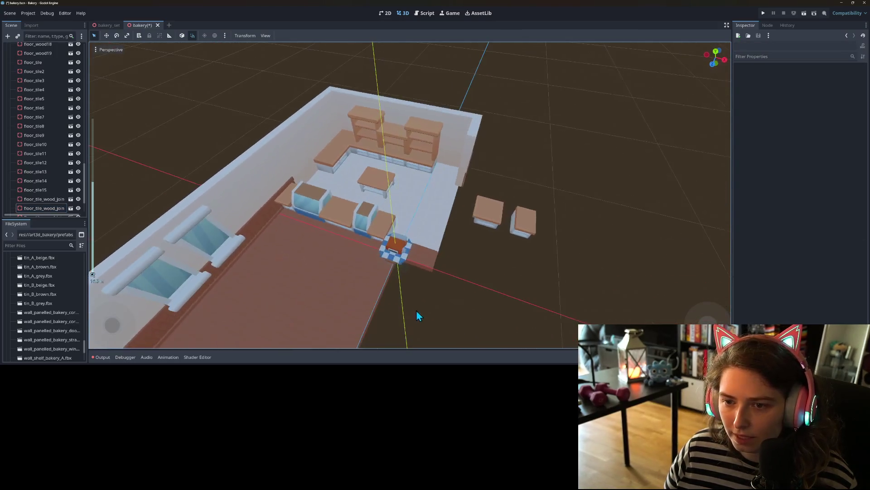
Step: Select wall_straight10 and start moving it toward the room's open right side
left_click(473, 164)
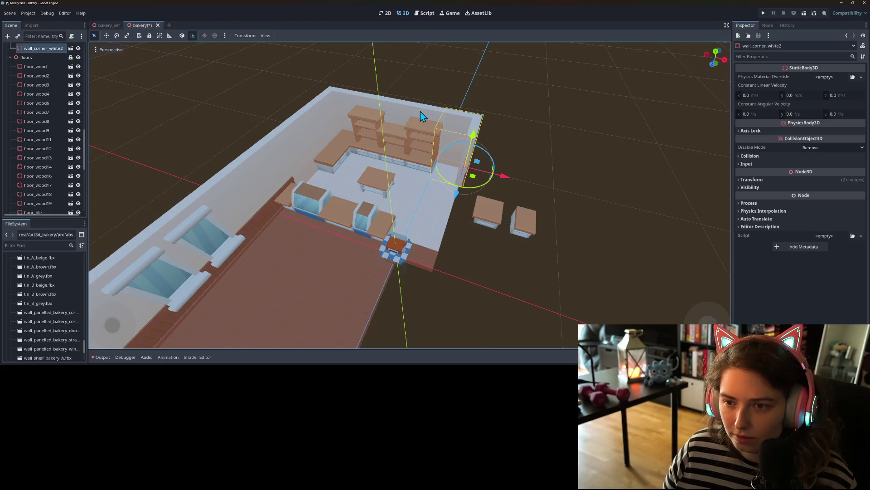
left_click(420, 115)
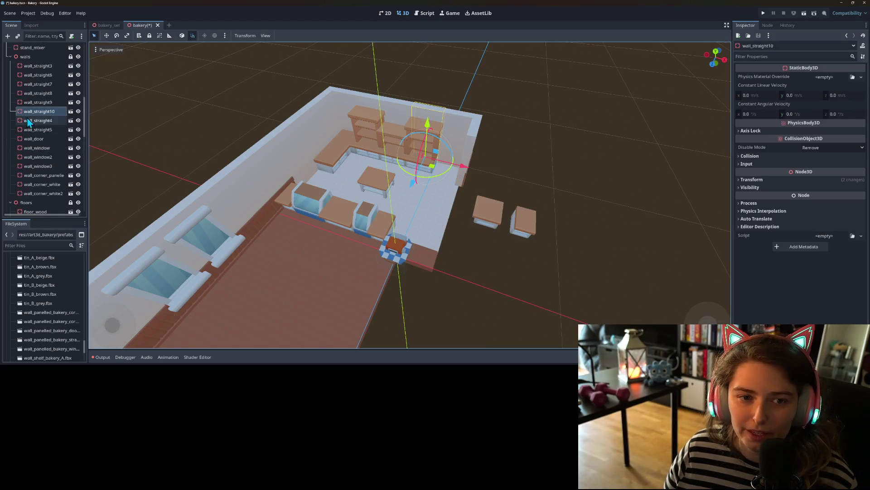
left_click_drag(434, 171, 429, 174)
scroll("up", 3)
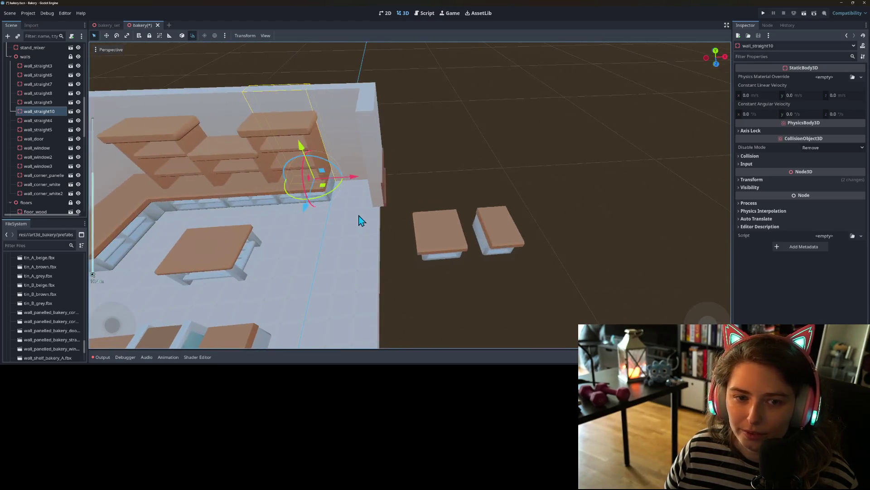
scroll("down", 3)
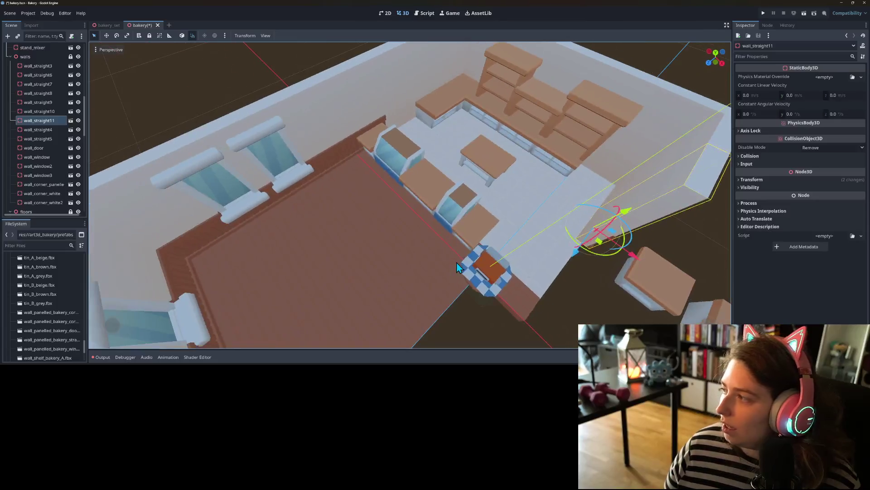
Step: Select the door wall piece and orbit around the second door, wall_door2
scroll("up", 3)
left_click(265, 259)
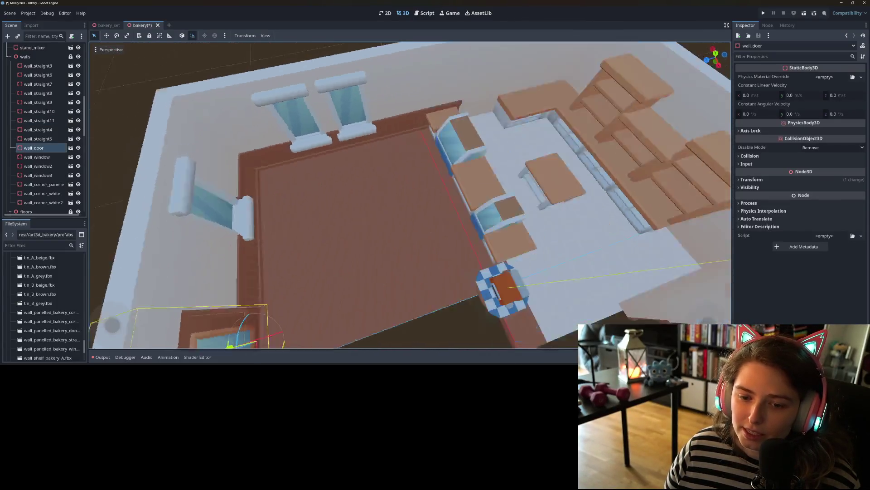
scroll("down", 3)
left_click_drag(311, 268, 265, 258)
left_click_drag(462, 183, 411, 206)
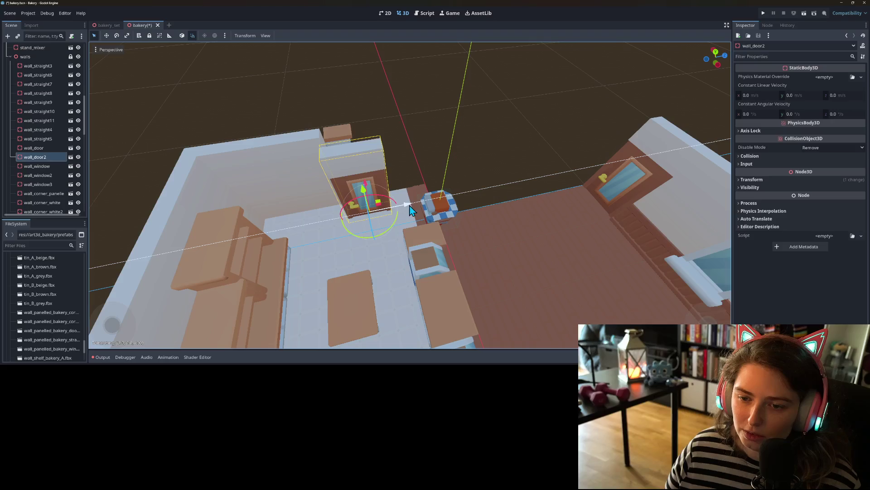
left_click_drag(471, 244, 580, 238)
scroll("down", 3)
scroll("up", 3)
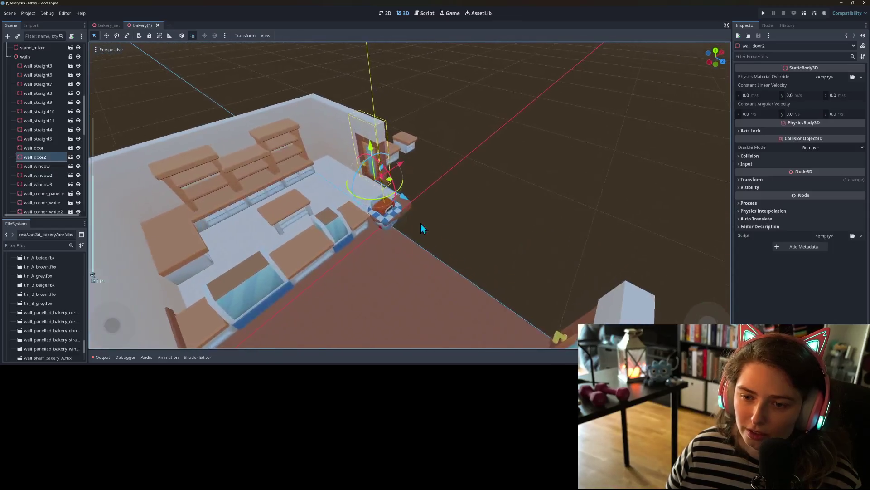
Step: Slide wall_straight12 4 units into place beside the door, then review the room
left_click(335, 145)
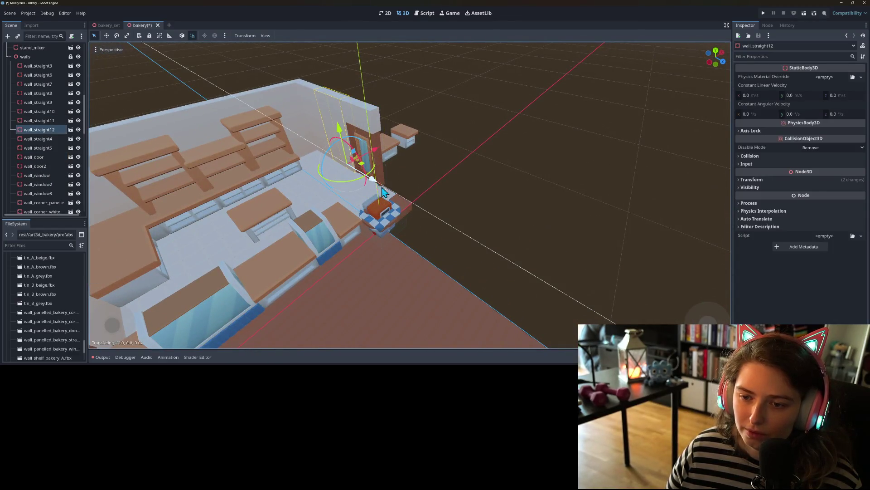
left_click_drag(382, 187, 430, 216)
left_click(497, 248)
left_click_drag(501, 247, 382, 254)
scroll("down", 3)
left_click_drag(414, 210, 385, 200)
left_click(375, 197)
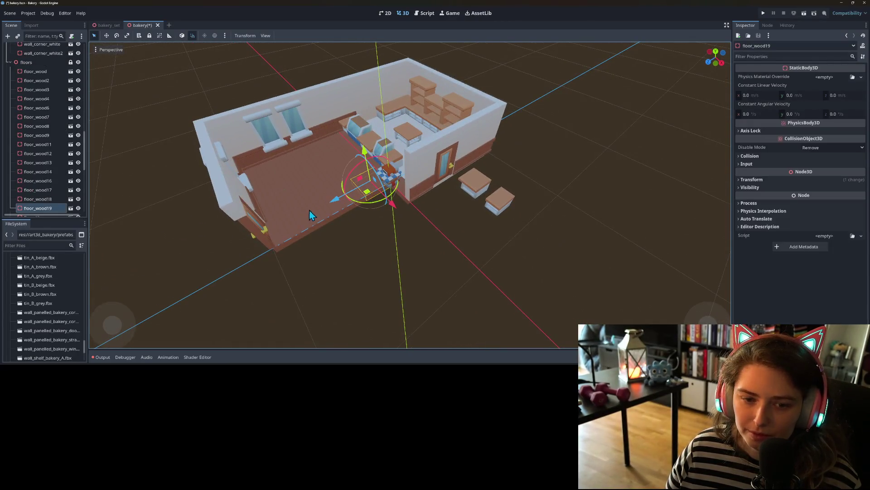
Step: Duplicate floor_wood16–19 and shift the copies, from floor_wood20, 2 units along X
left_click(279, 241)
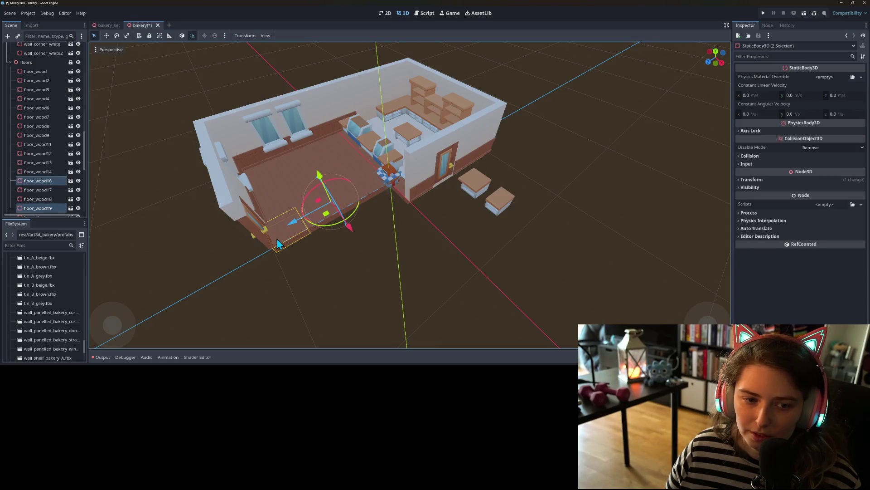
left_click(55, 202)
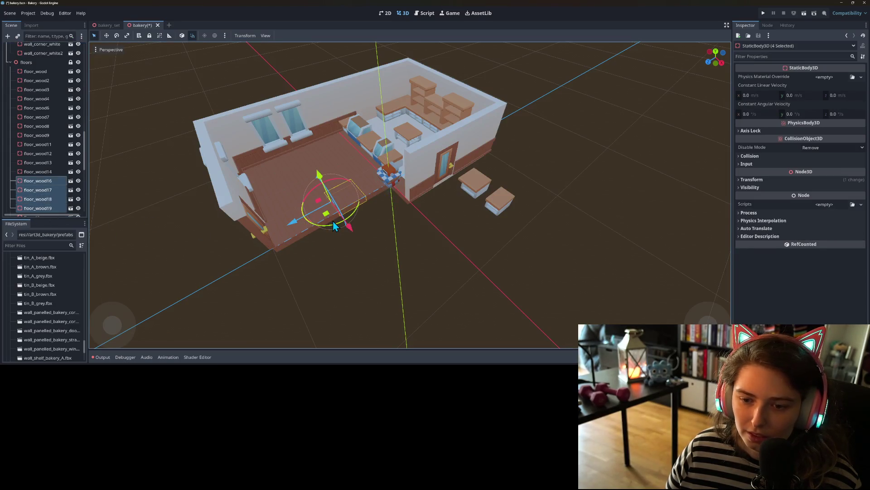
key("ctrl+d")
left_click_drag(332, 221, 369, 246)
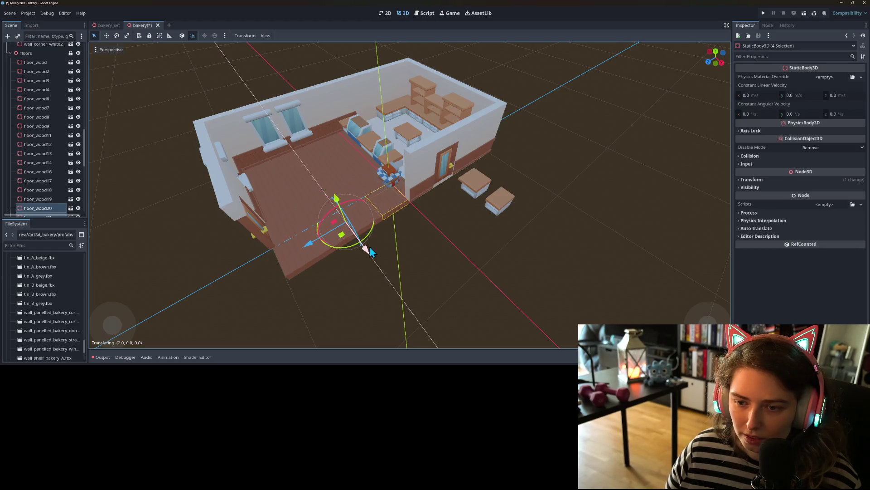
left_click(414, 281)
left_click_drag(415, 282, 399, 253)
scroll("down", 3)
scroll("up", 3)
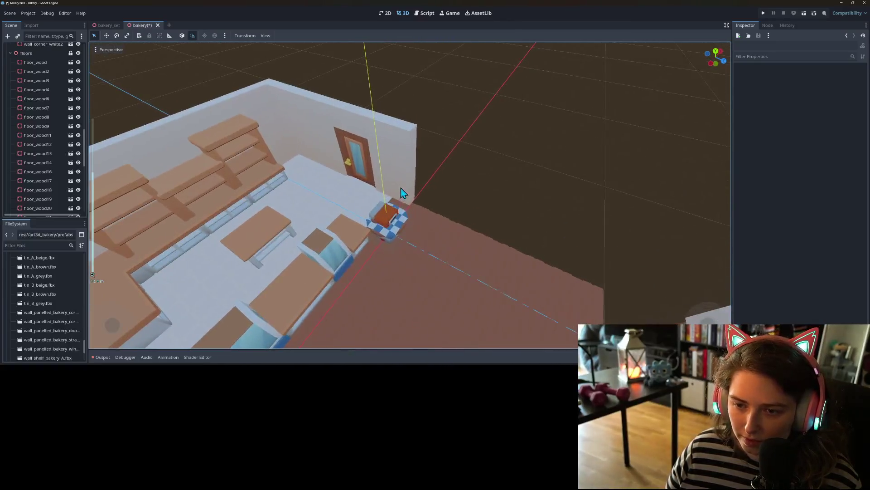
Step: Turn wall_straight12 180°, slide wall_straight13 2 units, and place a duplicate 1 unit further
left_click(411, 218)
left_click(403, 156)
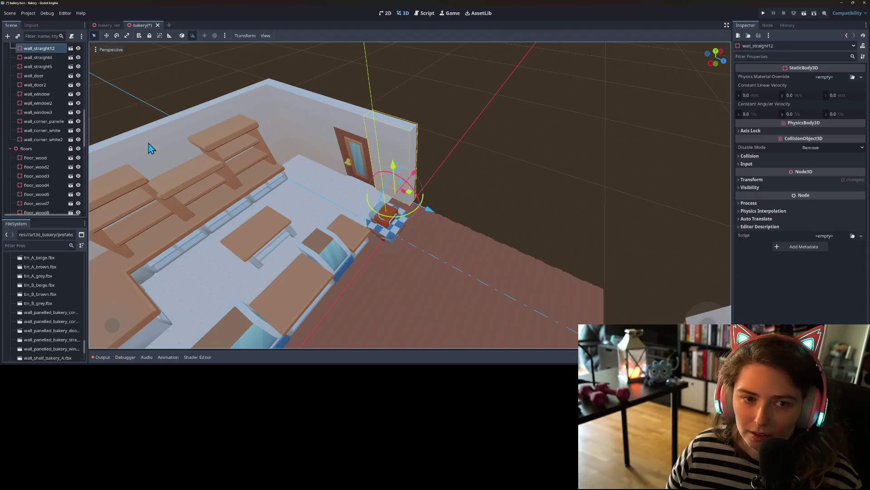
left_click_drag(412, 220, 356, 174)
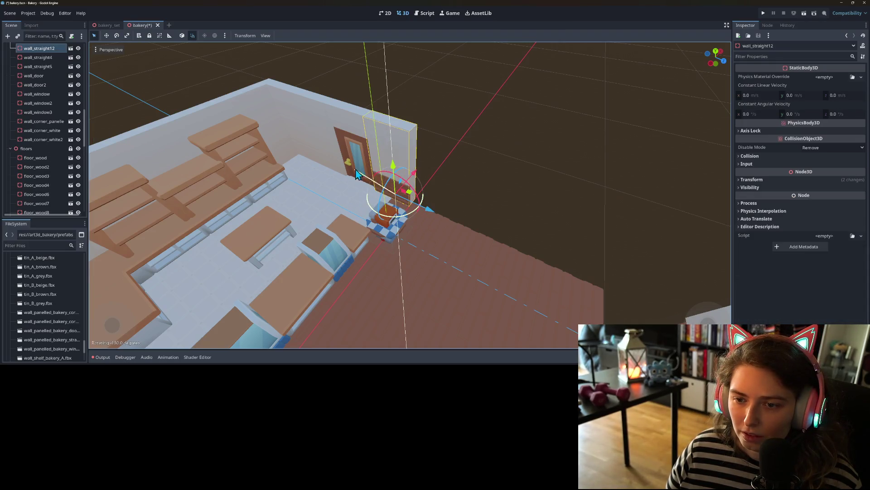
left_click_drag(429, 212, 564, 285)
key("ctrl+d")
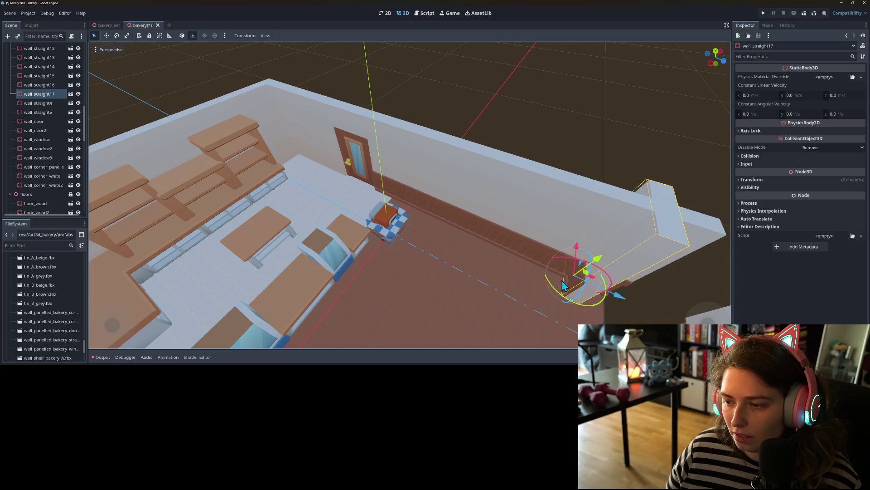
left_click_drag(627, 300, 651, 310)
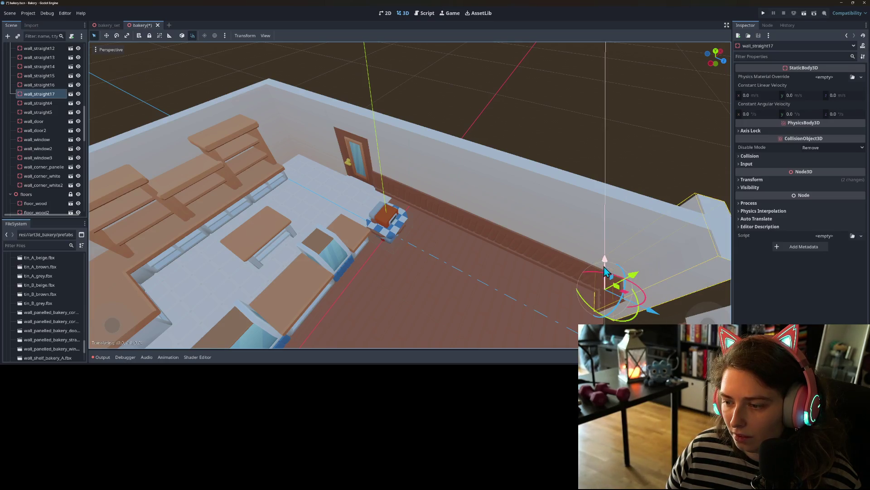
Step: Delete the unwanted wall_straight16 section
left_click_drag(606, 272, 213, 252)
scroll("up", 3)
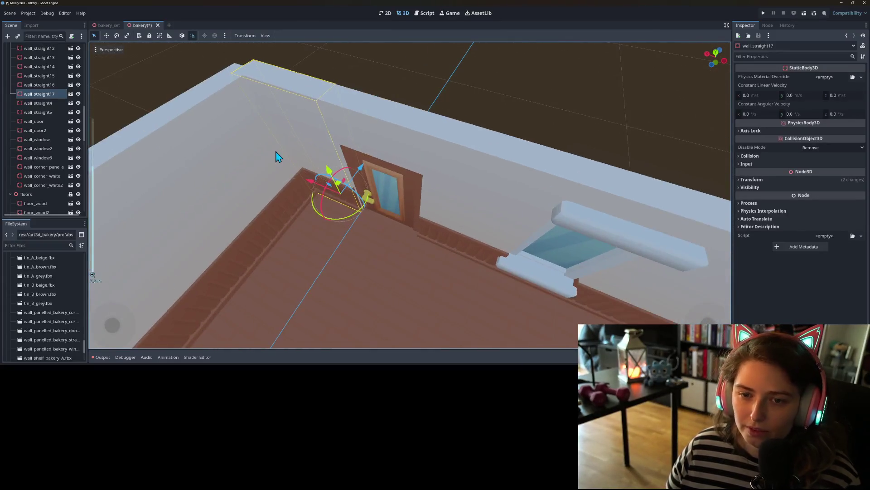
left_click(278, 156)
key("Delete")
key("Return")
Step: Duplicate the panelled corner wall and move the copy to the room's far corner
left_click_drag(312, 137, 509, 128)
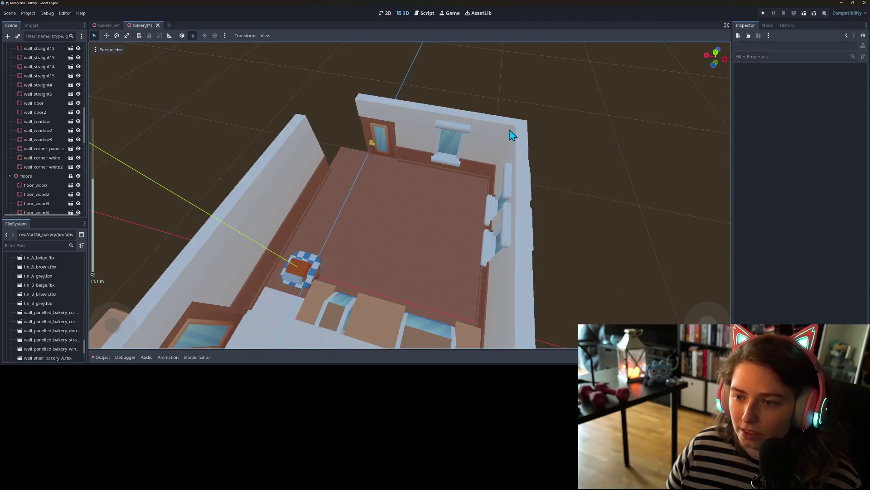
left_click(510, 135)
key("ctrl+d")
left_click_drag(462, 178, 320, 164)
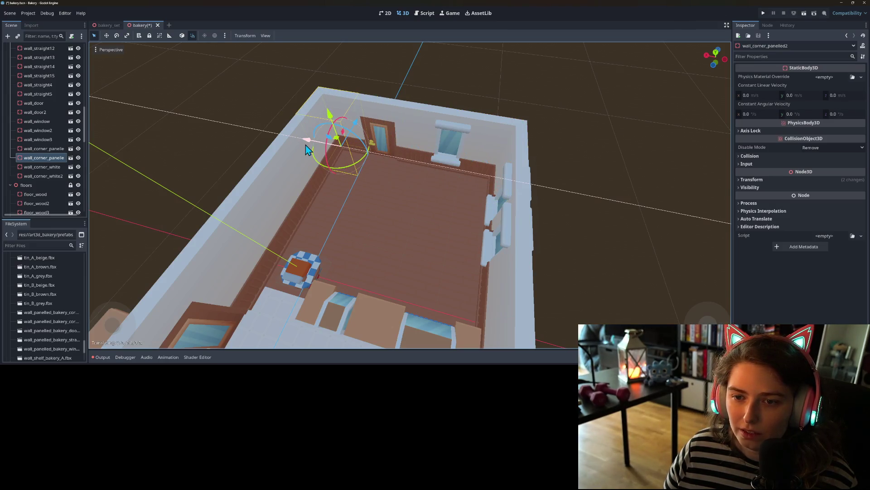
Step: Duplicate counter_wide_b4 into counter_wide_b5 and move it toward the door
left_click(602, 150)
left_click_drag(602, 149, 526, 168)
scroll("down", 3)
scroll("up", 3)
scroll("up", 3)
scroll("up", 3)
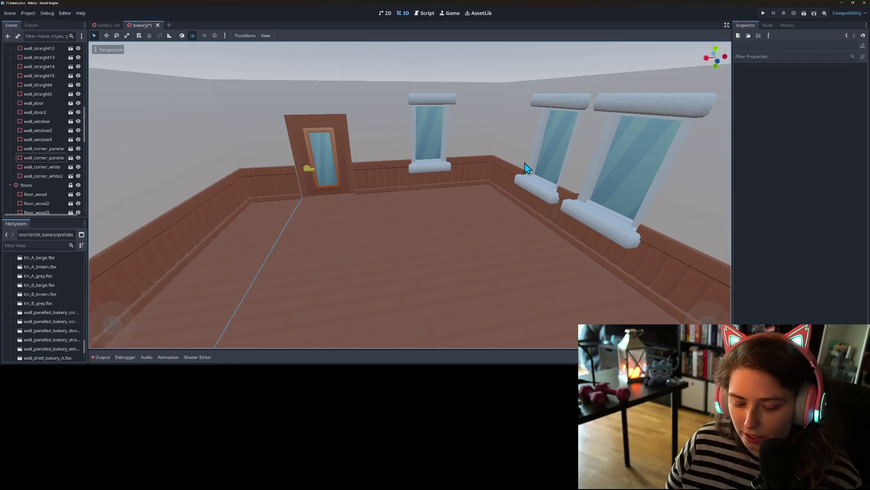
scroll("down", 3)
left_click_drag(411, 226, 574, 174)
left_click(497, 173)
key("ctrl+d")
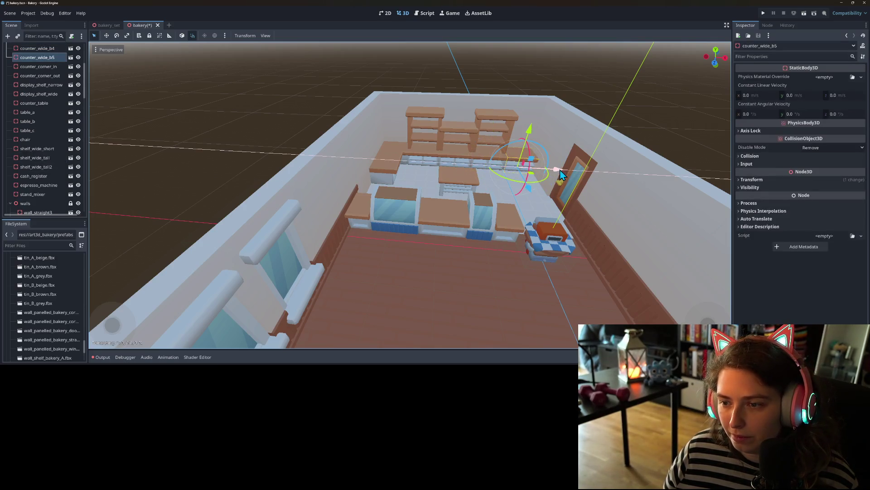
left_click(690, 123)
Step: Orbit around the room to review the layout and select table_c
left_click_drag(690, 122, 421, 241)
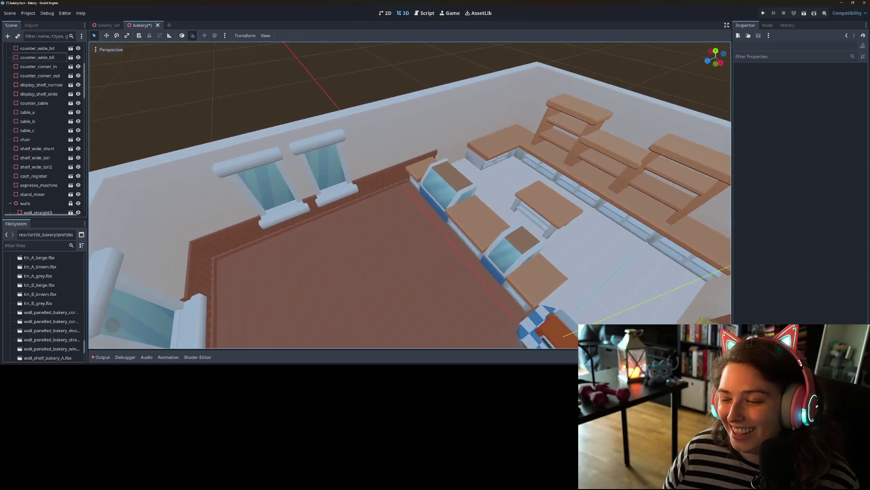
scroll("up", 3)
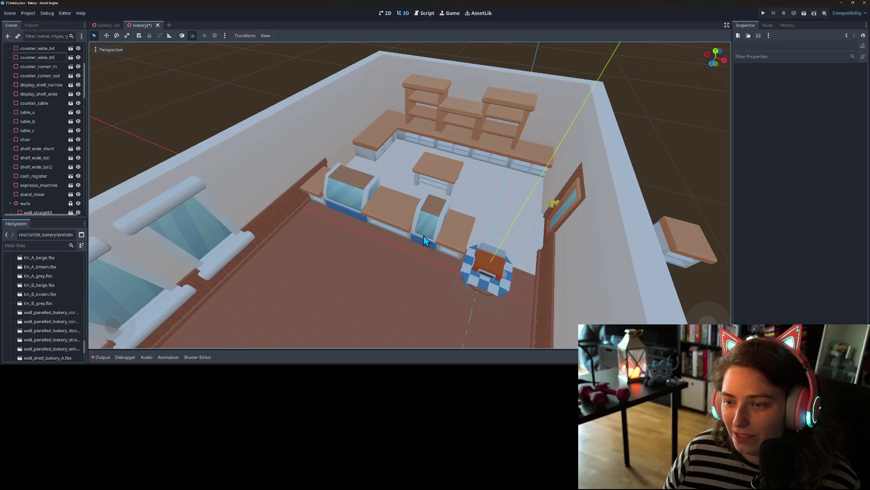
scroll("down", 3)
left_click_drag(406, 230, 368, 219)
scroll("up", 3)
scroll("down", 3)
scroll("up", 3)
left_click(473, 239)
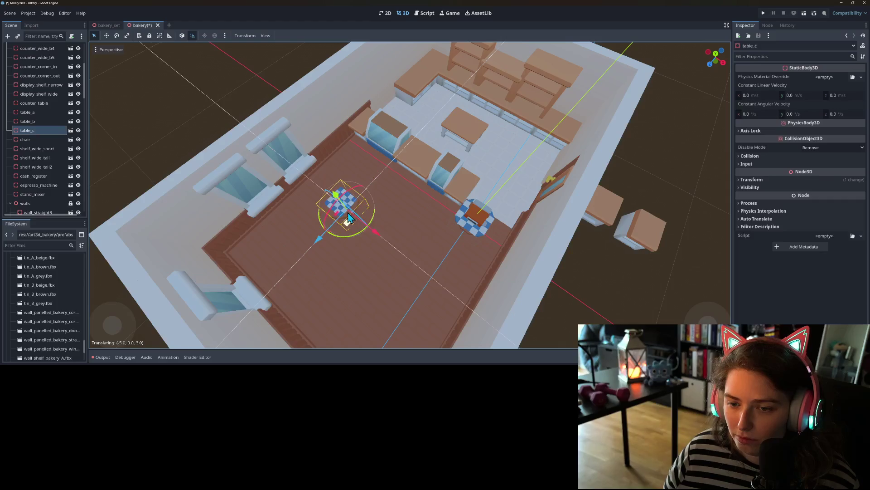
Step: Move table_b and table_a toward the dining area
left_click(465, 228)
left_click_drag(464, 228, 294, 267)
left_click(471, 230)
left_click_drag(470, 230, 466, 247)
scroll("up", 3)
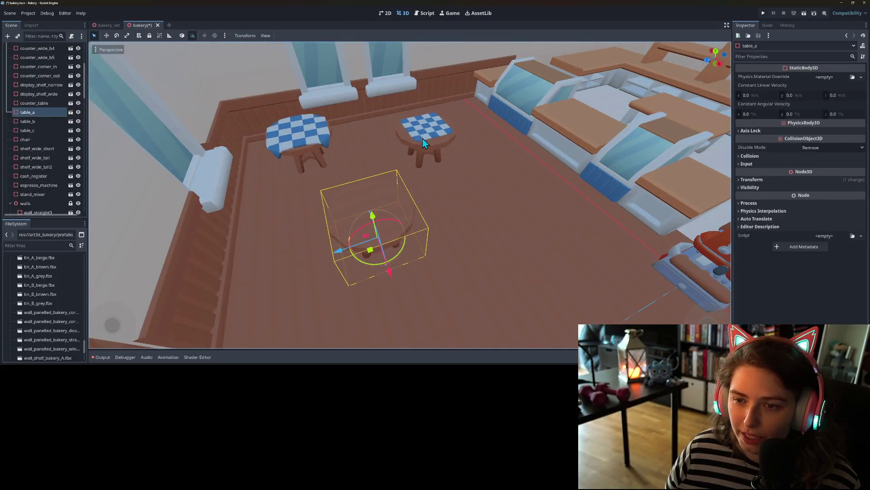
Step: Delete table_c and table_a, then move the checkered table_b into the dining area
left_click(423, 141)
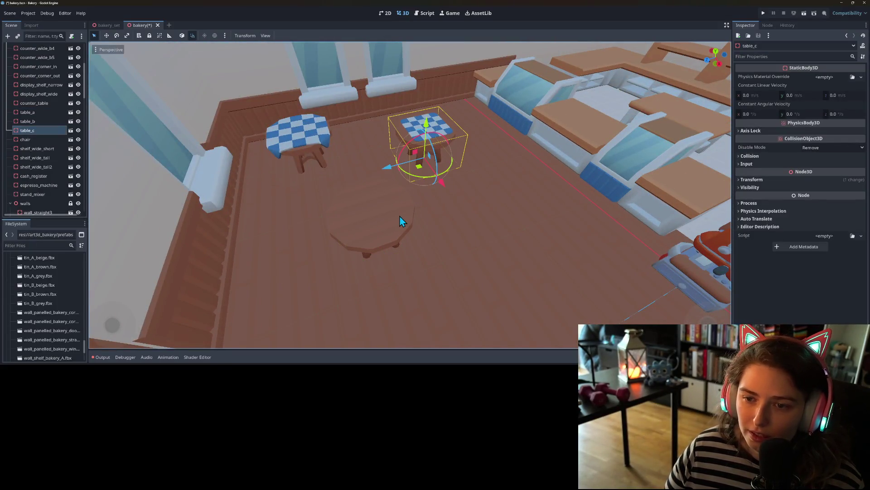
key("Delete")
left_click(400, 216)
key("Delete")
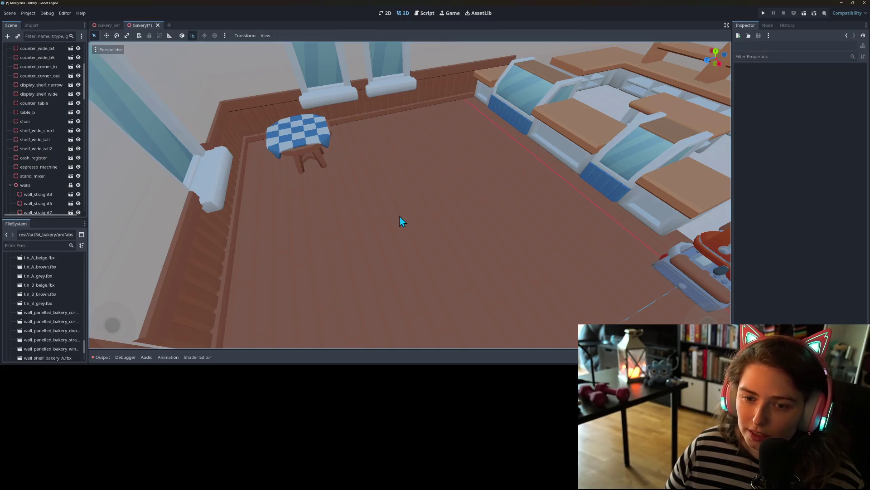
left_click(303, 142)
left_click_drag(301, 176, 342, 197)
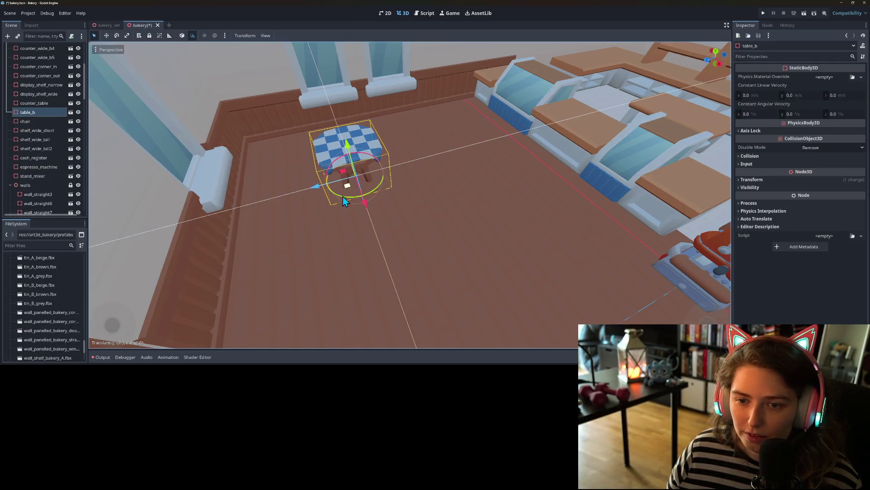
Step: Place the chair beside the checkered table_b on the wooden dining floor
left_click(28, 122)
key("f")
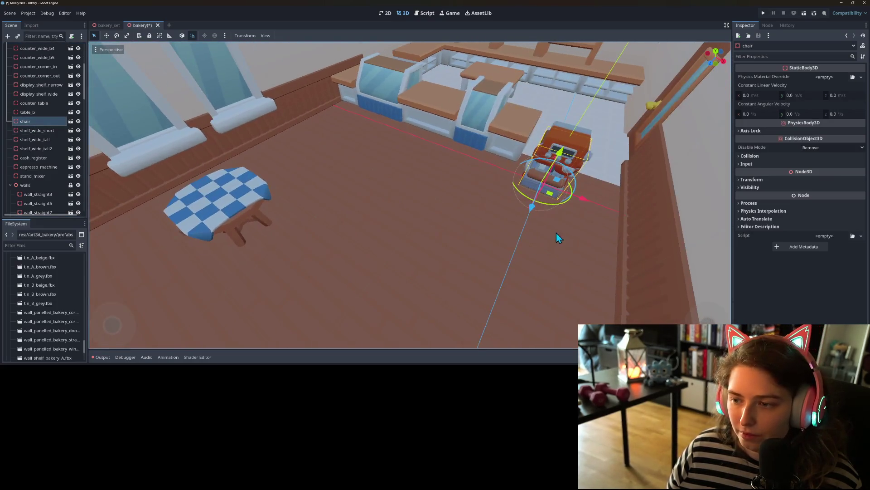
left_click_drag(548, 196, 288, 197)
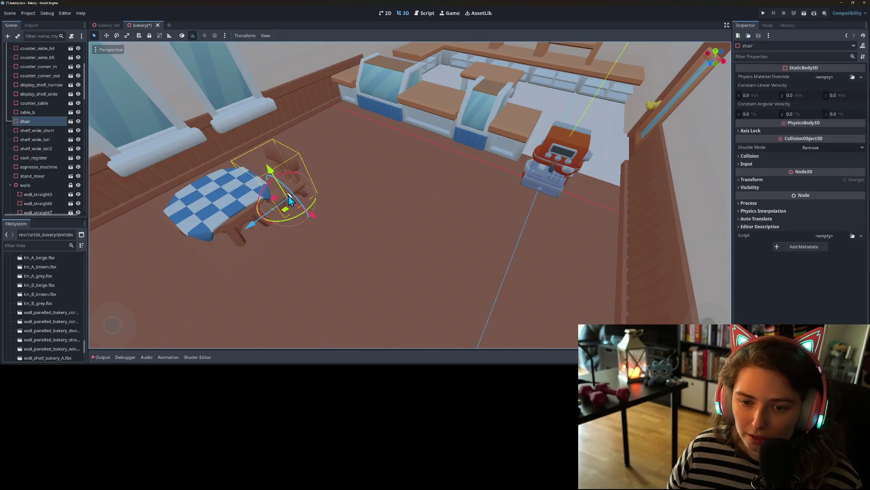
scroll("up", 3)
scroll("down", 3)
scroll("up", 3)
left_click_drag(392, 271, 474, 235)
scroll("up", 3)
scroll("down", 3)
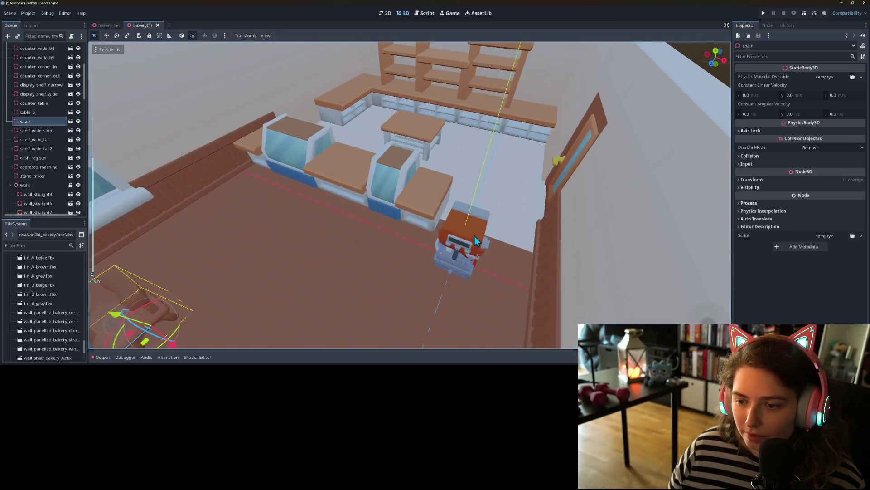
Step: Raise the cash register one unit and place it on the front counter
left_click(474, 236)
left_click_drag(449, 273, 453, 265)
left_click(50, 158)
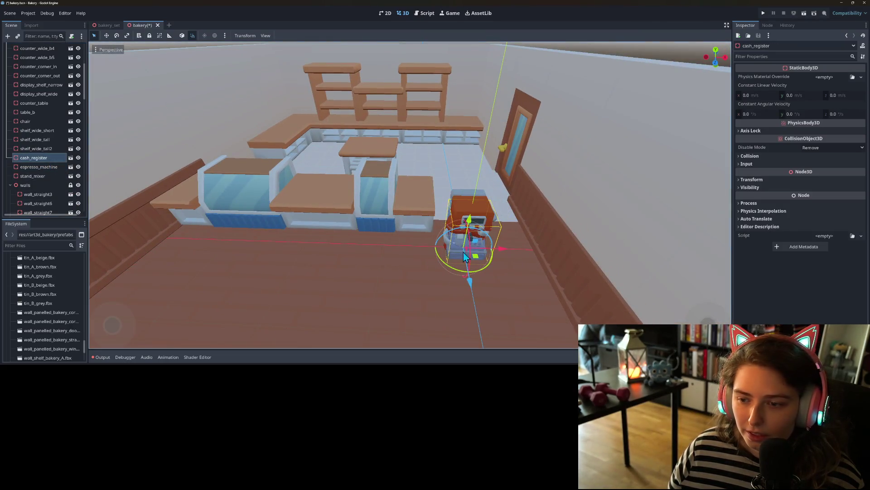
left_click_drag(472, 219, 475, 189)
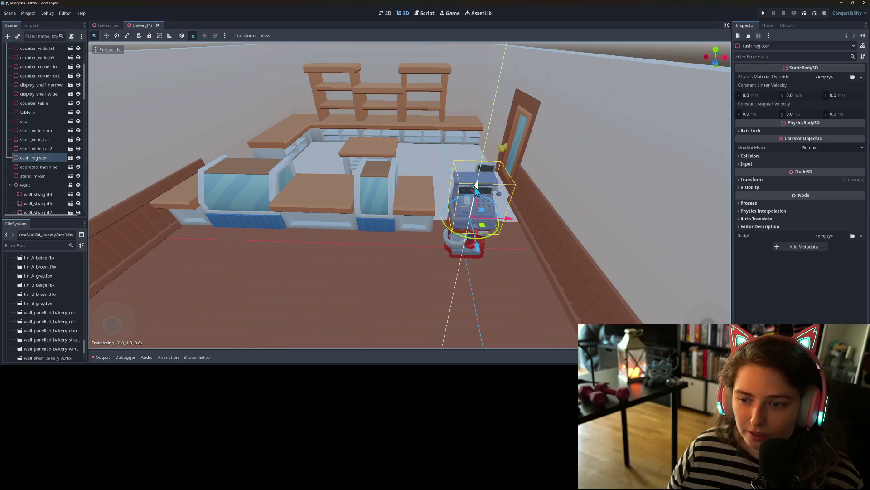
left_click_drag(485, 227, 305, 126)
Step: Move the espresso machine to the back-left corner and lift it onto the counter top
scroll("down", 3)
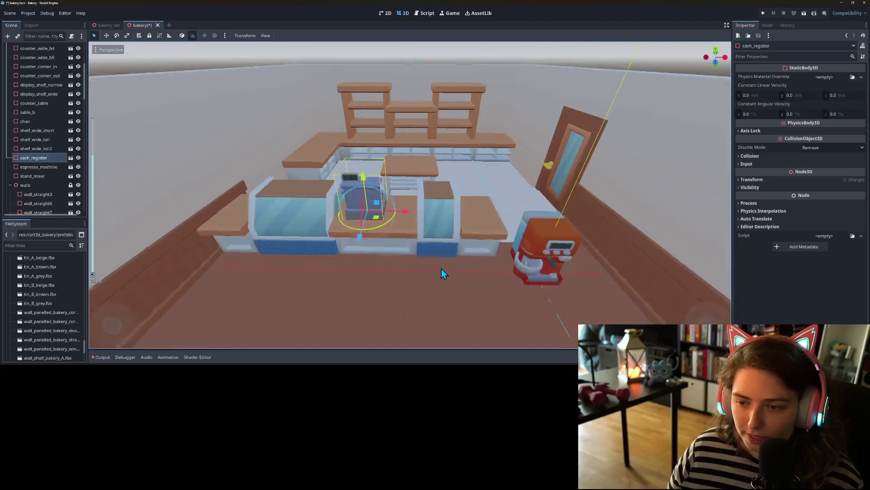
scroll("up", 3)
left_click(476, 243)
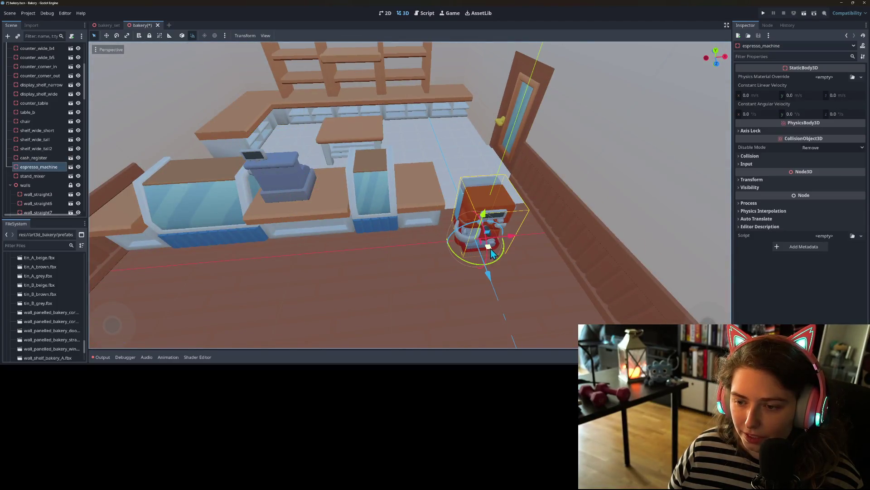
left_click_drag(489, 252, 265, 146)
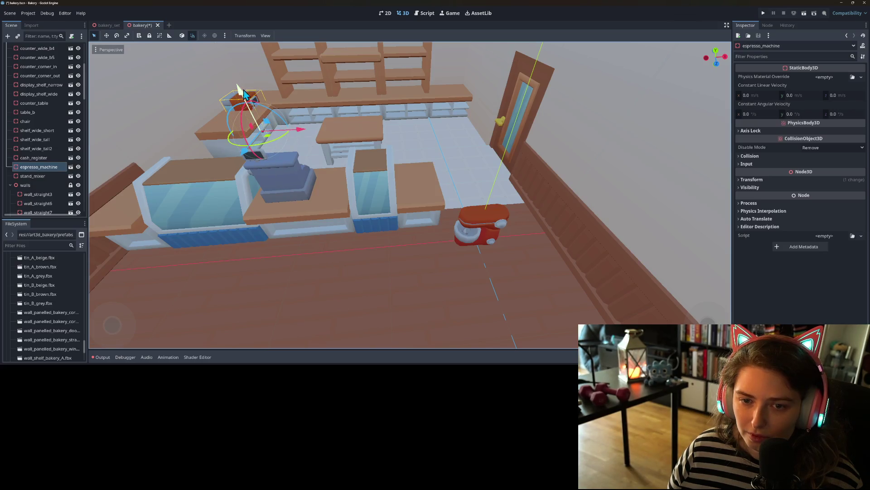
left_click_drag(234, 79, 236, 69)
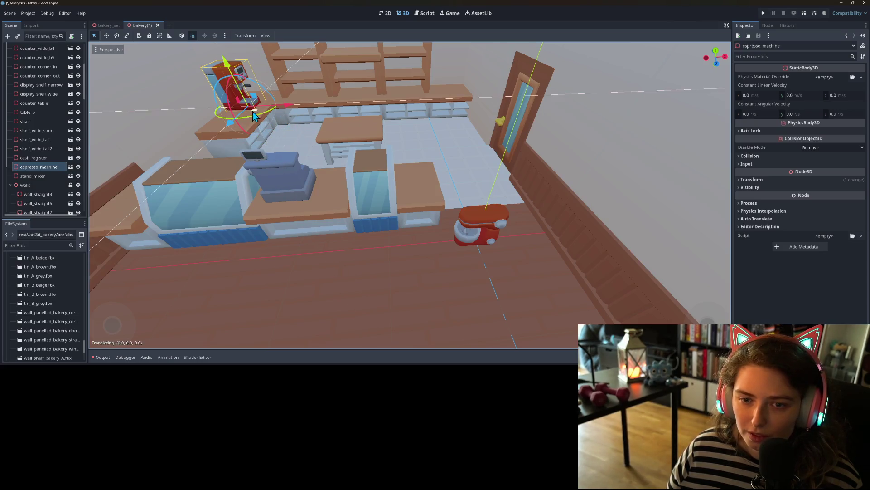
scroll("up", 3)
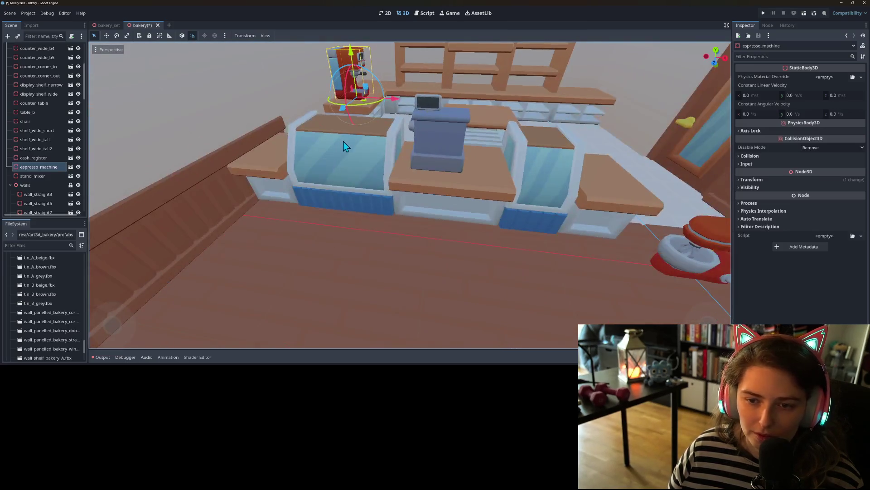
scroll("up", 3)
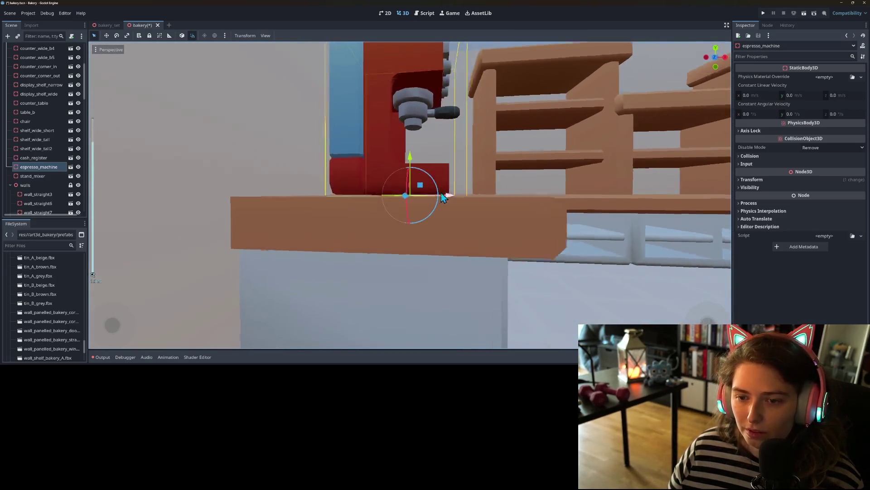
scroll("down", 3)
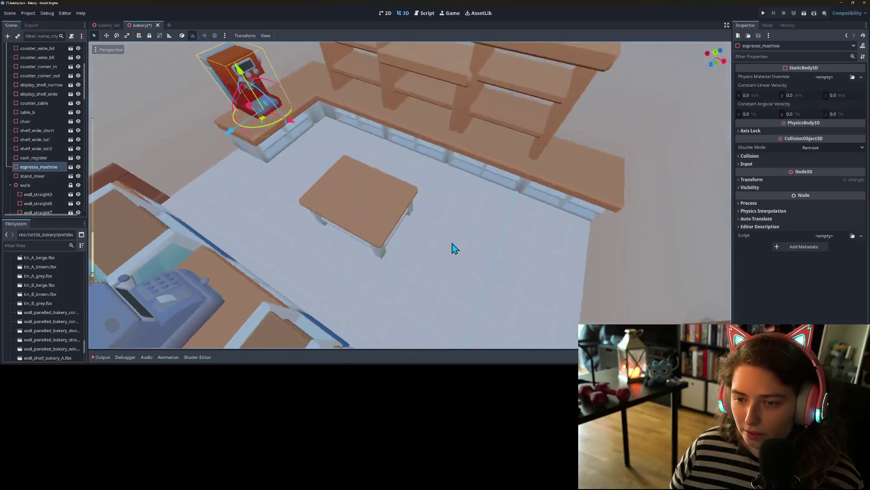
scroll("down", 3)
scroll("up", 3)
Step: Undo an accidental move of the directional light over the table
left_click(506, 282)
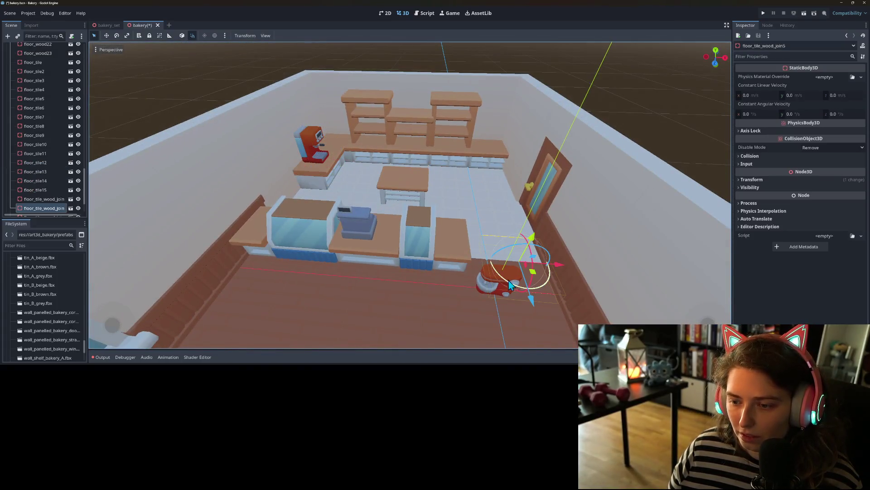
left_click(504, 294)
left_click_drag(509, 300, 396, 215)
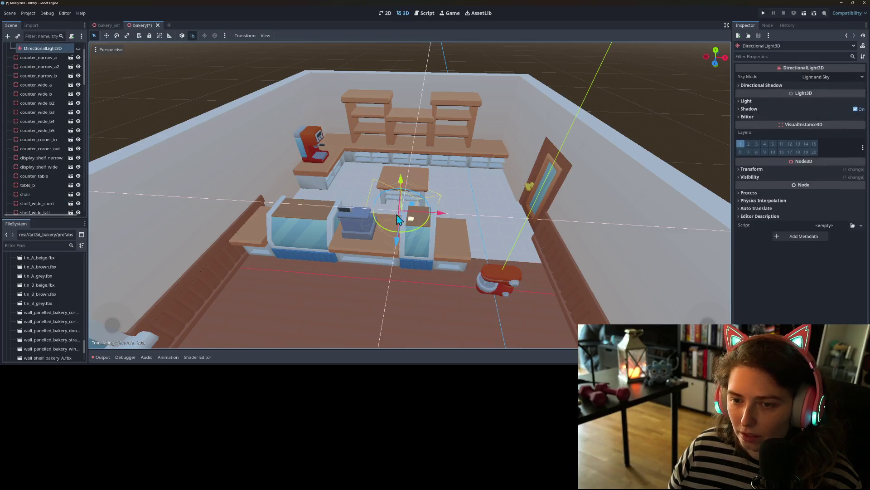
key("ctrl+z")
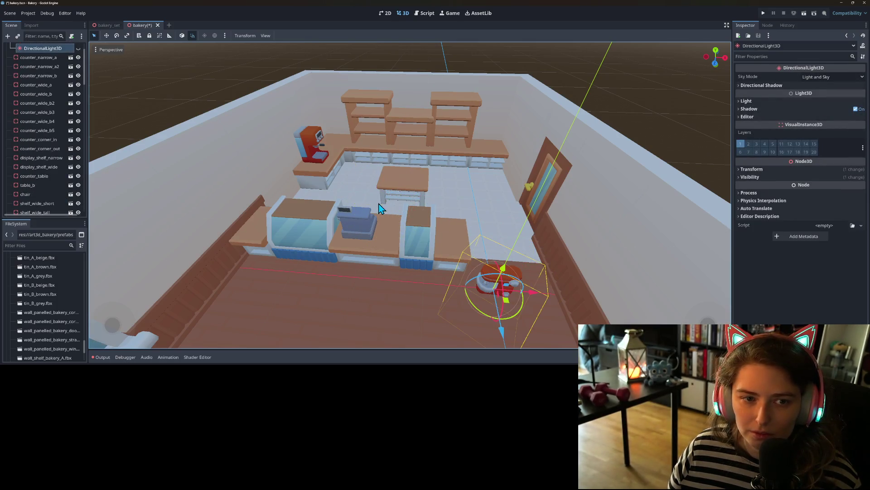
scroll("down", 3)
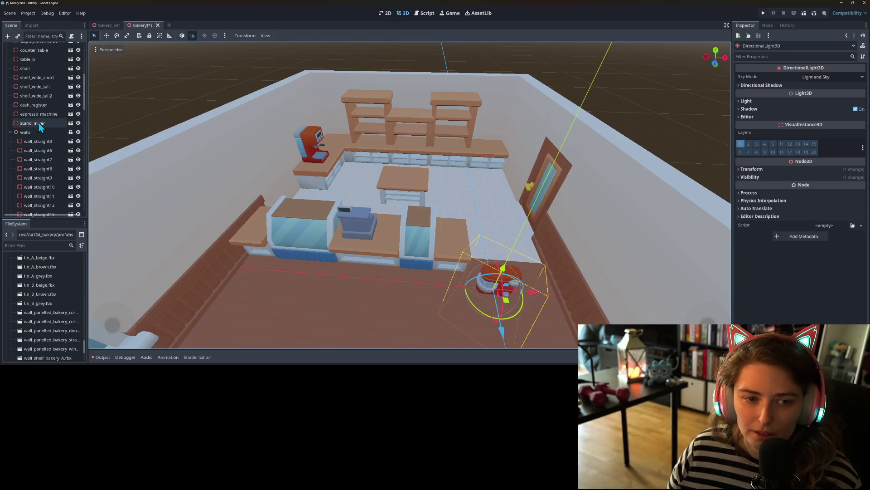
Step: Move the stand_mixer node onto the prep table
left_click(36, 123)
left_click_drag(512, 302, 370, 192)
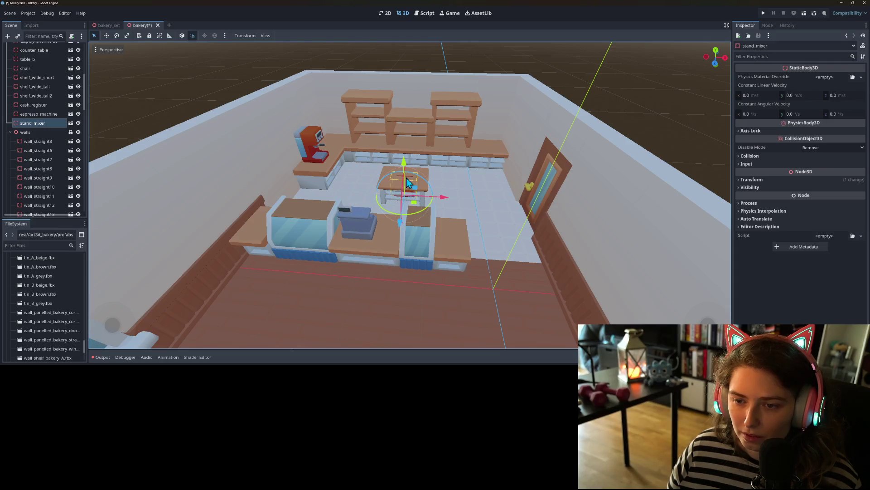
left_click(640, 161)
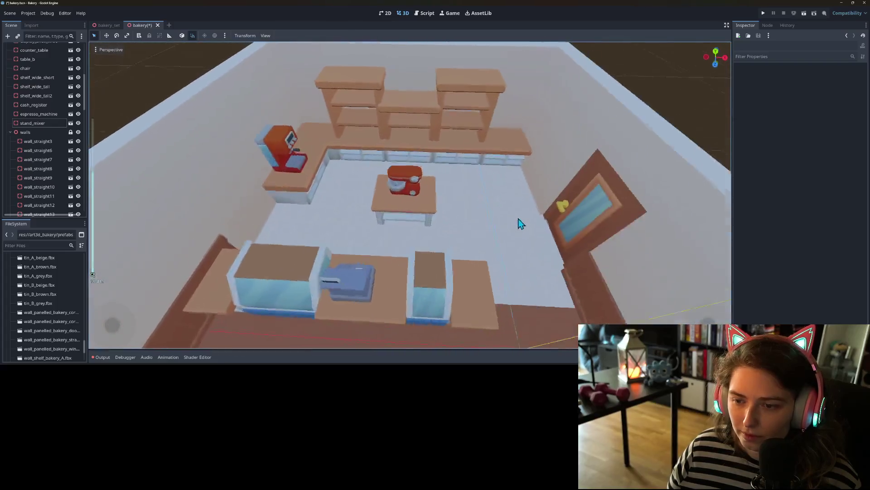
scroll("down", 3)
scroll("up", 3)
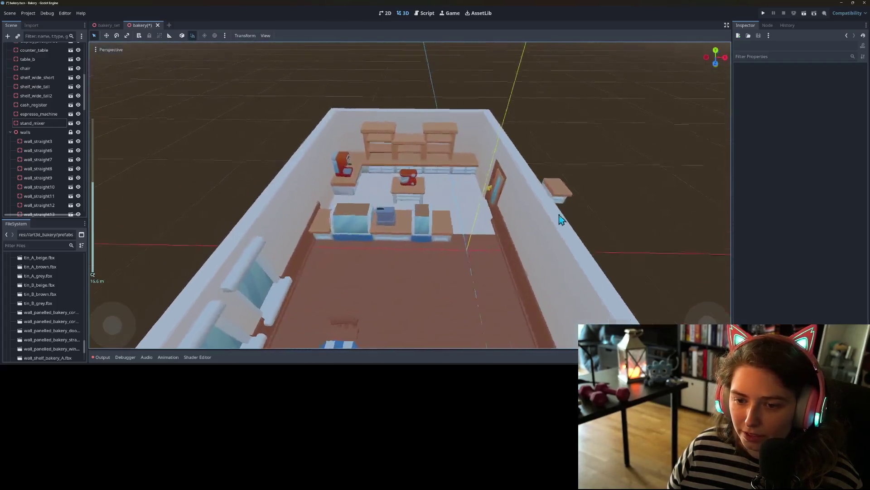
scroll("up", 3)
scroll("down", 3)
scroll("up", 3)
Step: From an overhead view, slide the counter under the espresso machine sideways, then select the outer corner counter
left_click_drag(535, 226, 426, 186)
left_click(408, 136)
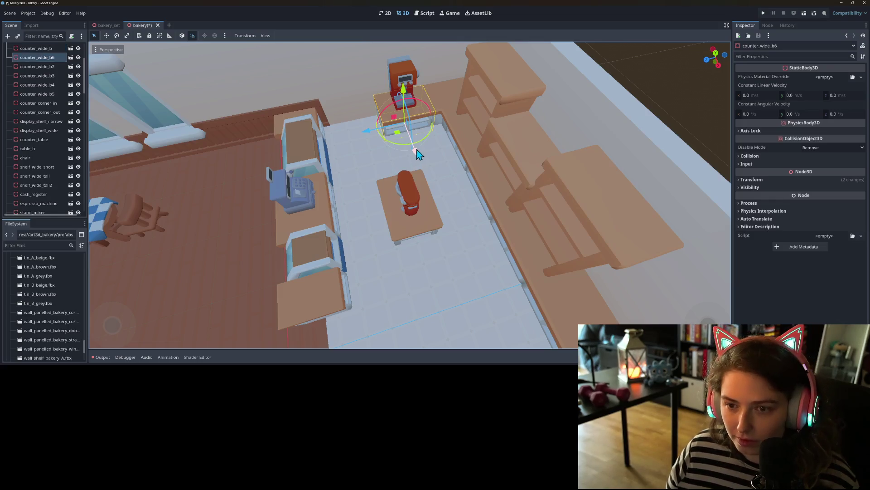
left_click_drag(365, 137, 312, 137)
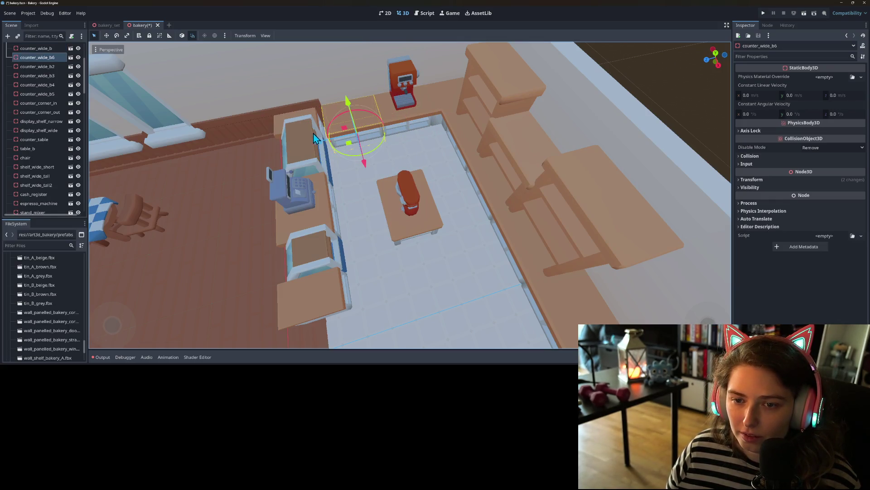
left_click(219, 178)
left_click_drag(252, 184, 296, 190)
left_click(339, 182)
right_click(381, 196)
left_click(379, 194)
left_click_drag(380, 194, 399, 195)
scroll("down", 3)
left_click(499, 171)
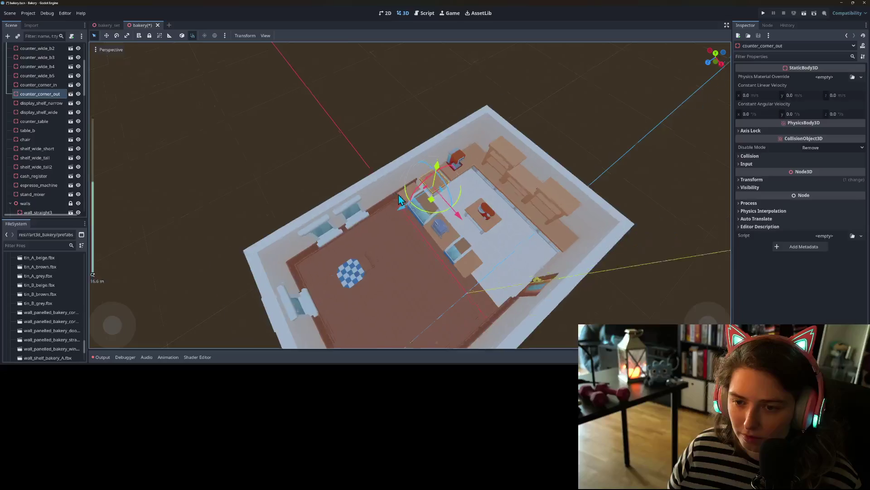
Step: Set counter_corner_out's Transform Position Z to -3.2 so it lines up with the neighbouring counters
scroll("up", 3)
left_click_drag(480, 230, 494, 204)
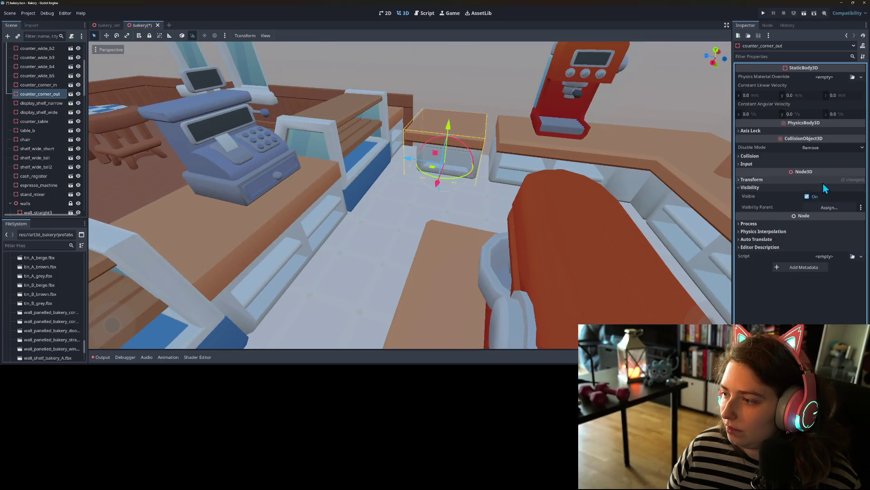
left_click(822, 182)
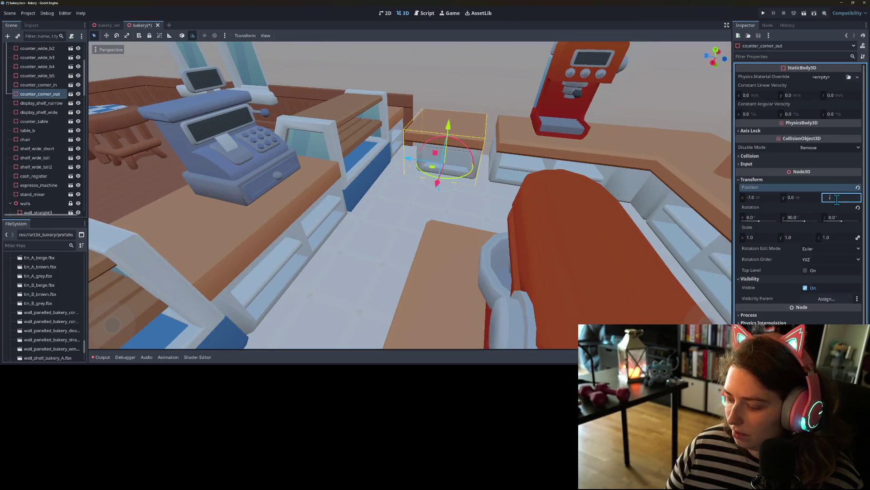
type("2")
key("Return")
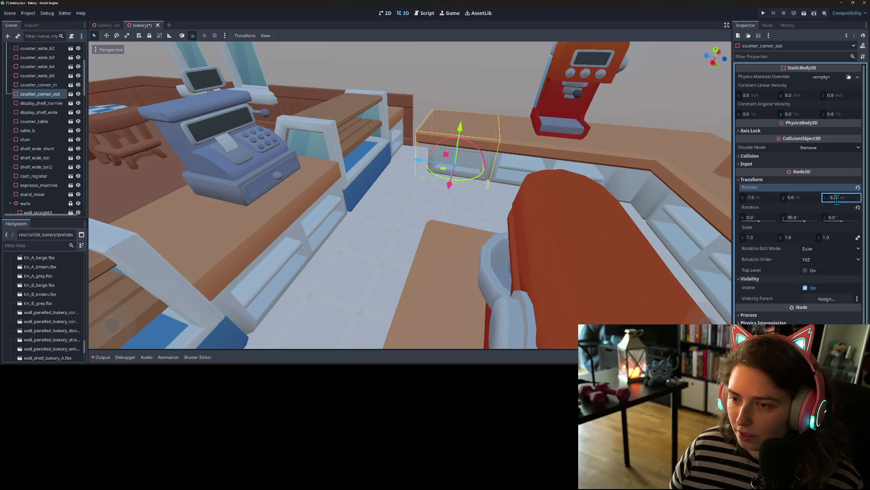
scroll("down", 3)
left_click(472, 64)
scroll("up", 3)
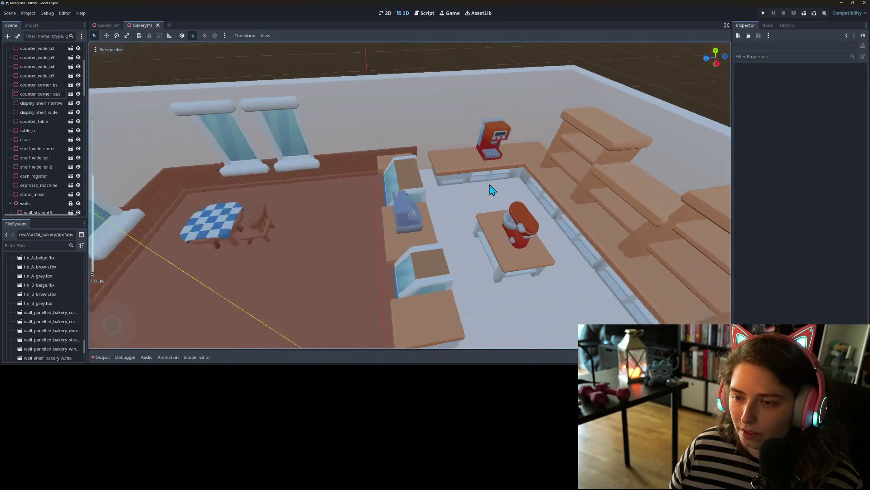
scroll("up", 3)
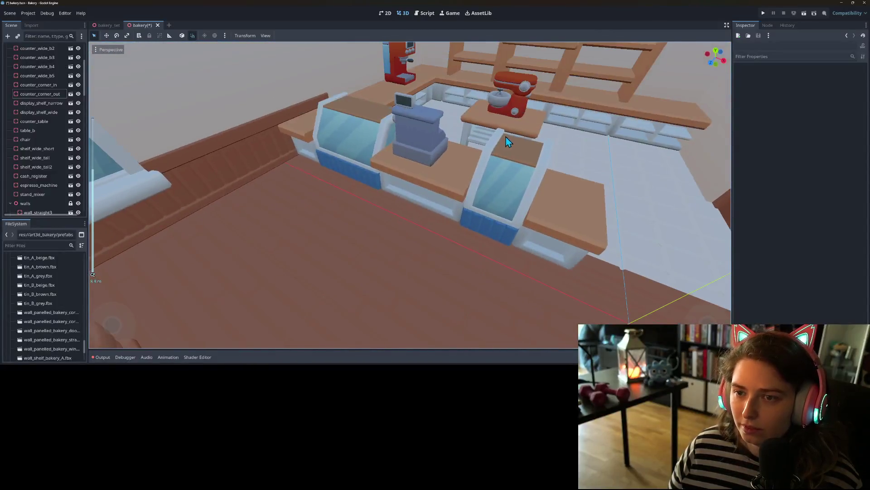
scroll("down", 3)
left_click_drag(489, 147, 484, 159)
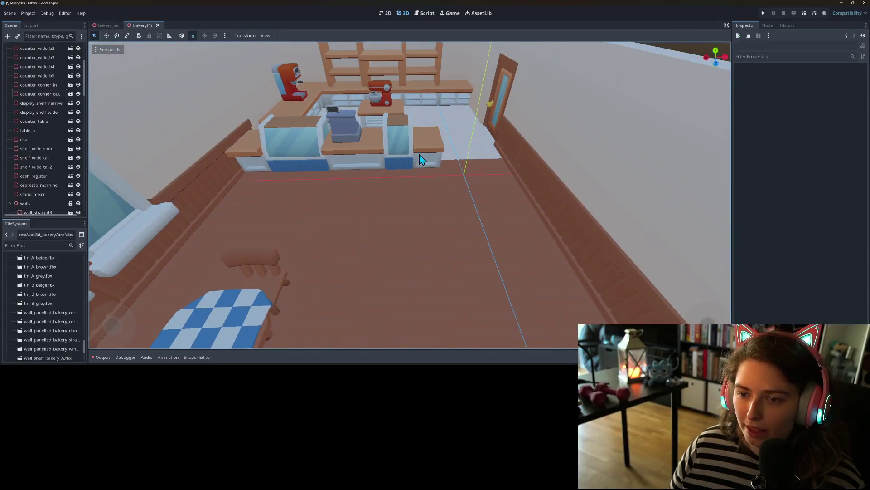
Step: Slide the narrow display shelf further right along the X axis
left_click(419, 159)
left_click(389, 147)
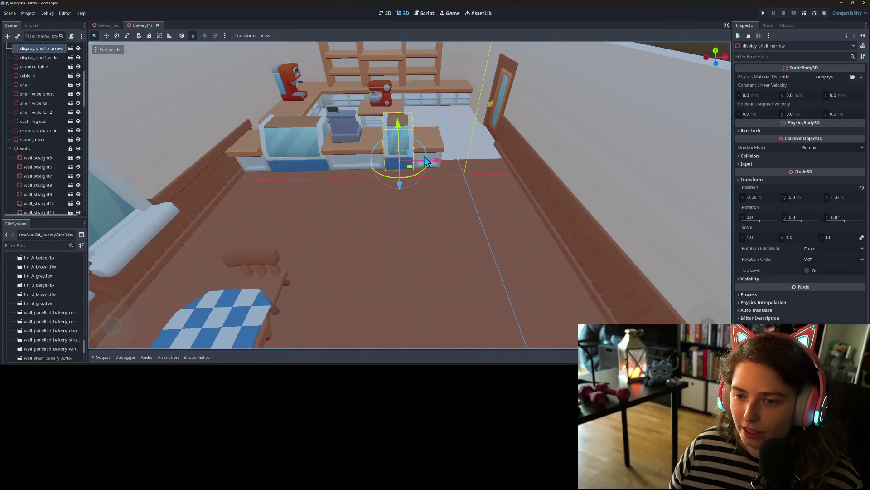
left_click_drag(439, 166, 429, 165)
left_click(422, 153)
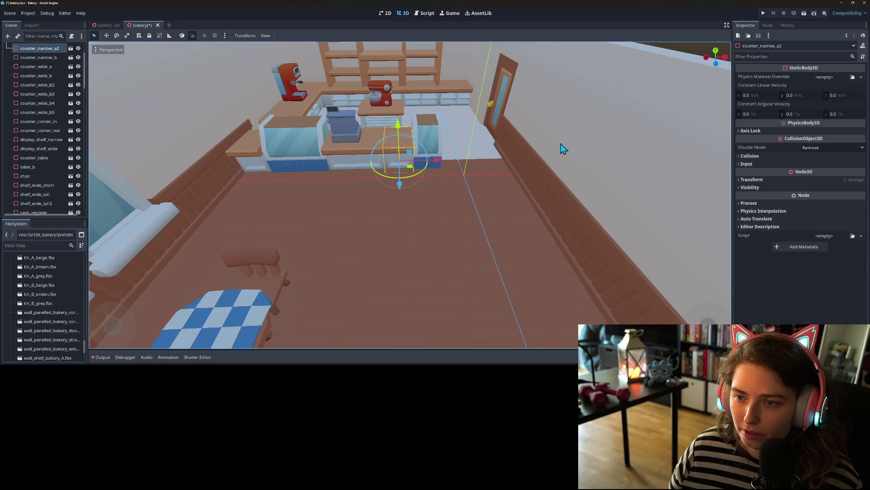
left_click(537, 129)
scroll("down", 3)
scroll("up", 3)
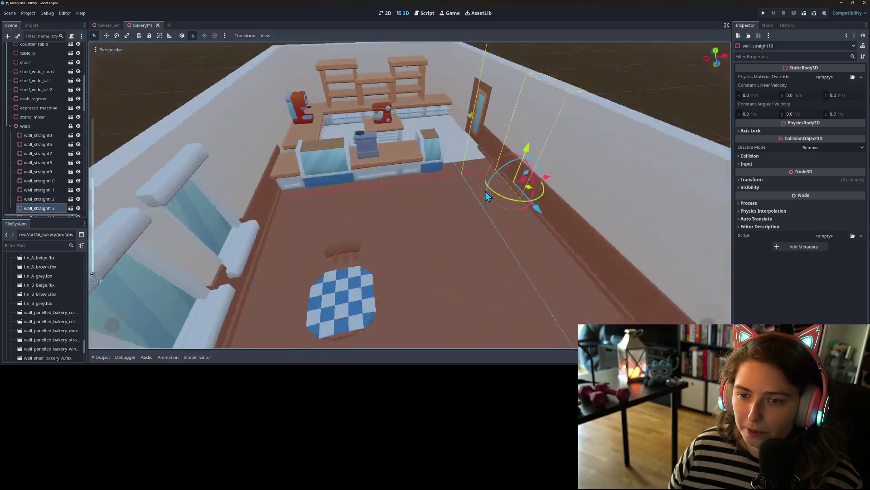
scroll("down", 3)
Step: Shift the cash register left along the front counter
left_click(415, 218)
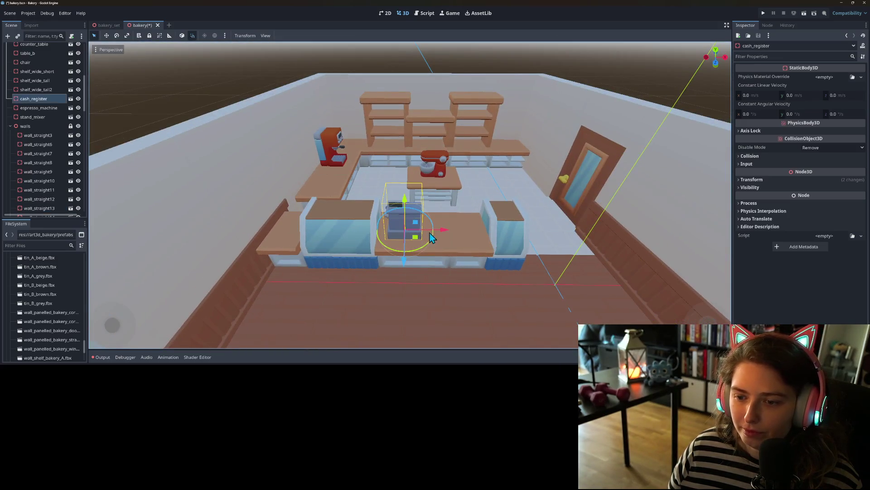
left_click_drag(460, 233, 491, 231)
scroll("up", 3)
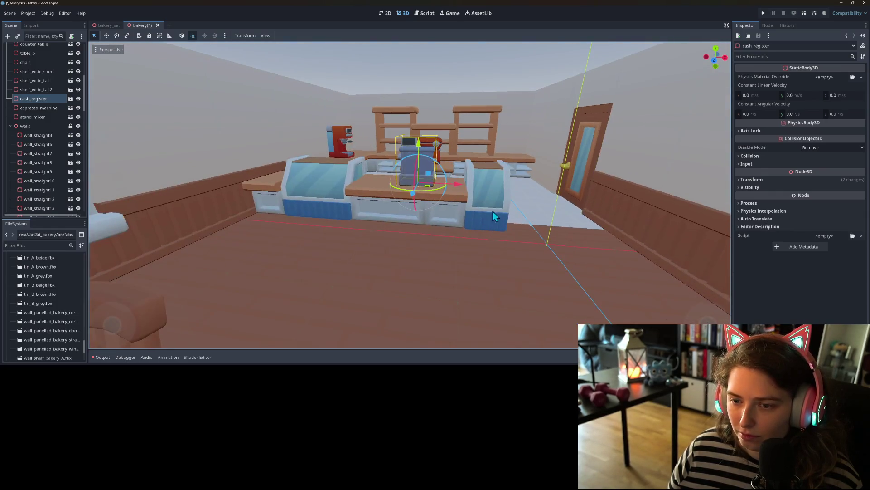
left_click(486, 73)
scroll("down", 3)
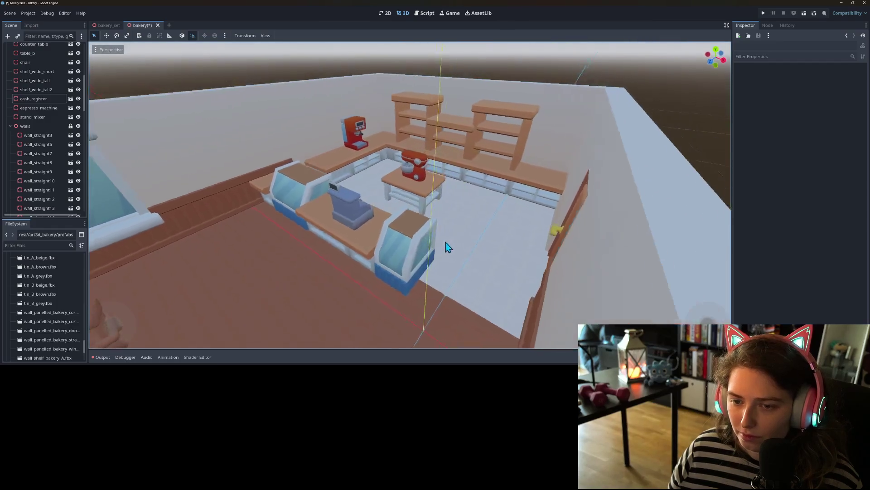
scroll("up", 3)
left_click(463, 221)
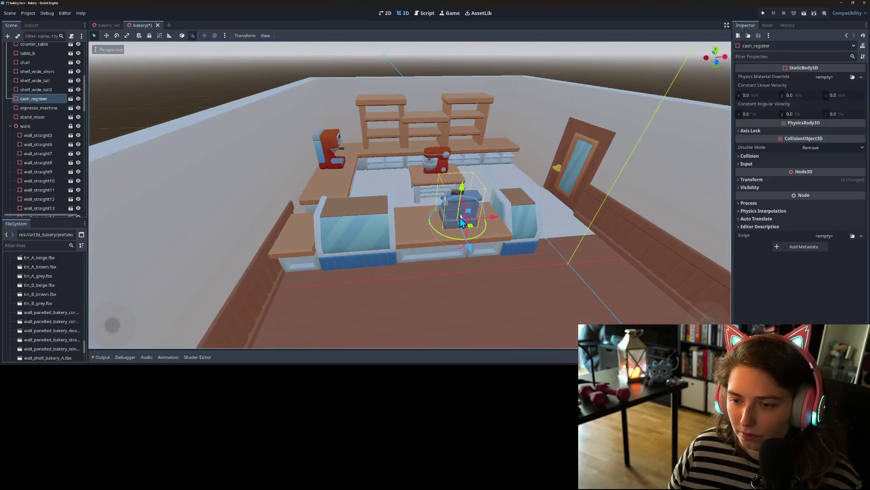
left_click_drag(480, 230, 482, 233)
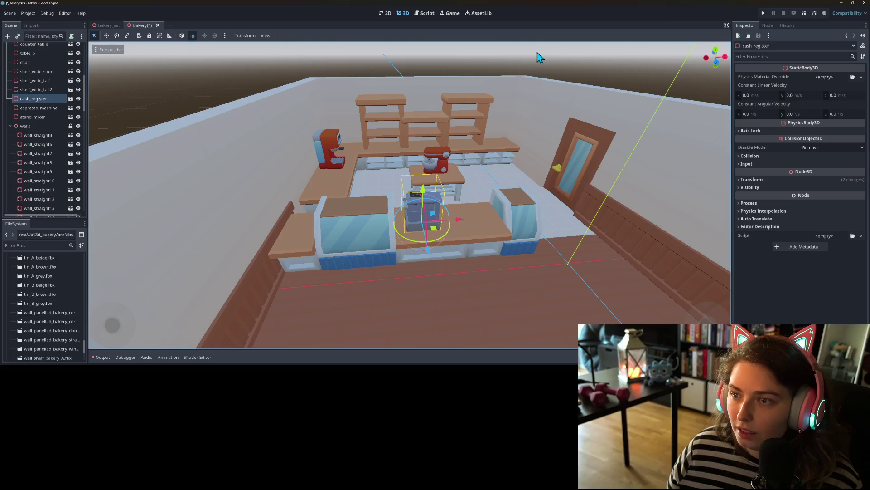
left_click(538, 57)
Step: Pull the view out over the bakery and select the stray counter outside the room
scroll("down", 3)
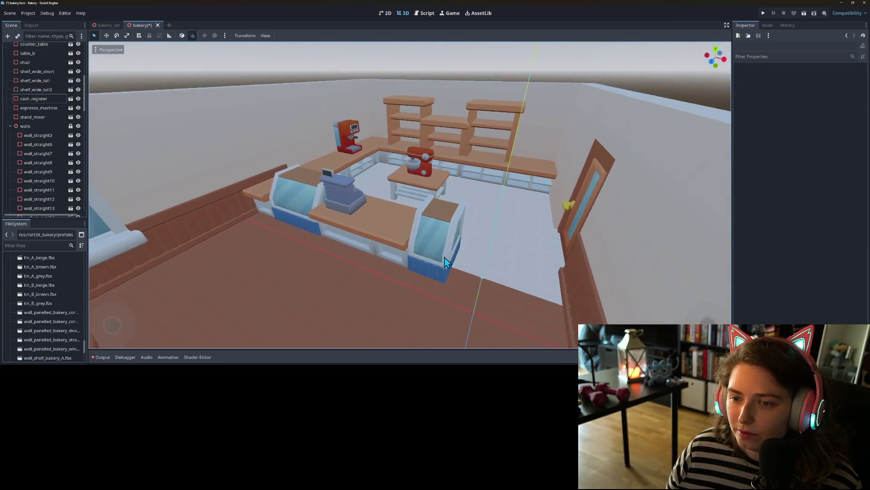
scroll("down", 3)
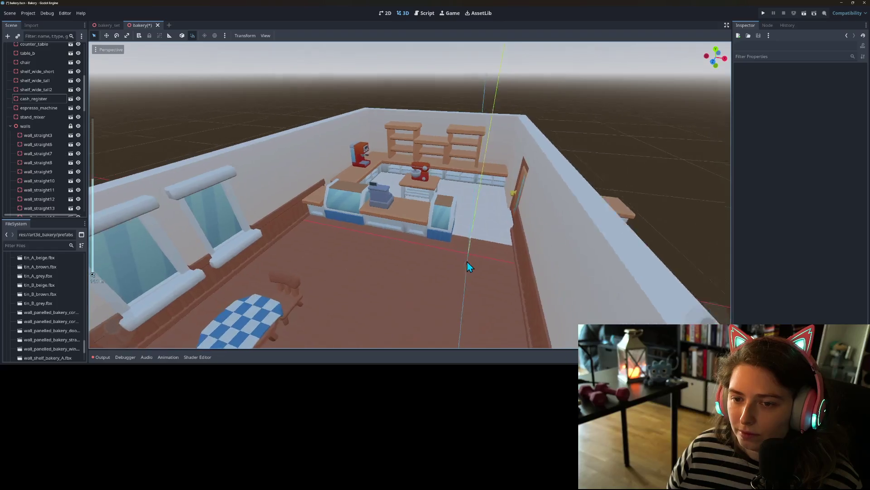
scroll("down", 3)
left_click_drag(485, 260, 453, 254)
left_click(485, 100)
Step: Delete the stray counter_narrow_b outside the room
key("Delete")
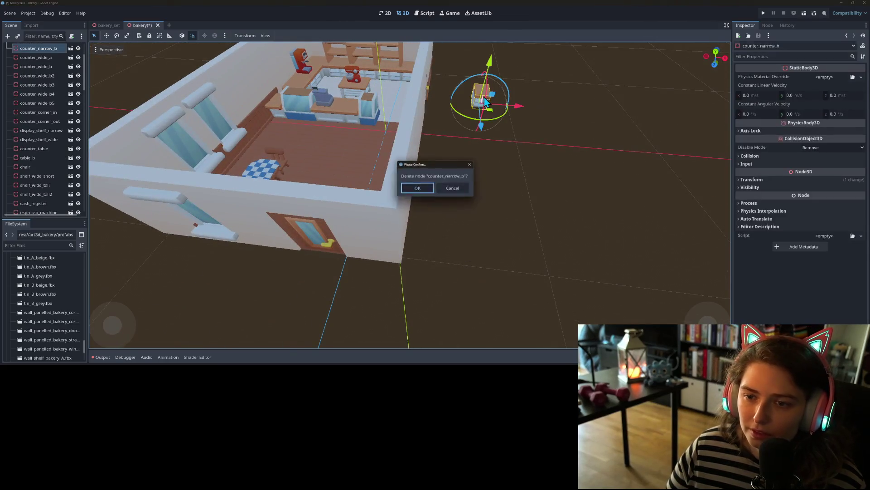
key("Return")
left_click_drag(483, 97, 575, 190)
scroll("up", 3)
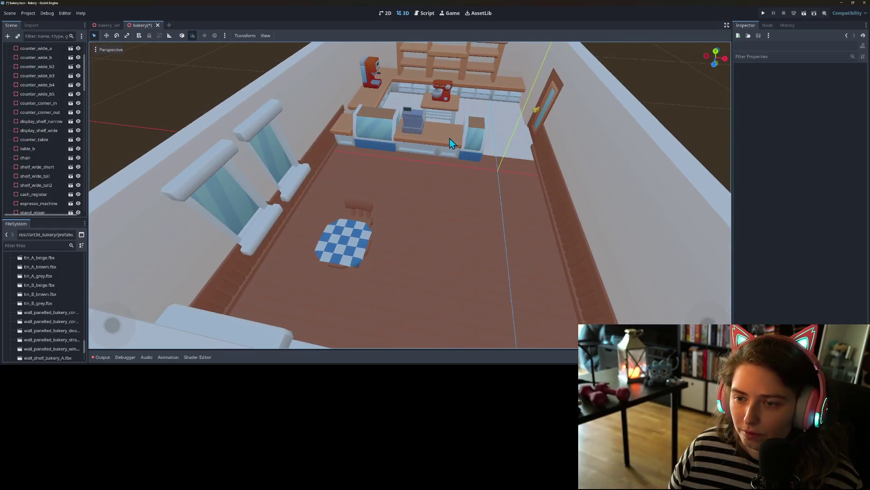
Step: Move counter_narrow_a3 beside the door wall, setting its Position X to 1.2
left_click(450, 138)
left_click_drag(488, 156, 574, 167)
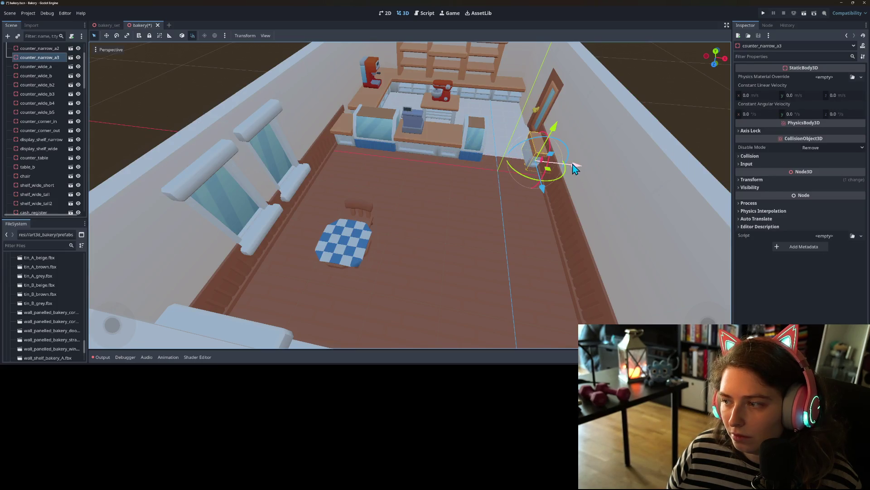
left_click(779, 181)
left_click(756, 196)
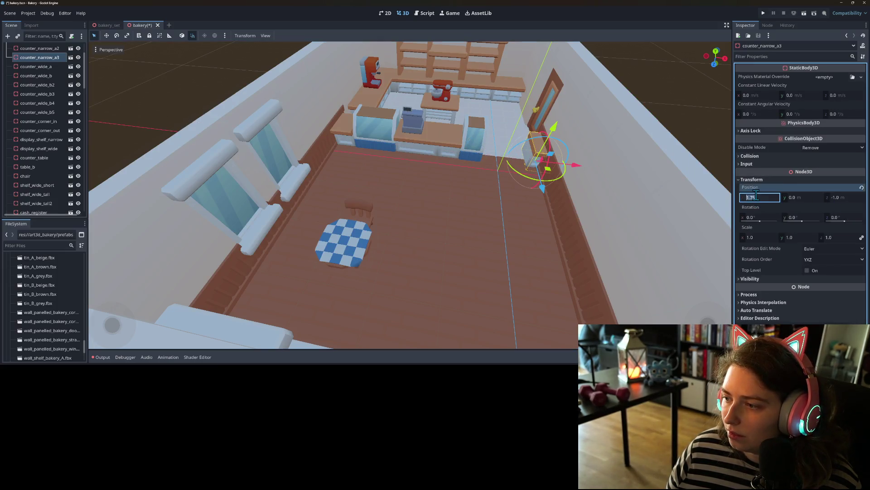
type("2.0")
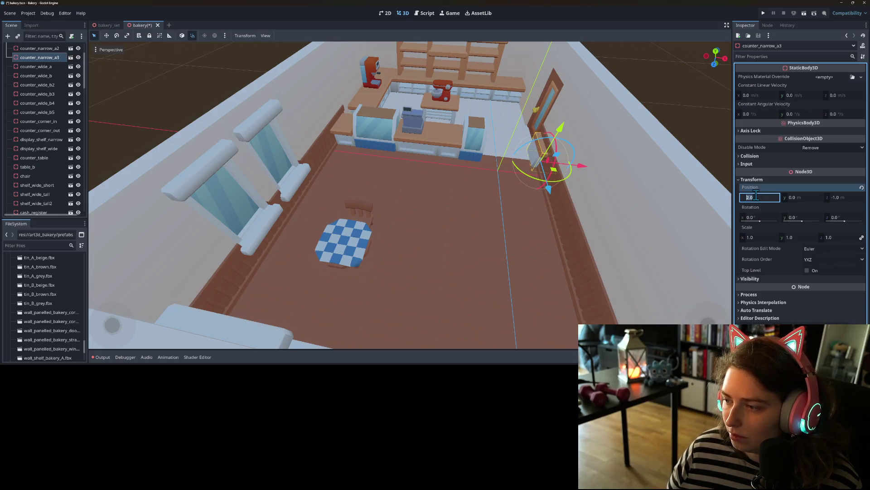
type("1.0")
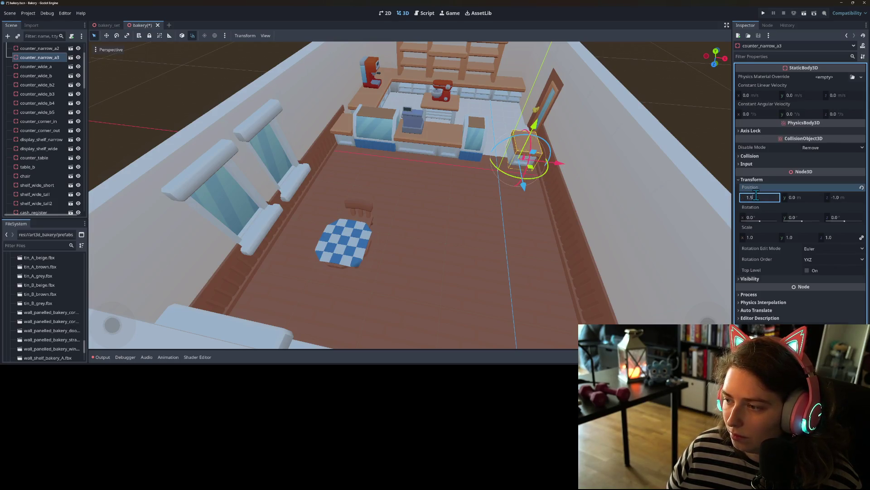
key("Return")
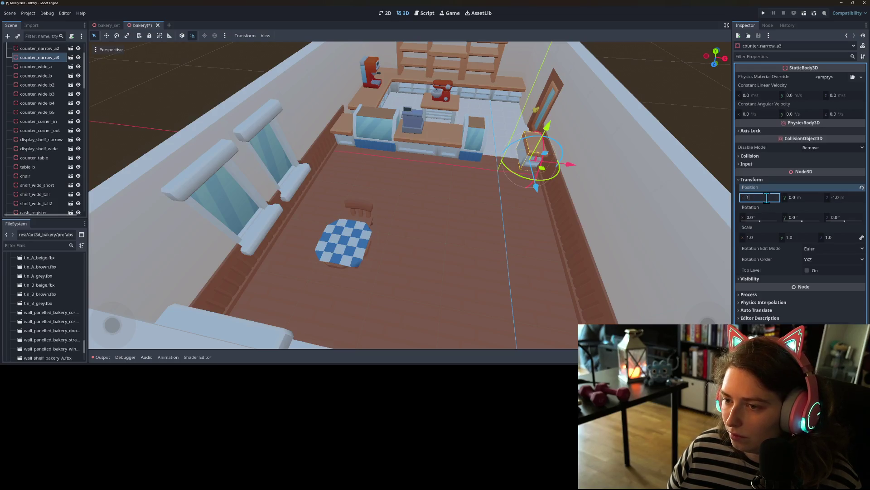
type(".2")
key("Return")
left_click(654, 197)
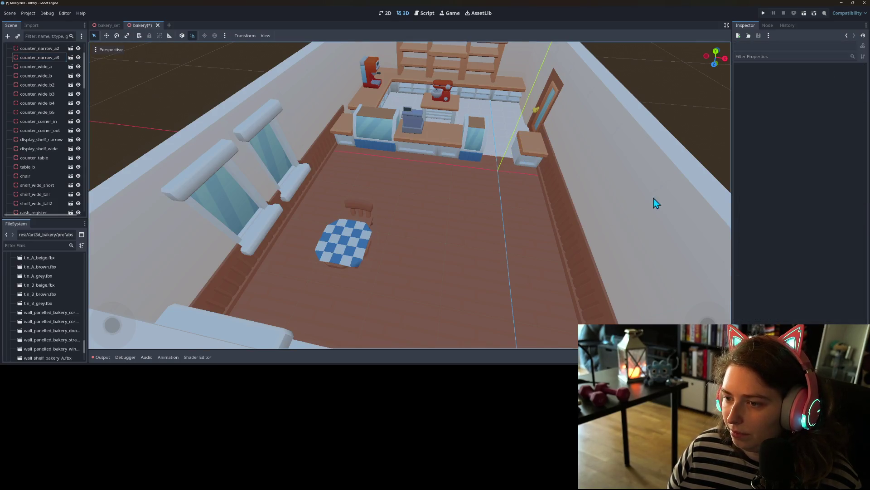
scroll("up", 3)
scroll("down", 3)
left_click_drag(606, 219, 431, 119)
scroll("up", 3)
scroll("down", 3)
scroll("up", 3)
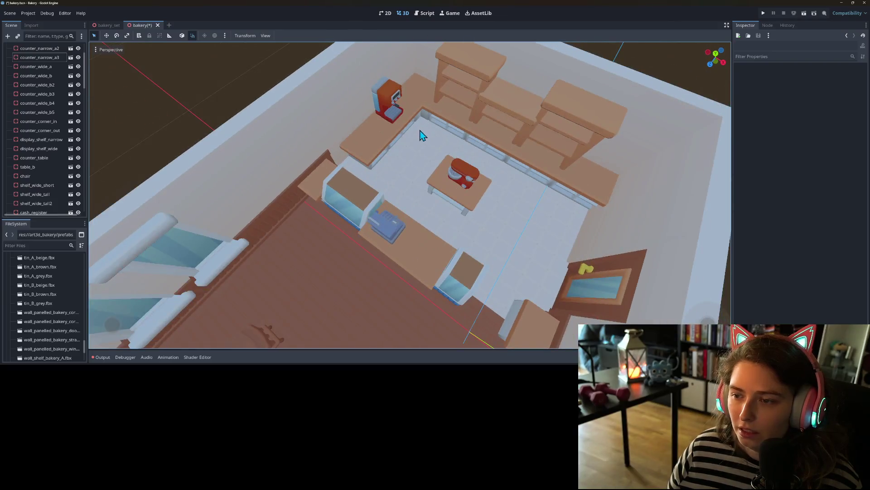
Step: Start moving the counter table under the mixer, then cancel the move
left_click(388, 115)
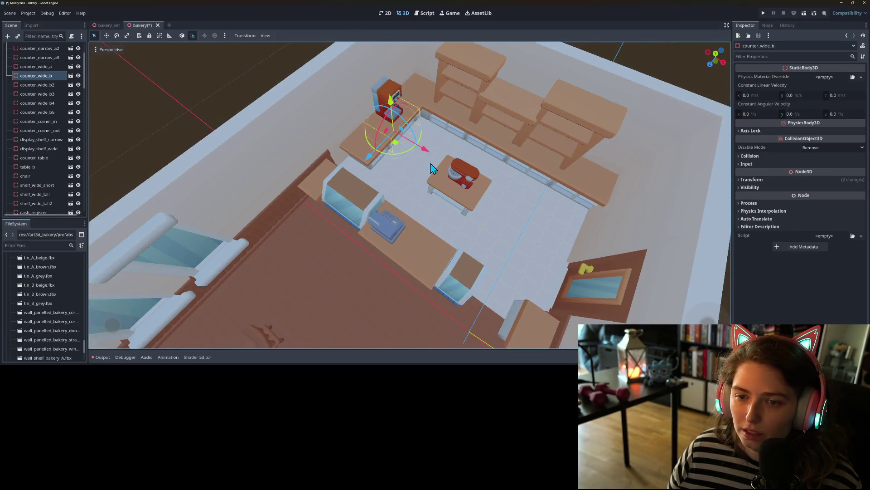
left_click(471, 182)
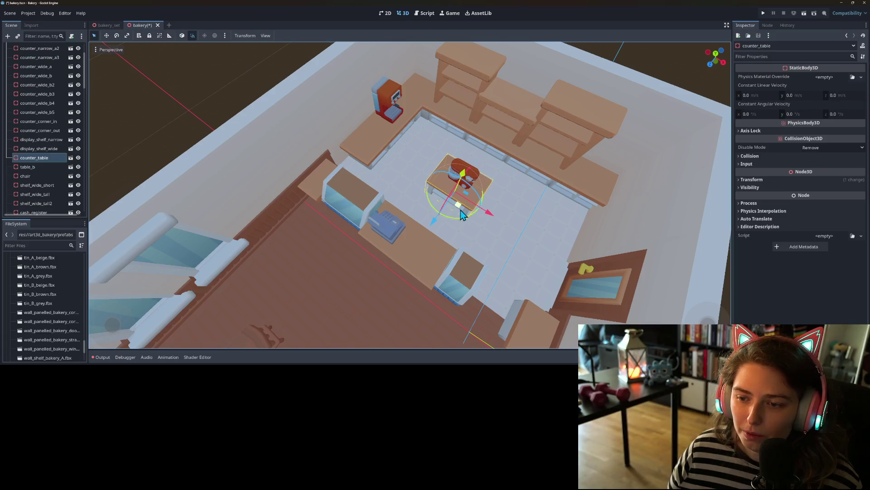
left_click_drag(472, 182, 381, 167)
key("Escape")
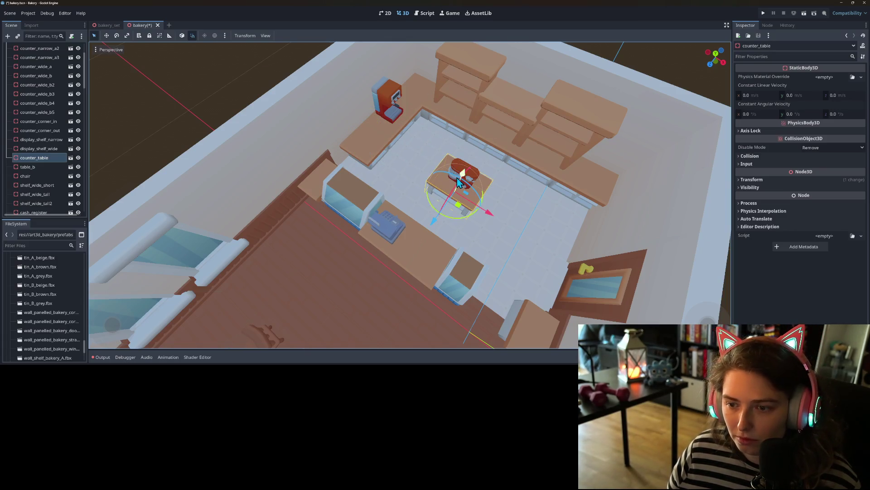
Step: Lock all the wood floor pieces and collapse the floors group
left_click(462, 165)
scroll("up", 3)
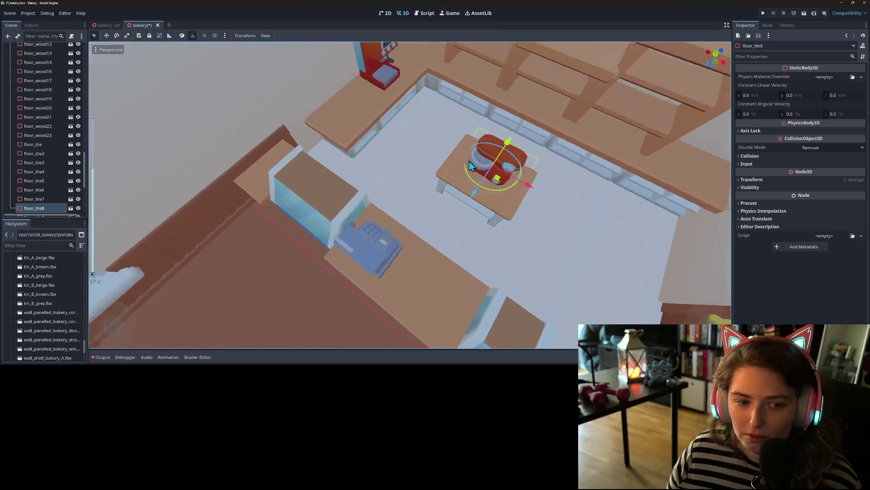
scroll("down", 3)
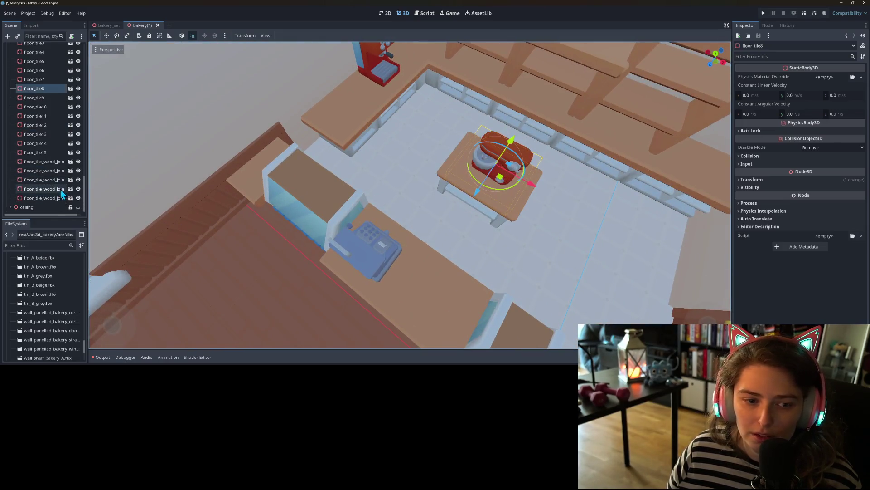
left_click(43, 198)
scroll("up", 3)
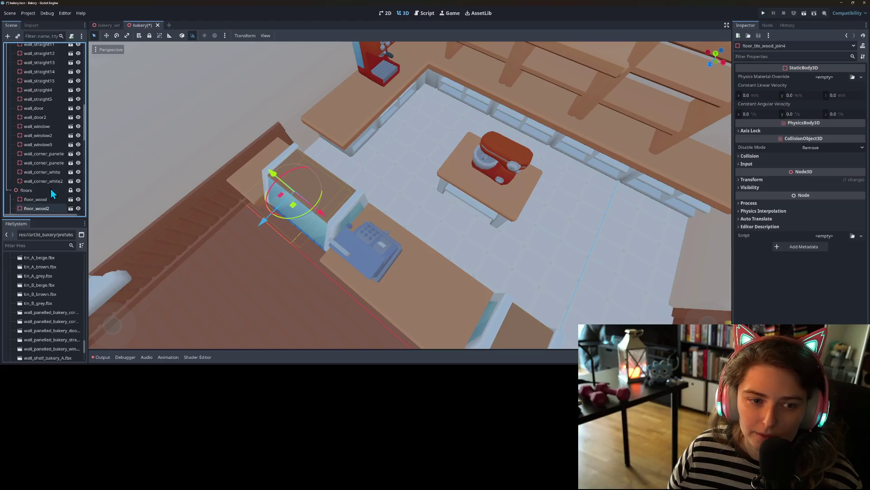
left_click(37, 199)
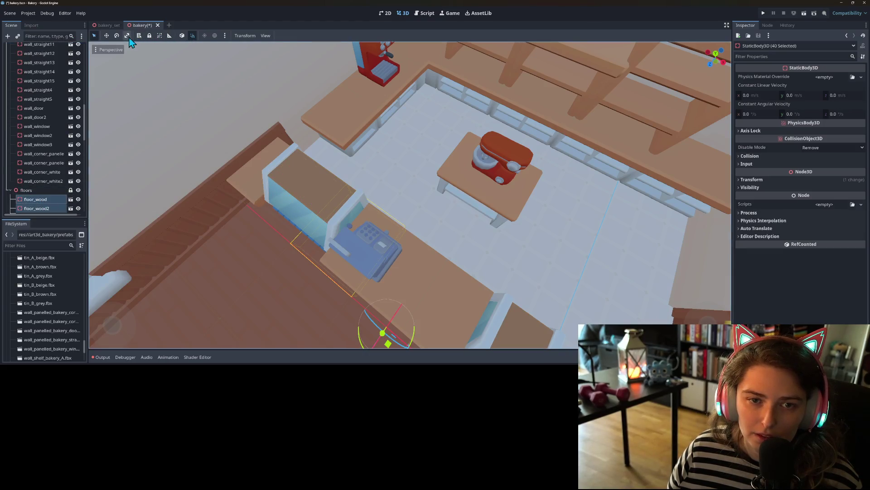
left_click(149, 37)
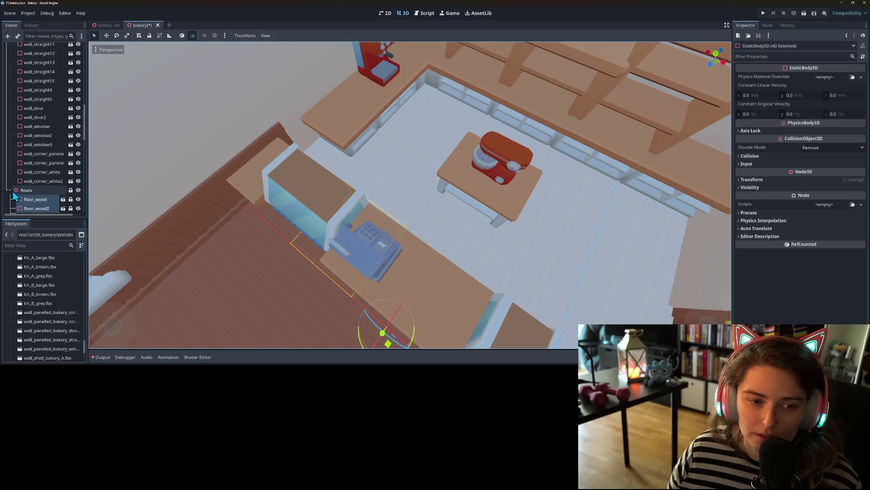
left_click(10, 191)
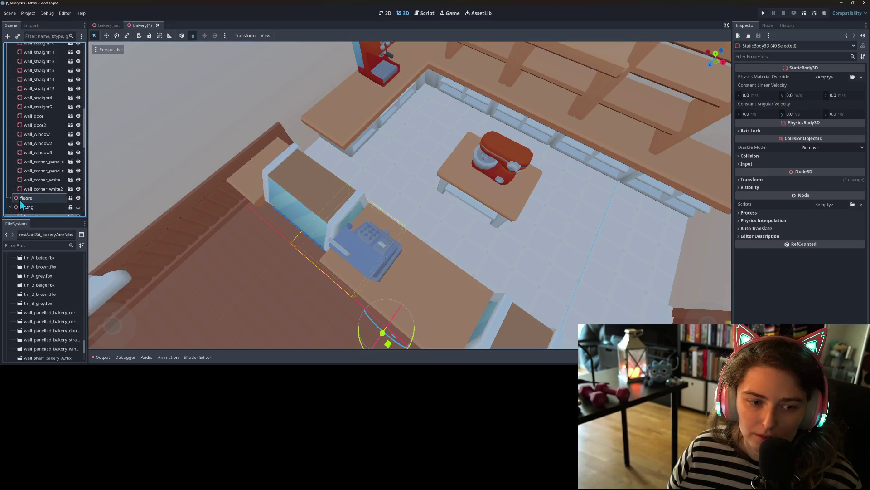
Step: Lock the floor tiles from floor_tile through floor_tile35
scroll("down", 3)
left_click(34, 133)
scroll("down", 3)
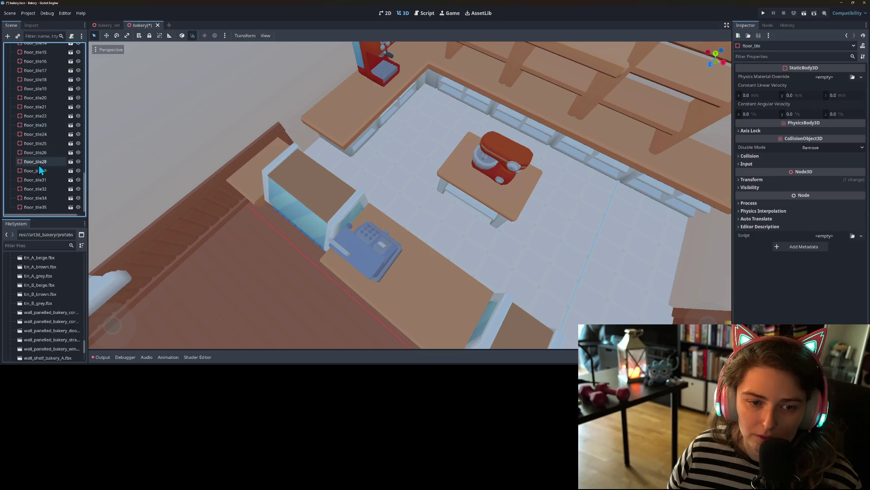
left_click(34, 206)
left_click(150, 38)
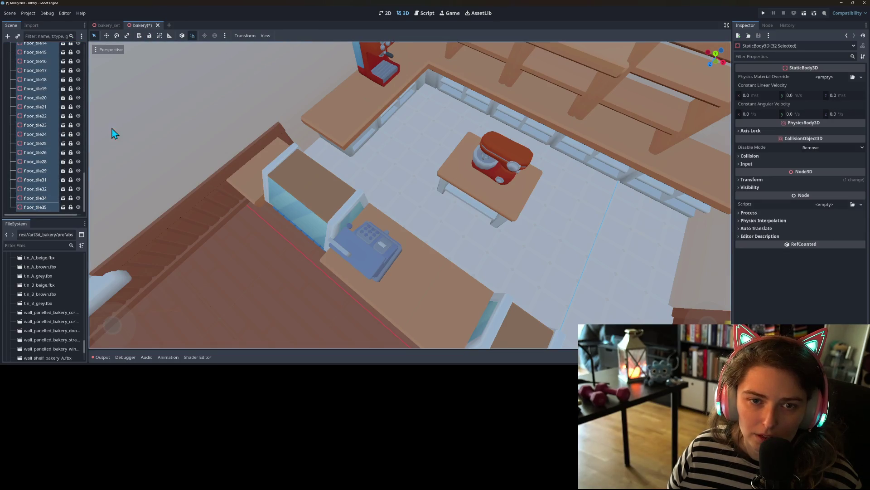
Step: Lock the wall pieces from wall_straight3 to wall_corner_white2 and collapse the walls group
scroll("up", 3)
left_click(43, 86)
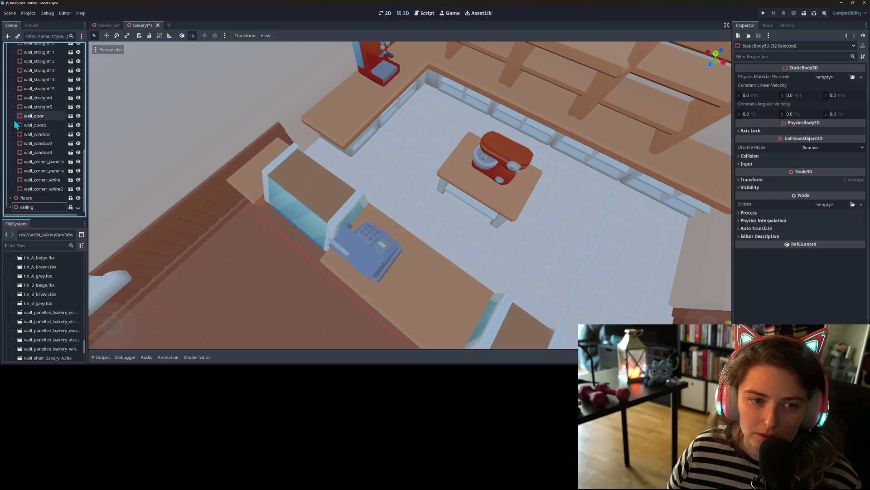
scroll("up", 3)
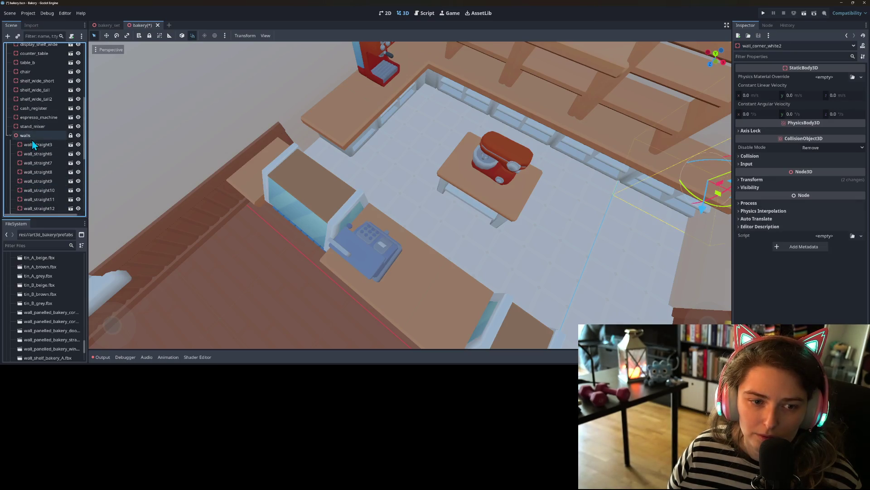
left_click(36, 144)
left_click(155, 37)
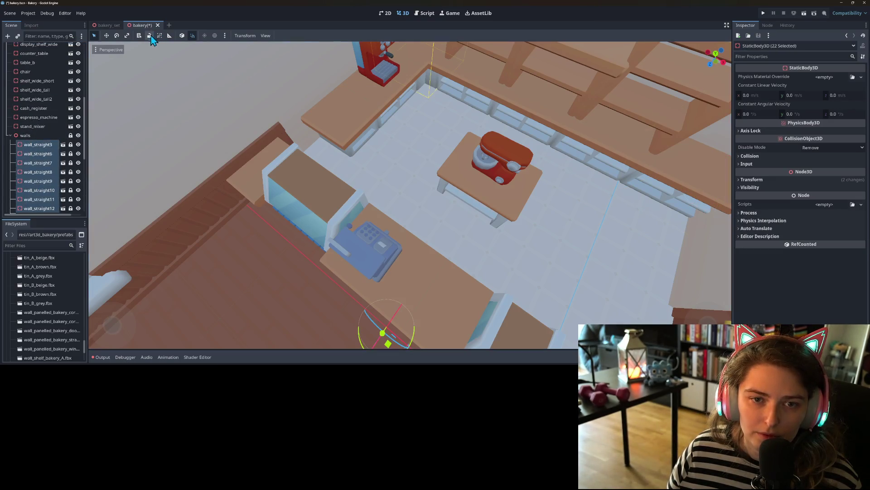
left_click(10, 135)
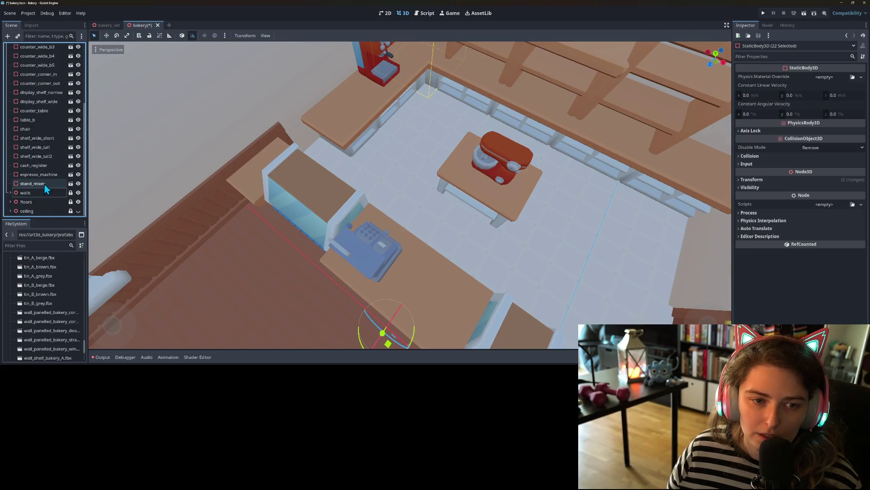
scroll("up", 3)
left_click(43, 47)
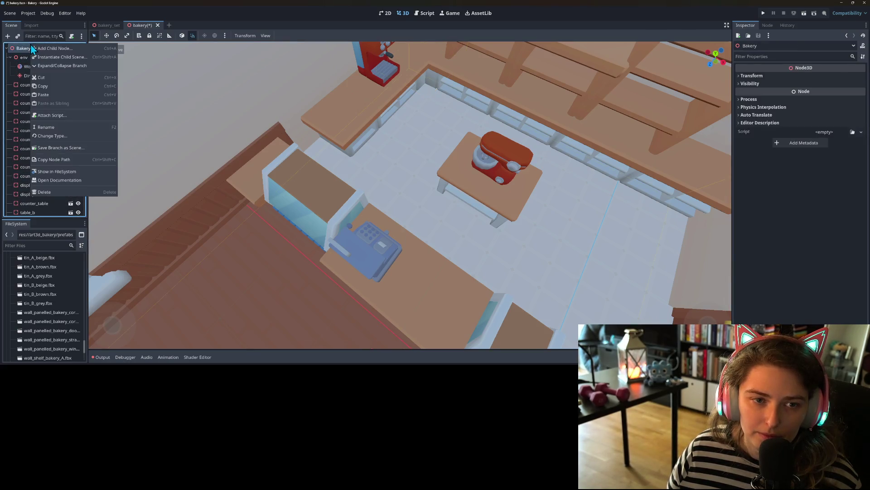
Step: Add a Node3D child under Bakery and rename it 'counters'
key("ctrl+a")
key("Return")
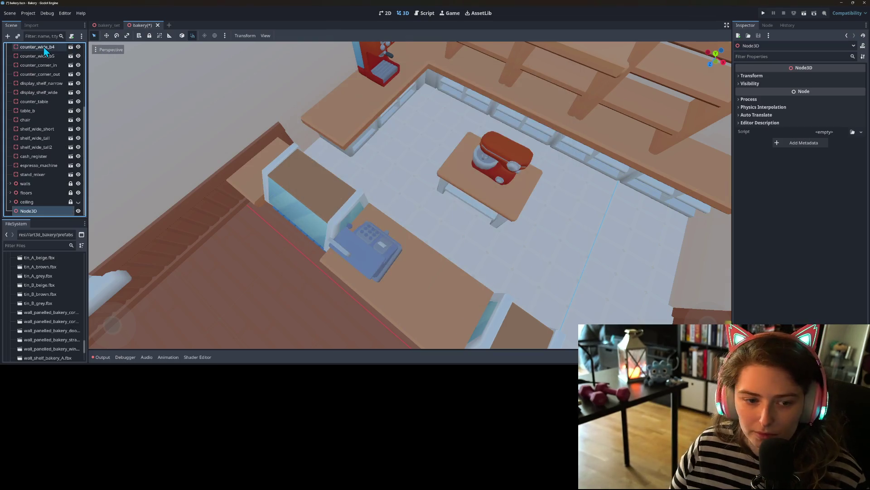
right_click(42, 215)
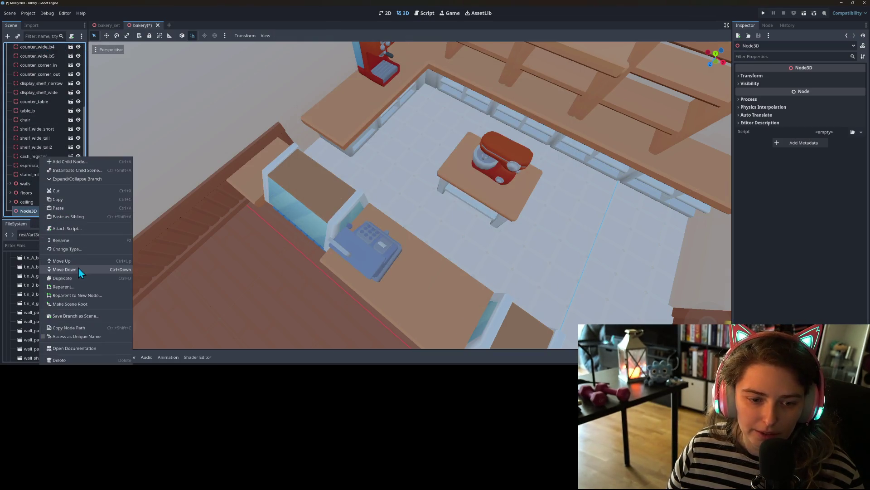
left_click(74, 240)
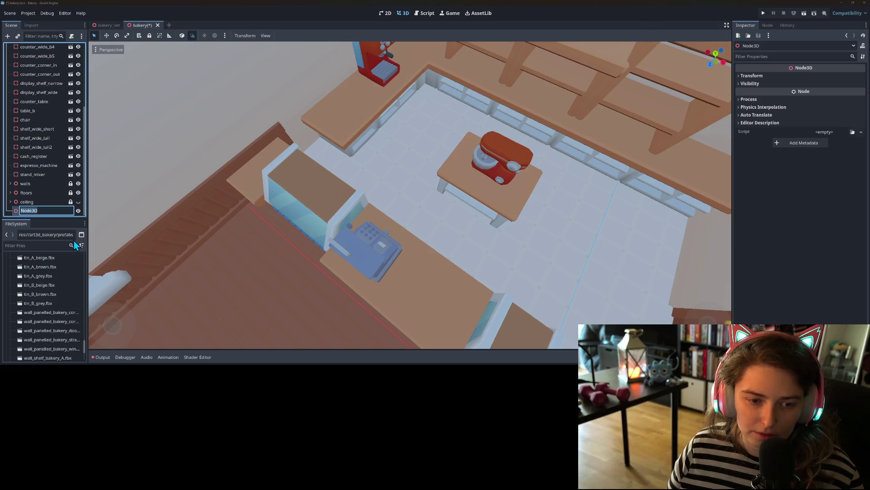
type("counters")
key("Return")
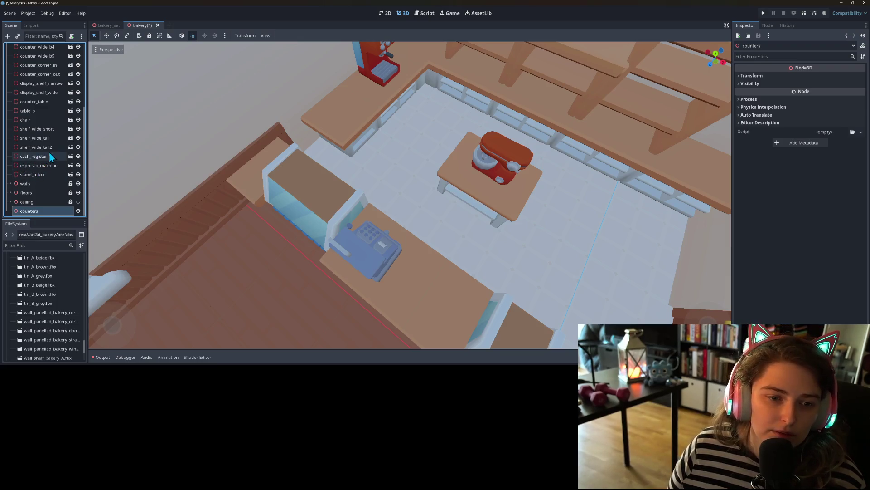
Step: Move table_b and chair out of the run of counter pieces in the Scene dock
left_click(50, 148)
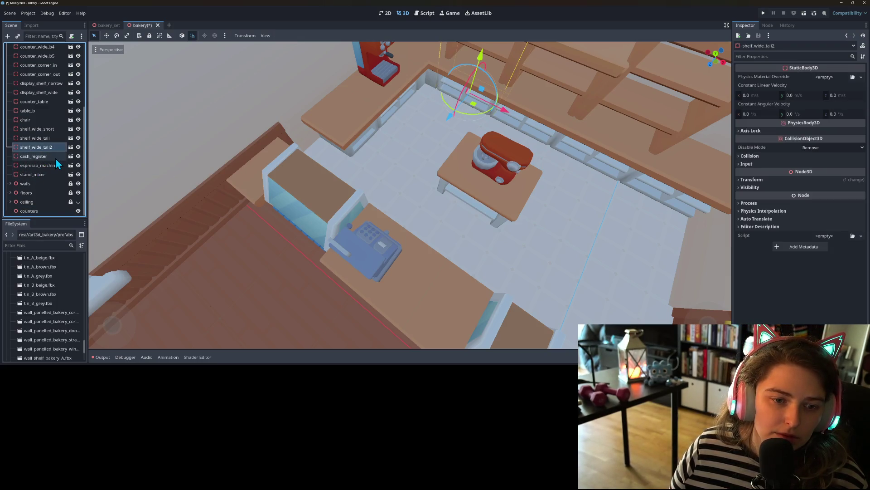
scroll("up", 3)
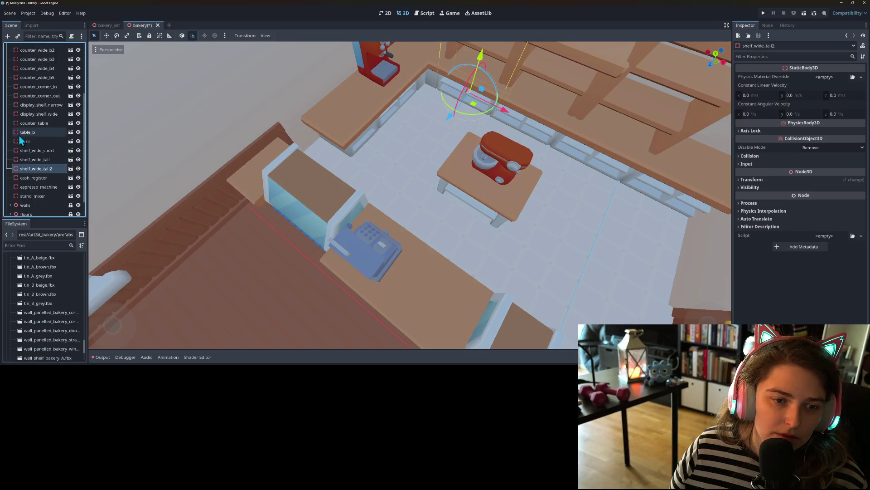
left_click(20, 132)
left_click(27, 141)
left_click_drag(29, 142, 41, 174)
Step: Put the 17 counter and shelf pieces into counters and lock them
left_click(40, 152)
scroll("up", 3)
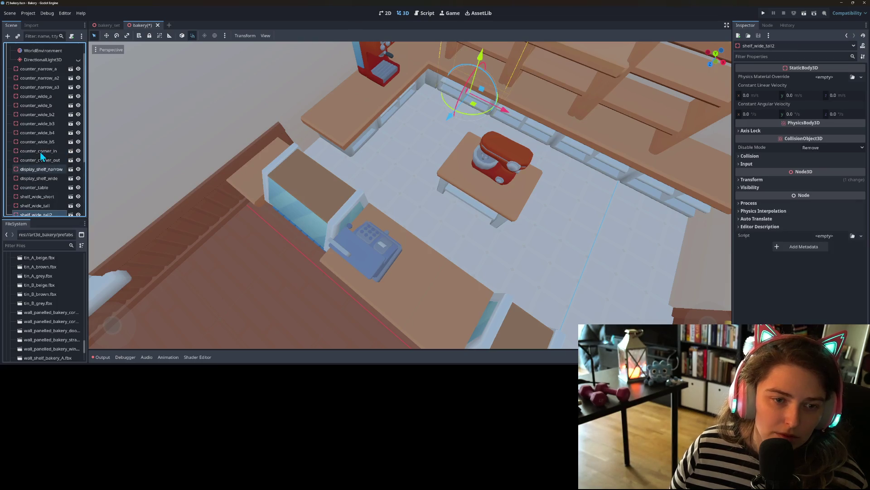
scroll("up", 3)
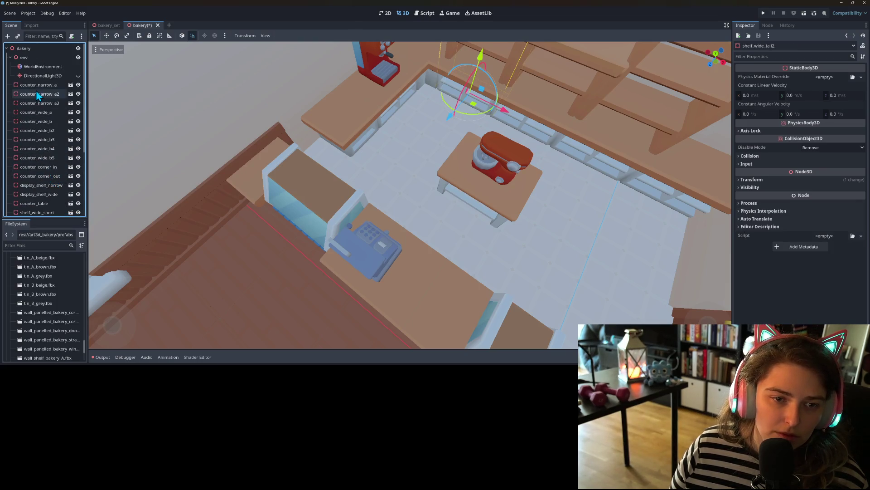
left_click(36, 86)
scroll("down", 3)
left_click_drag(45, 129, 31, 211)
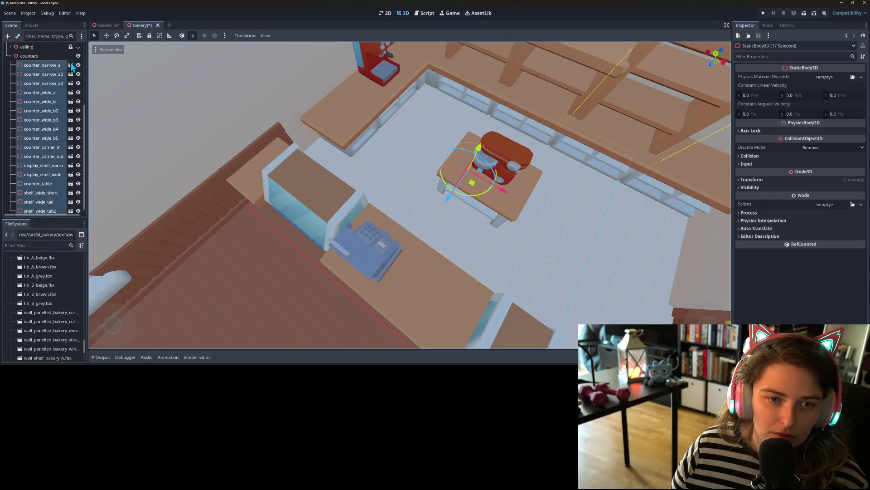
left_click(150, 36)
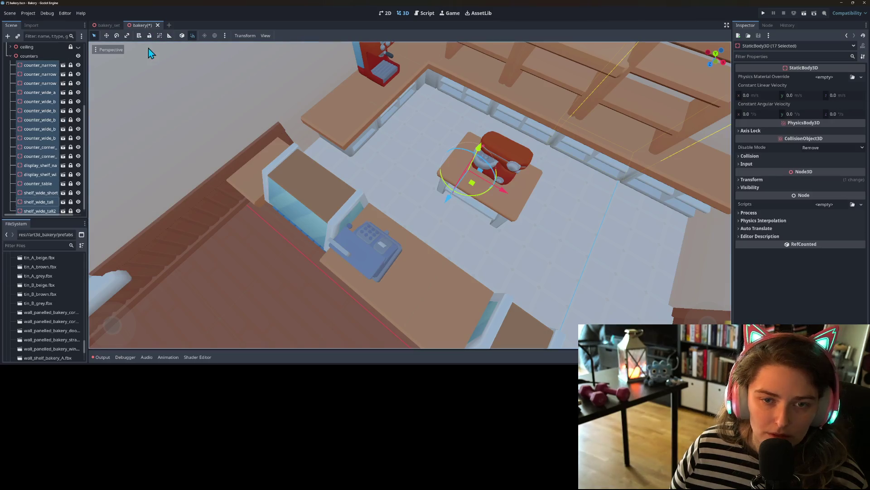
Step: Save the scene and collapse the counters group
key("ctrl+s")
scroll("down", 3)
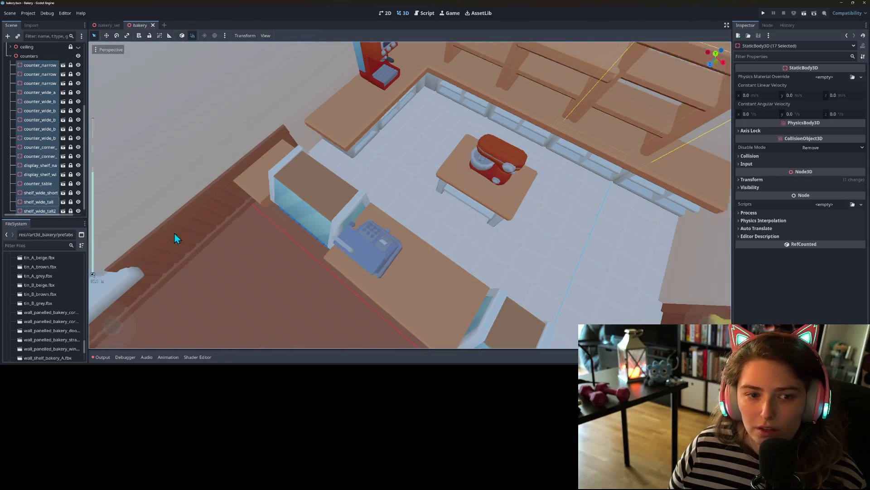
left_click(10, 56)
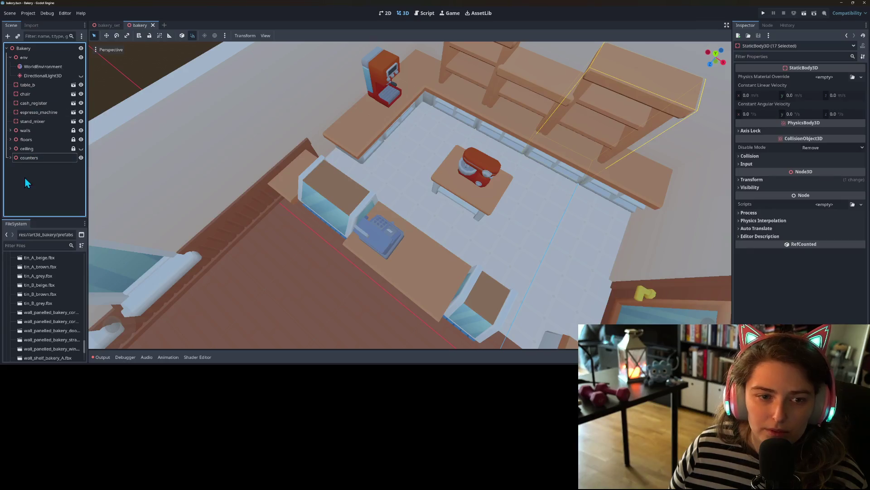
Step: Move the stand mixer off the island table onto the counter beside the espresso machine
left_click(26, 181)
scroll("down", 3)
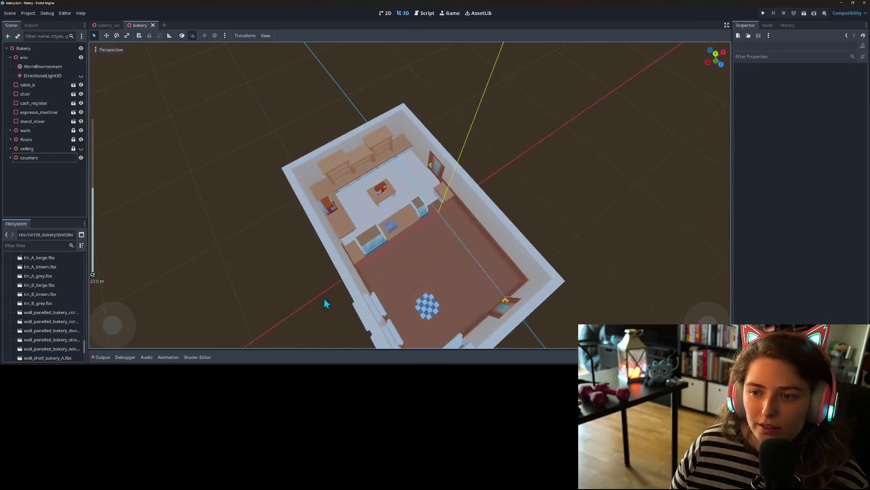
left_click_drag(325, 303, 298, 279)
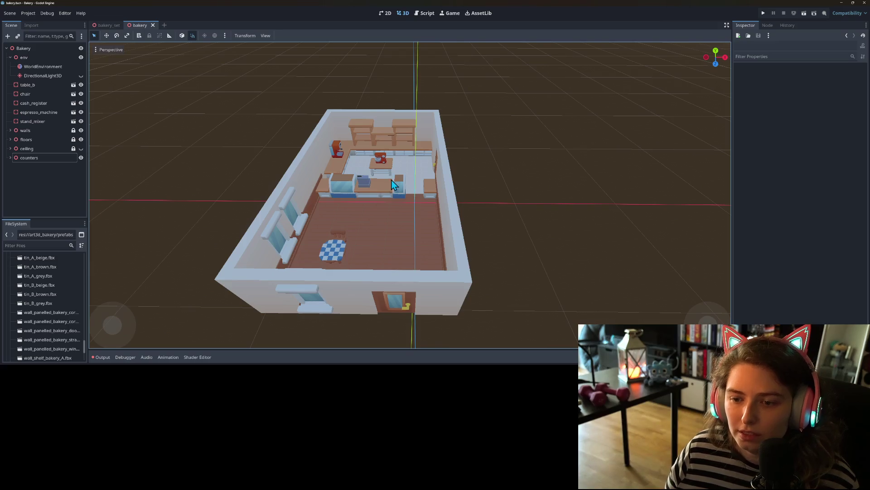
left_click(365, 186)
left_click(381, 163)
scroll("up", 3)
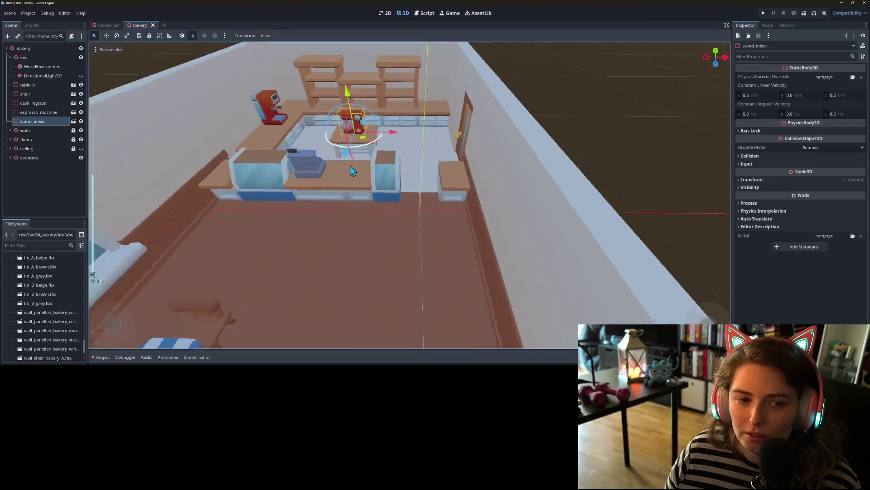
left_click_drag(357, 177, 219, 189)
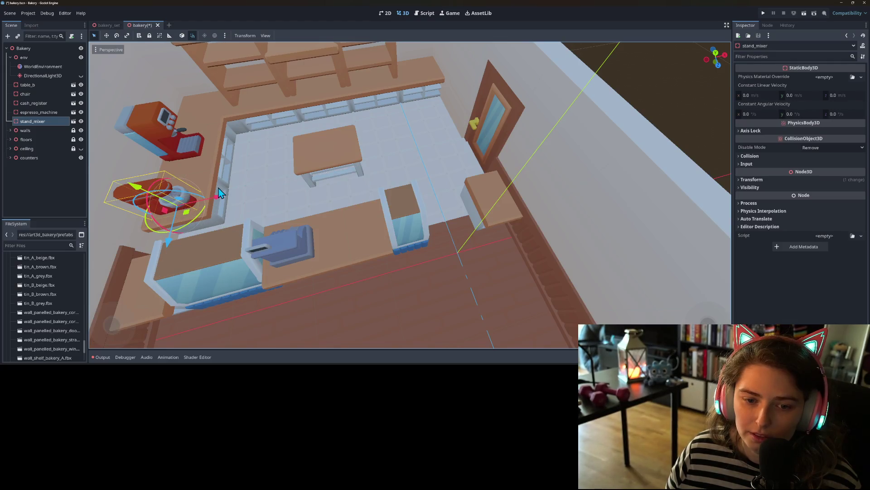
Step: Look closely at the mixer's new spot, then save the scene with Ctrl+S
left_click_drag(194, 201, 235, 181)
left_click_drag(272, 245, 372, 220)
scroll("up", 3)
scroll("down", 3)
left_click(280, 169)
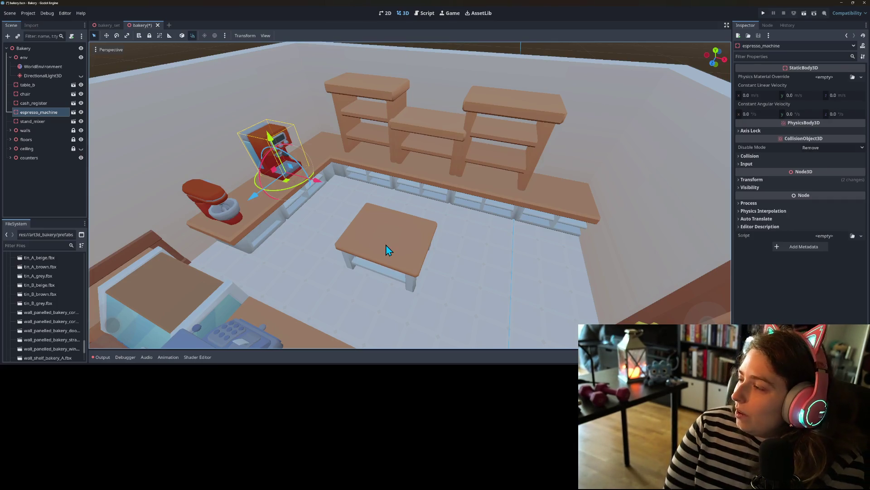
key("ctrl+s")
key("f")
Step: Pull back to an overhead view, then select and centre on the checkered table table_b
left_click_drag(370, 231, 429, 287)
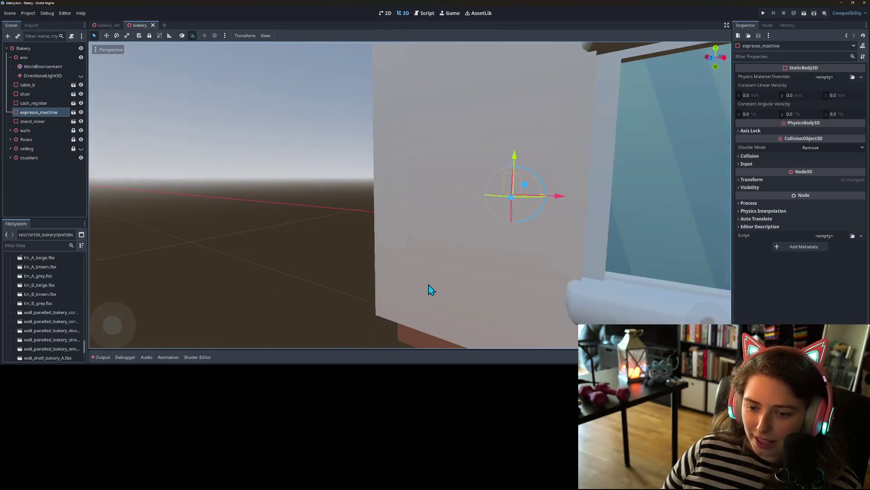
left_click_drag(548, 293, 493, 305)
scroll("down", 3)
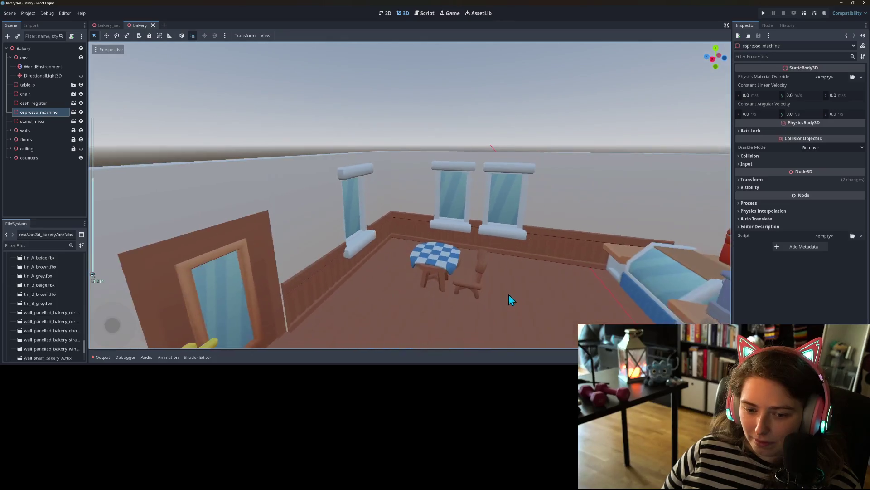
scroll("down", 3)
scroll("down", 3)
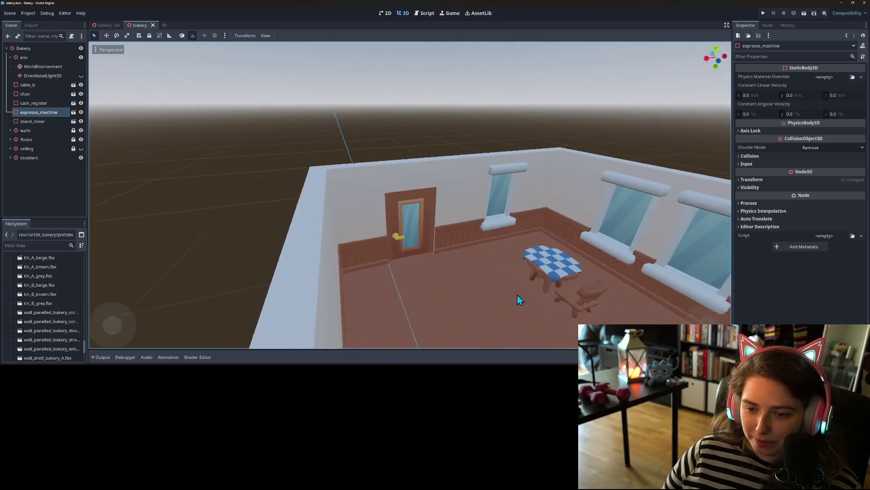
left_click_drag(517, 295, 489, 298)
scroll("down", 3)
scroll("up", 3)
scroll("down", 3)
scroll("up", 3)
scroll("down", 3)
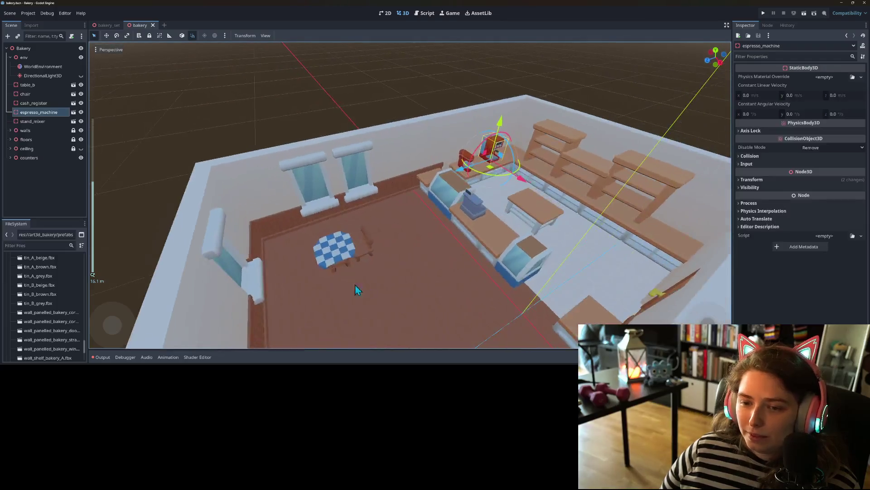
left_click(349, 257)
key("f")
scroll("up", 3)
left_click_drag(433, 295, 440, 286)
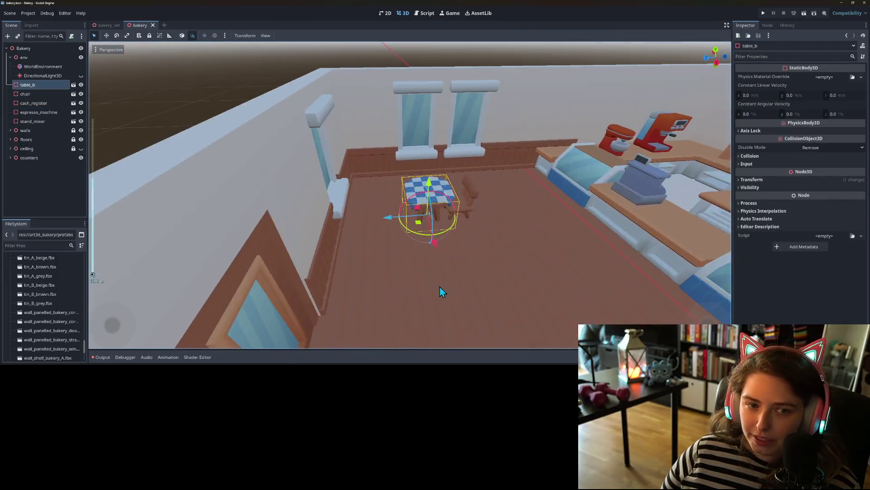
Step: Add a Node3D child under Bakery and rename it table_group
right_click(24, 48)
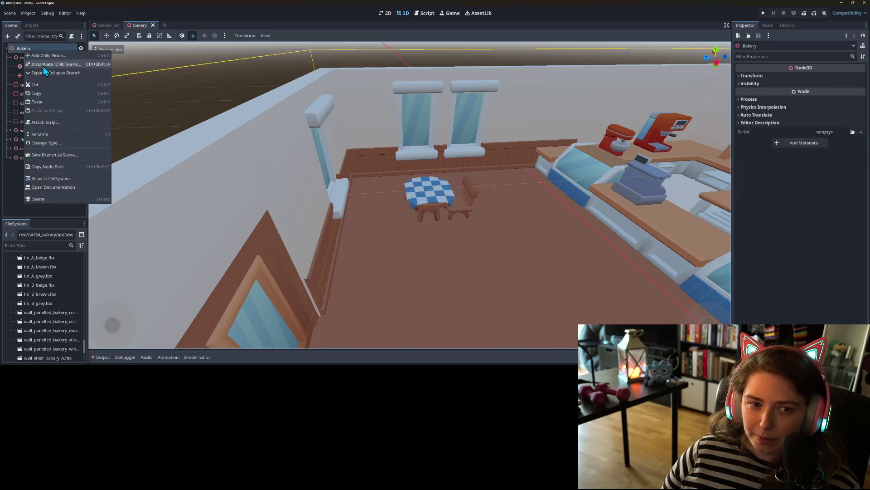
left_click(44, 60)
key("Return")
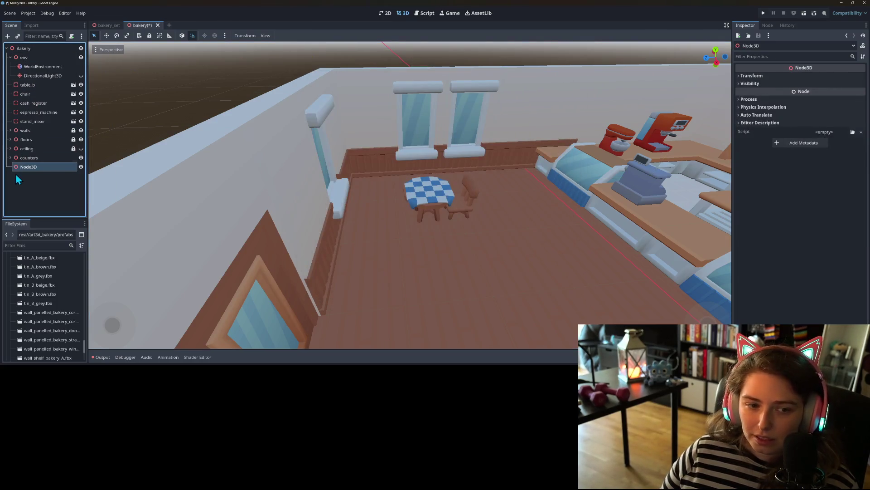
right_click(28, 167)
left_click(28, 167)
right_click(28, 167)
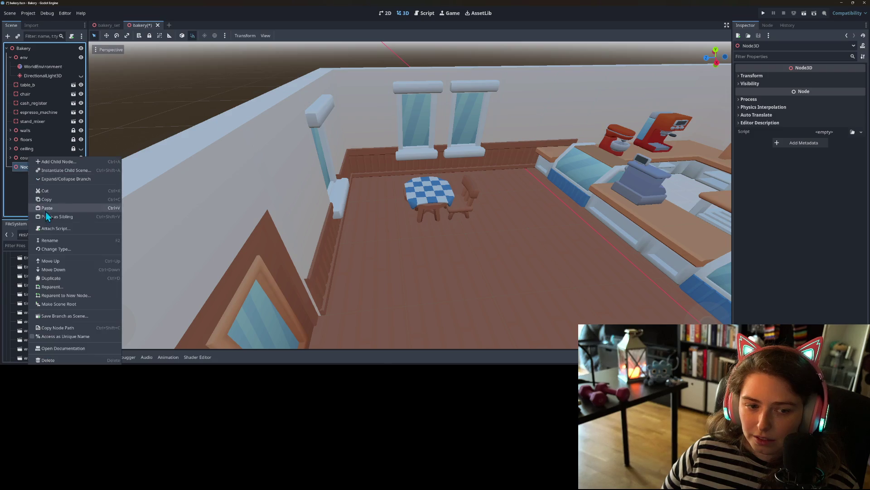
left_click(61, 239)
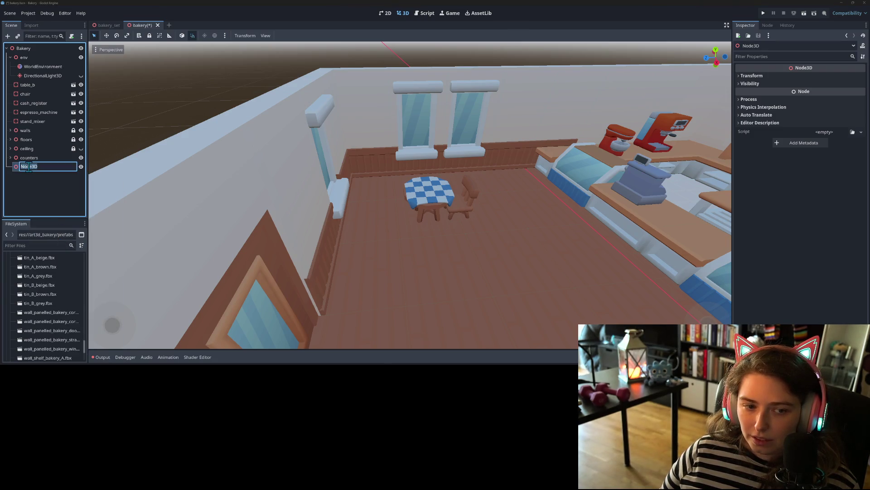
type("tra")
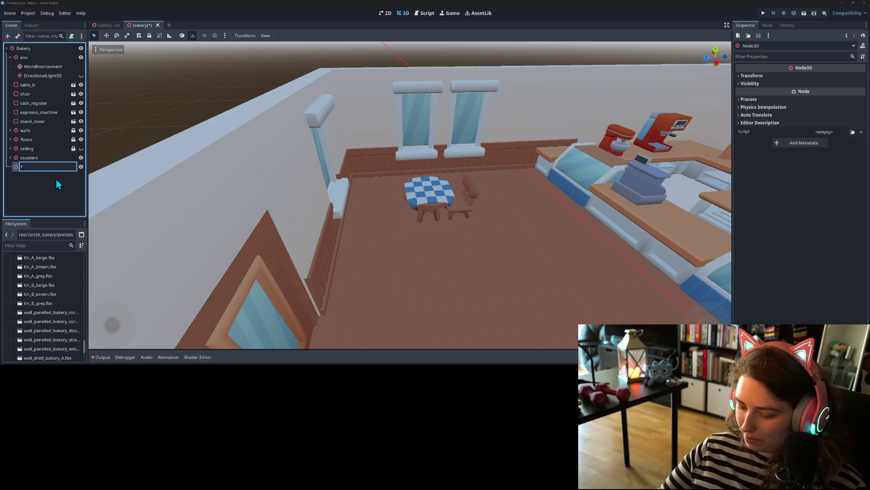
type("ab")
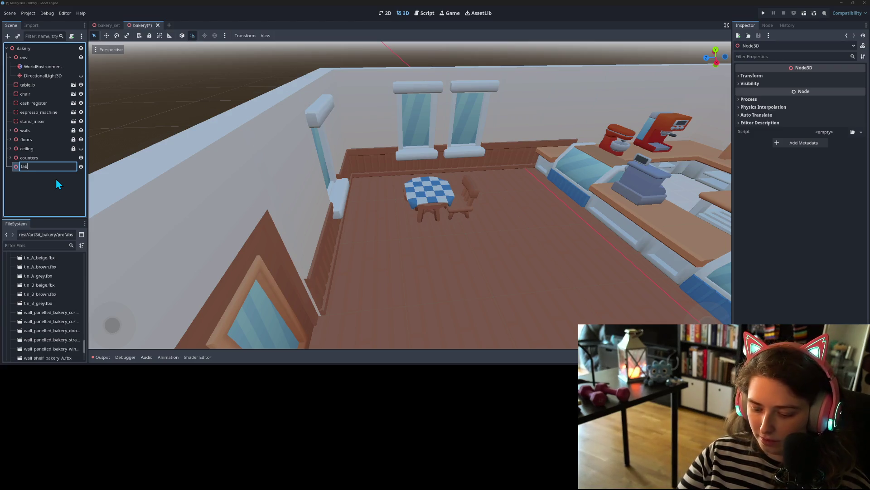
type("p")
key("Return")
Step: Put table_b and the chair inside table_group
left_click(31, 86)
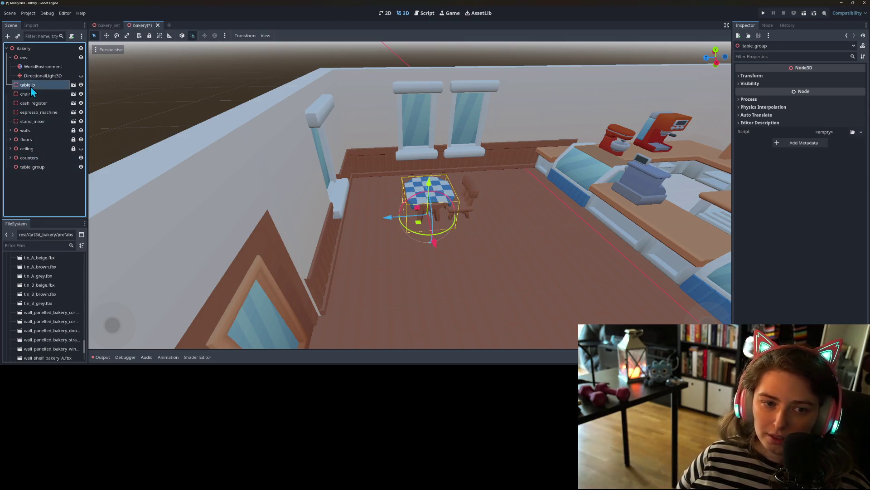
left_click(31, 94)
left_click_drag(31, 94, 33, 167)
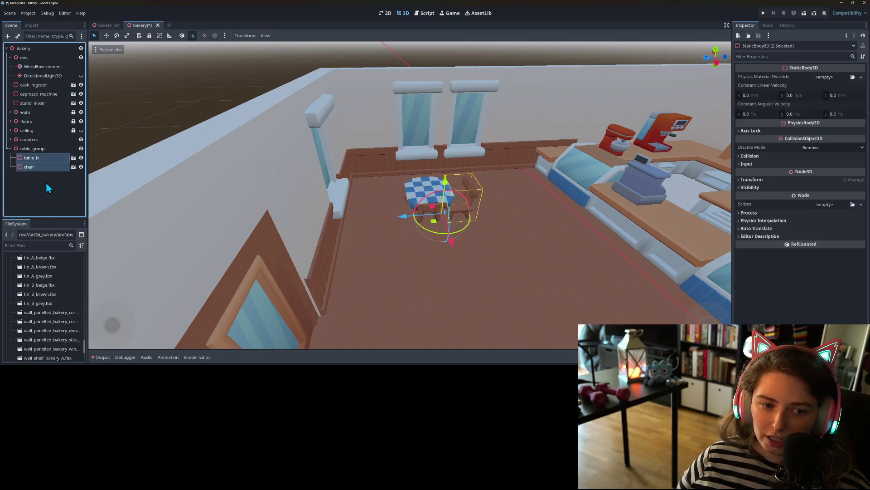
left_click(25, 169)
scroll("up", 3)
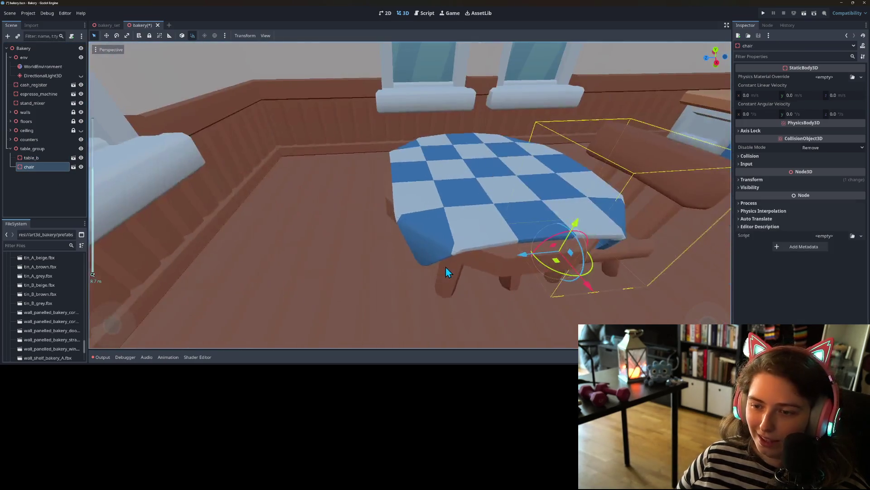
scroll("down", 3)
scroll("down", 3)
Step: Duplicate the chair three times and arrange the four chairs around the table
key("ctrl+d")
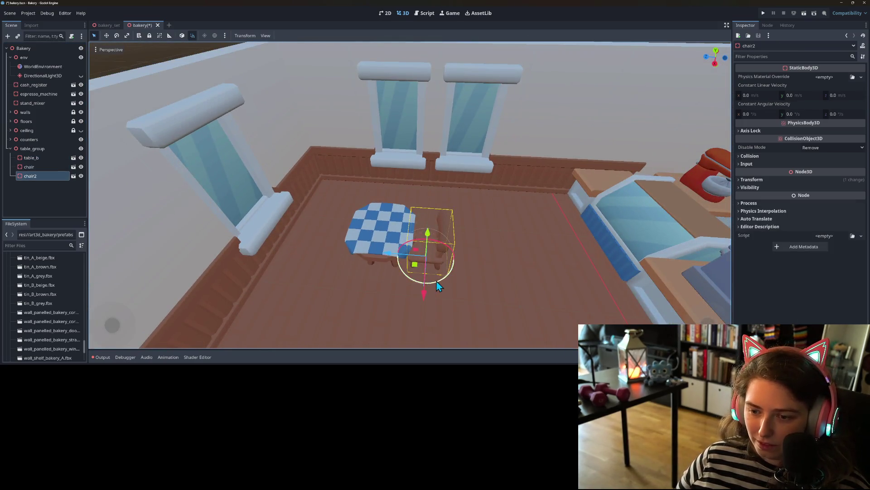
left_click_drag(436, 281, 458, 251)
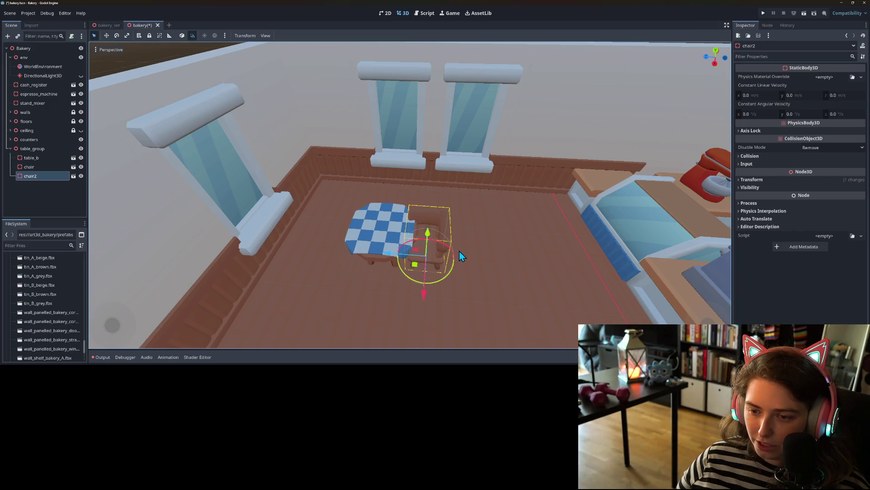
key("ctrl+d")
left_click_drag(404, 246, 426, 211)
key("ctrl+d")
left_click_drag(382, 231, 393, 224)
left_click_drag(343, 262, 363, 286)
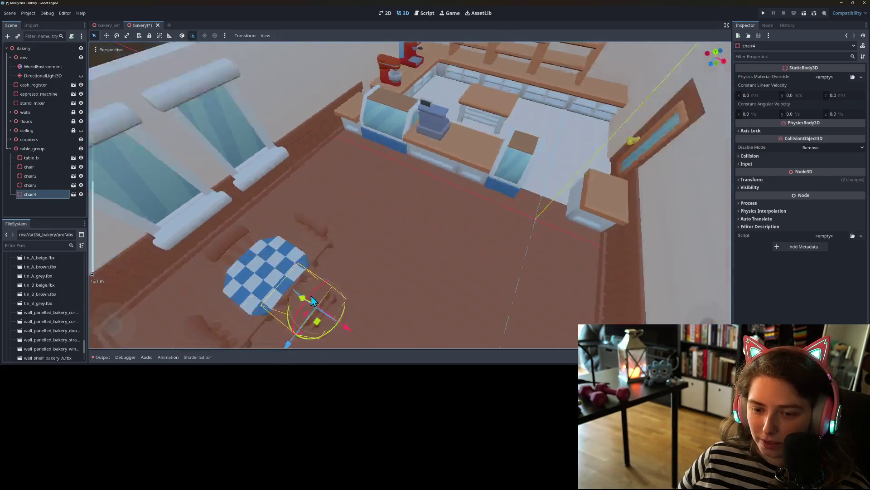
Step: Move the table set to the room's upper left and rotate it 45 degrees
scroll("down", 3)
scroll("up", 3)
scroll("up", 3)
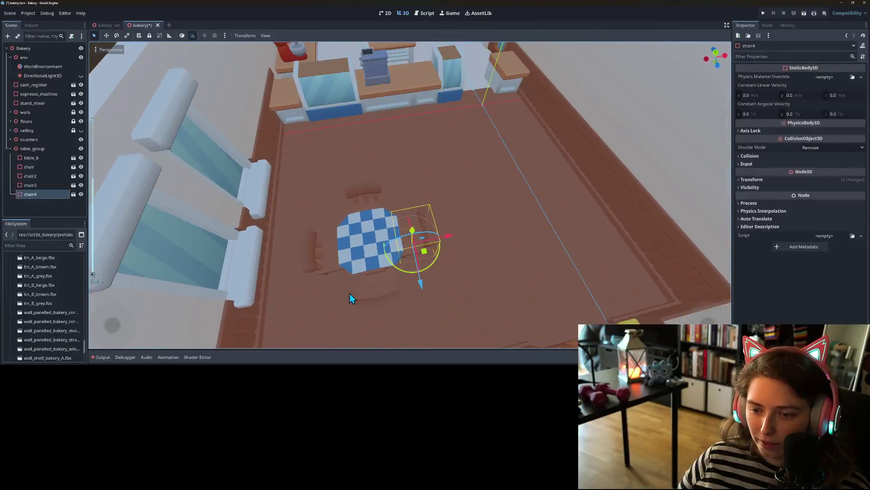
left_click_drag(303, 301, 290, 279)
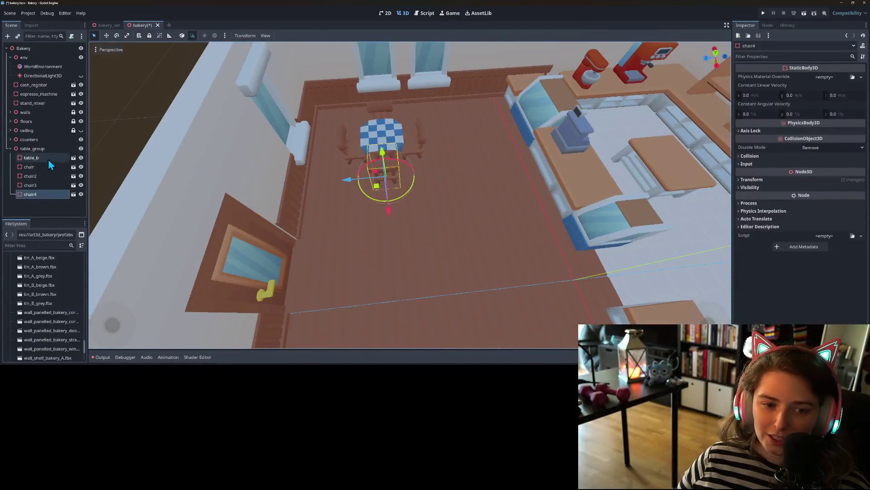
left_click(47, 150)
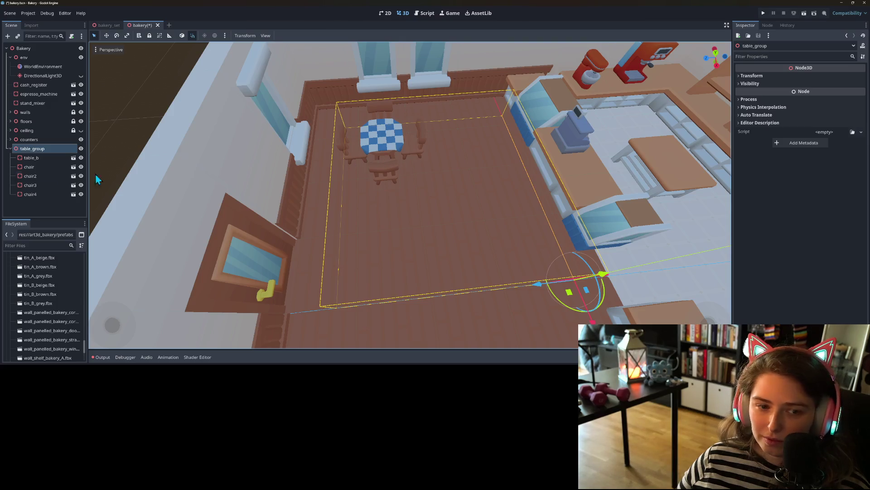
left_click(32, 158)
left_click(31, 194)
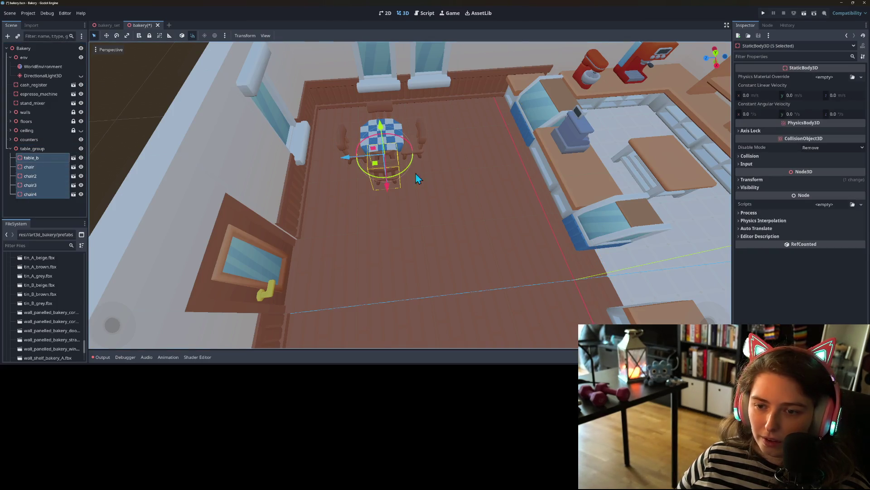
left_click_drag(376, 168, 584, 290)
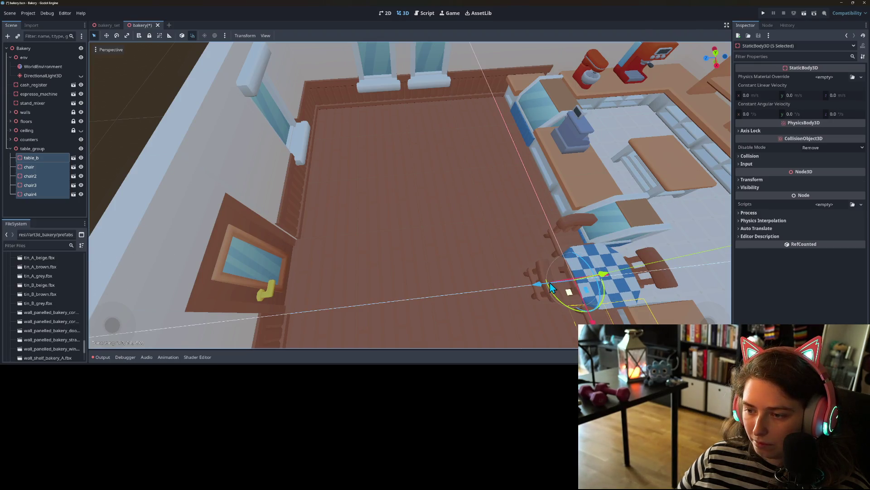
left_click(32, 149)
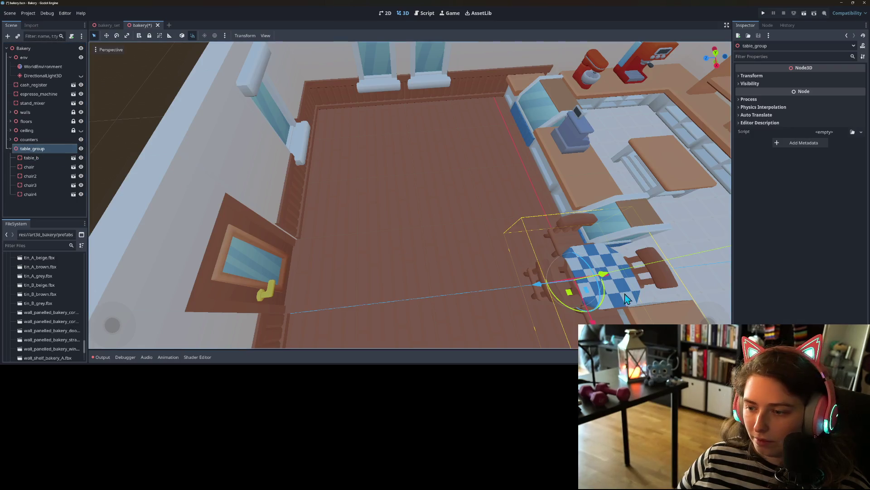
left_click_drag(578, 305, 363, 152)
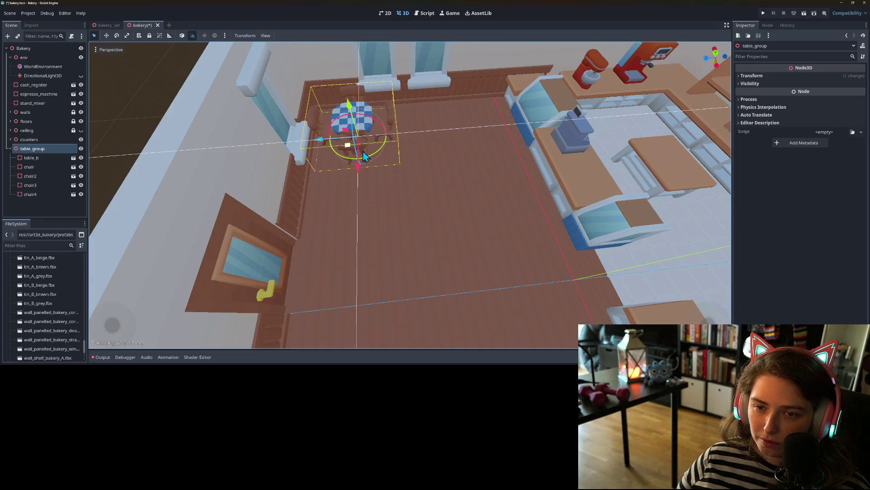
key("r")
left_click(357, 158)
left_click_drag(382, 203, 386, 213)
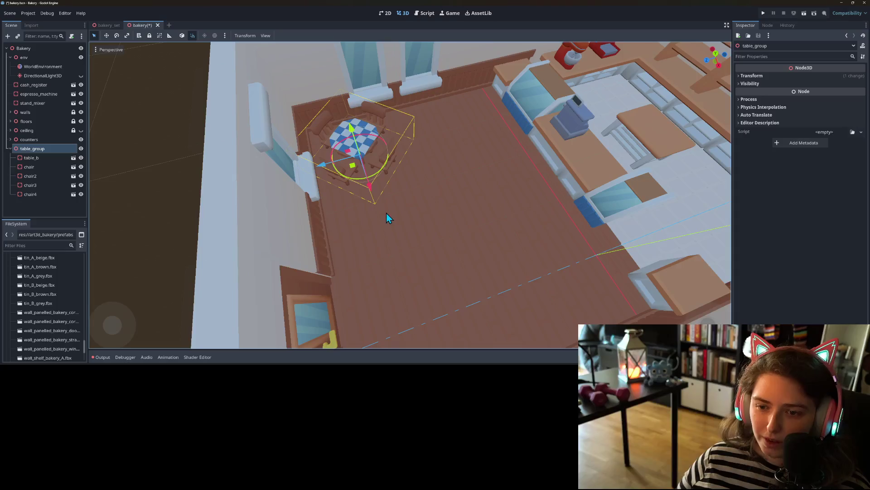
Step: Duplicate the set as table_group2, place it nearby and rotate it 45 degrees
key("ctrl+d")
key("g")
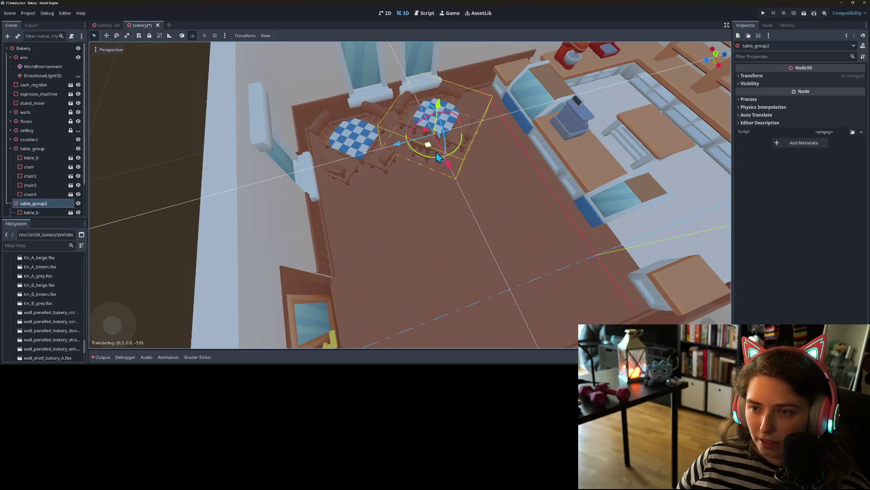
left_click(471, 256)
left_click_drag(472, 256, 468, 258)
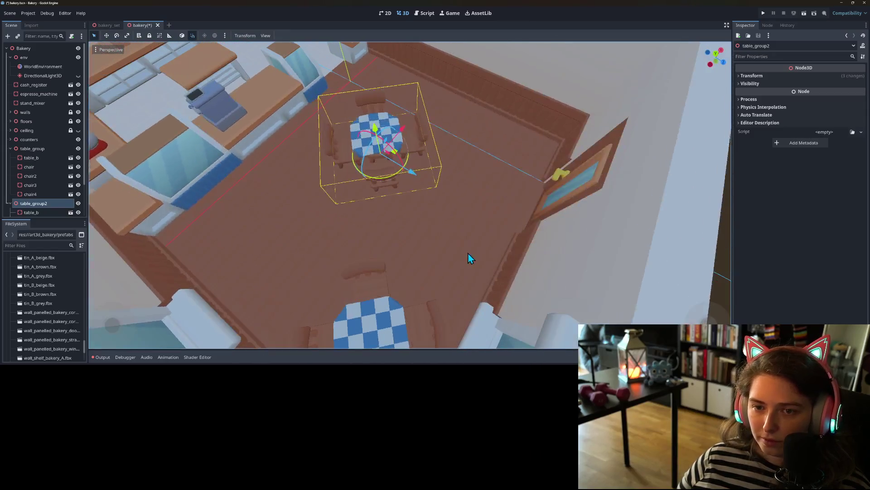
left_click_drag(383, 182, 440, 267)
scroll("up", 3)
Step: Change the cash register's Transform Position X from -2.0 to -2.25
left_click(339, 276)
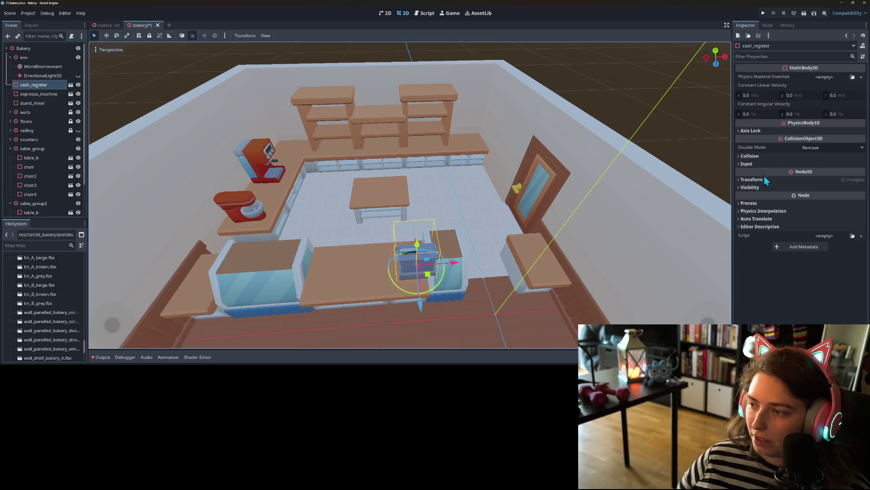
left_click(752, 179)
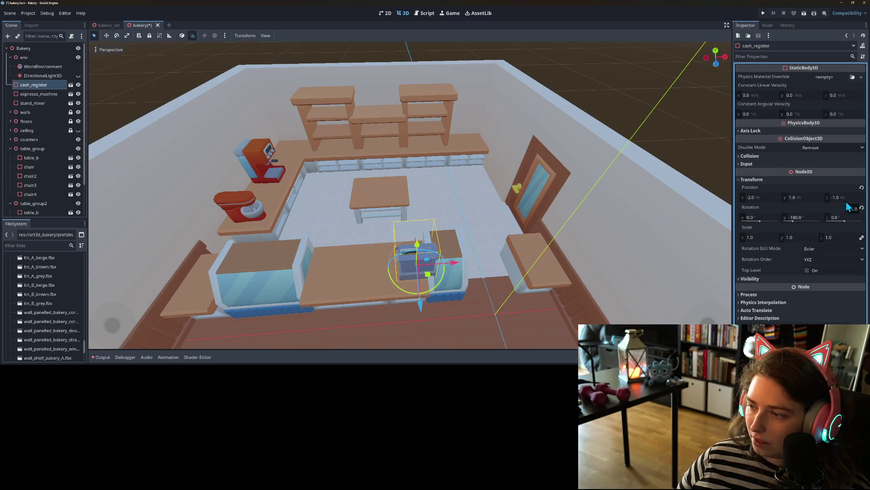
left_click(763, 194)
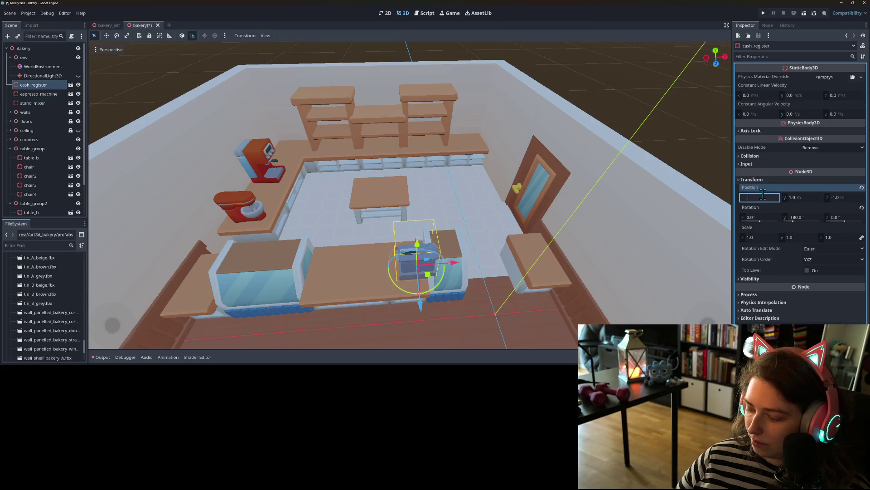
type("2.25")
key("Return")
scroll("down", 3)
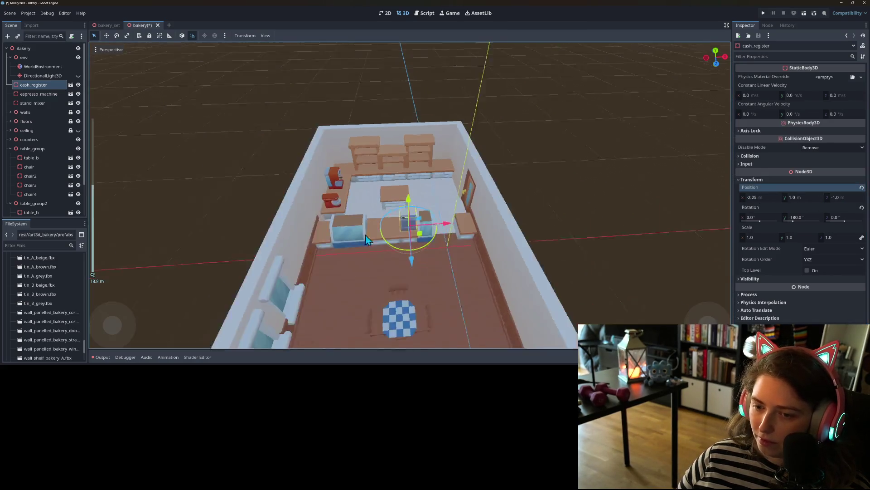
left_click(558, 271)
scroll("up", 3)
left_click(401, 214)
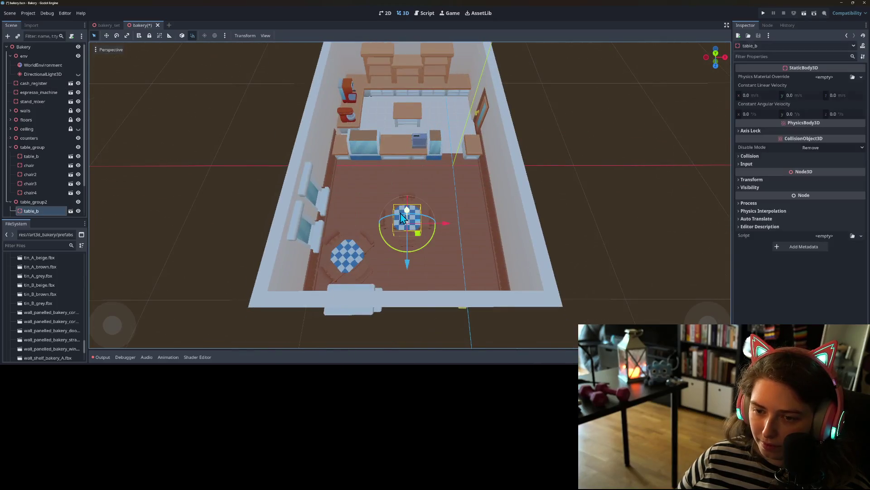
Step: Move table_group2 to a new dining spot and rotate it -45 degrees
left_click(33, 202)
left_click_drag(423, 239, 381, 209)
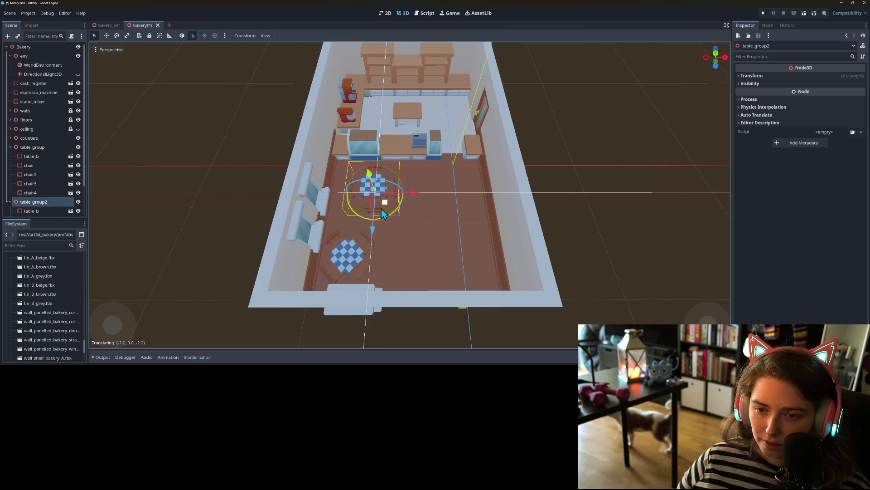
scroll("up", 3)
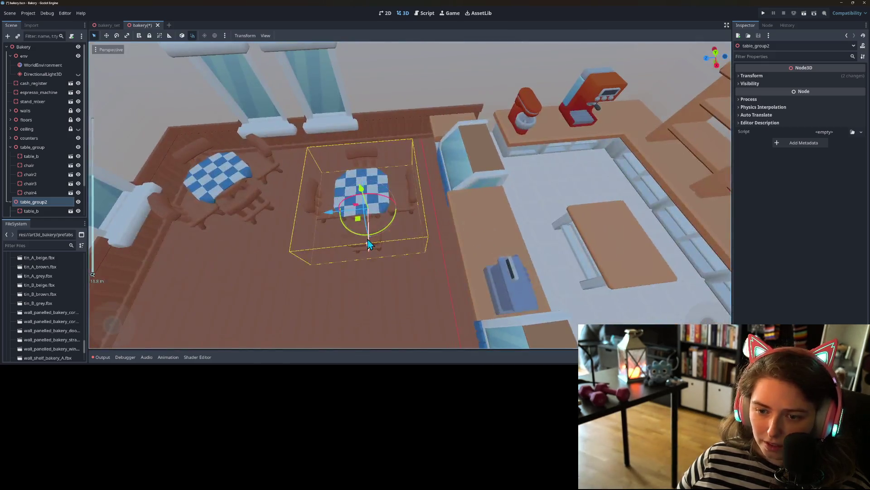
left_click_drag(383, 232, 334, 244)
scroll("down", 3)
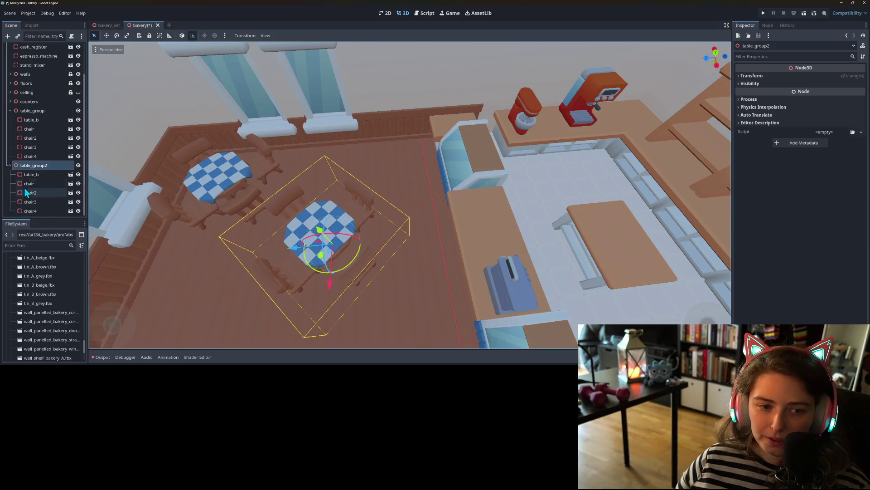
Step: Delete the chair and chair3 from the first table set
left_click(38, 132)
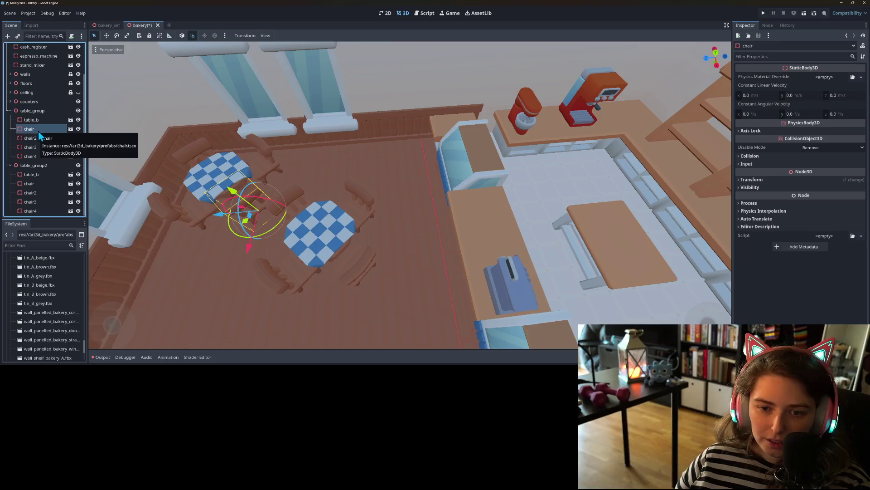
key("Delete")
key("Return")
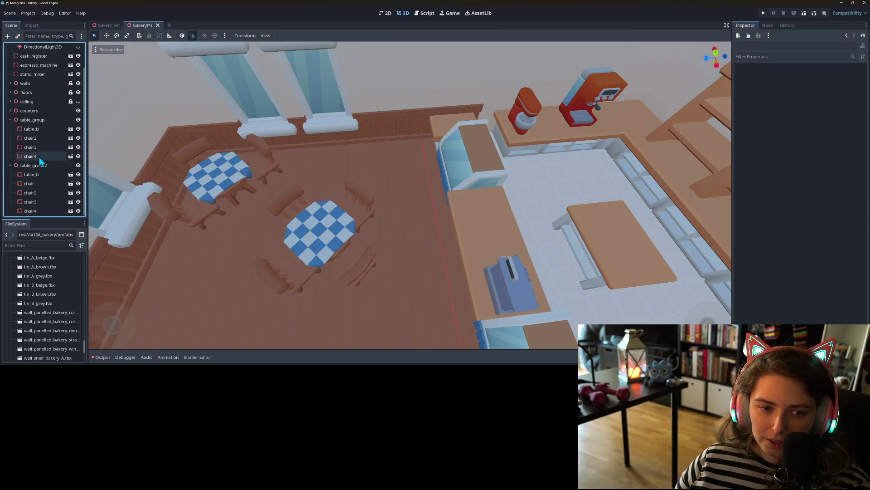
left_click(39, 156)
left_click(43, 151)
key("Delete")
key("Return")
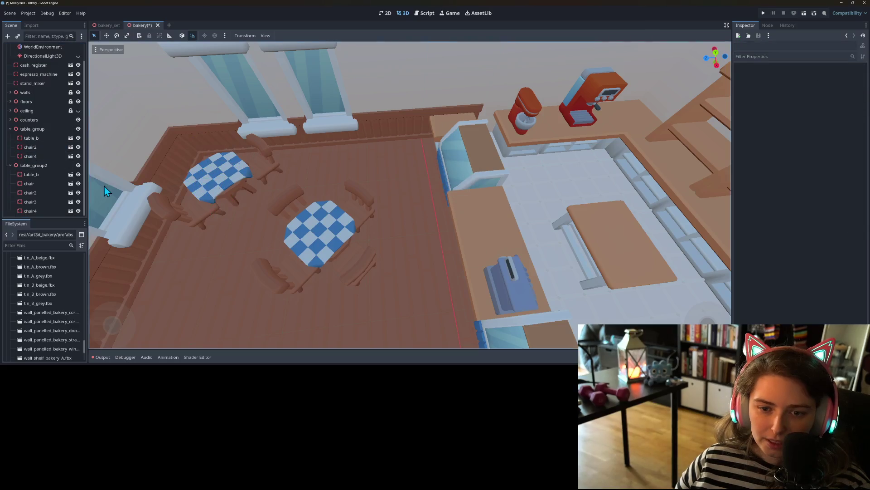
Step: Delete chair2 and chair4 from table_group2
left_click(45, 186)
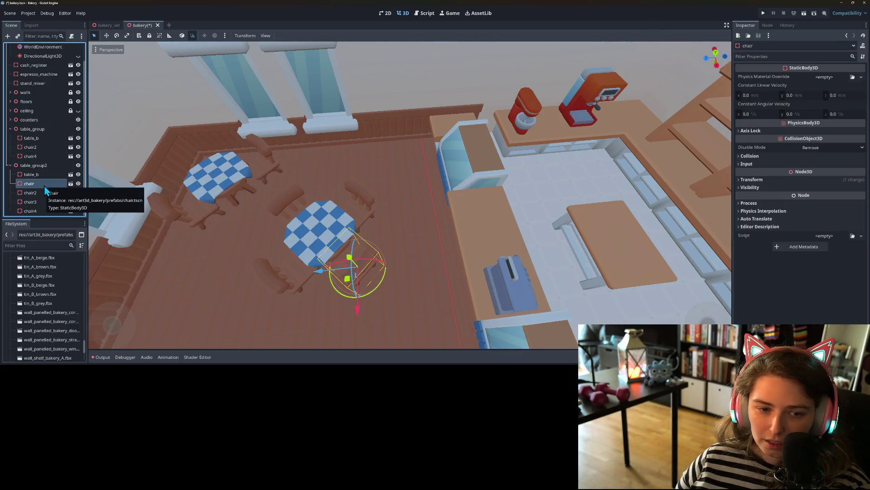
left_click(45, 195)
key("Delete")
key("Return")
left_click(44, 211)
key("Delete")
key("Return")
Step: Rotate table_group around its vertical axis to an angle
left_click_drag(169, 235, 194, 210)
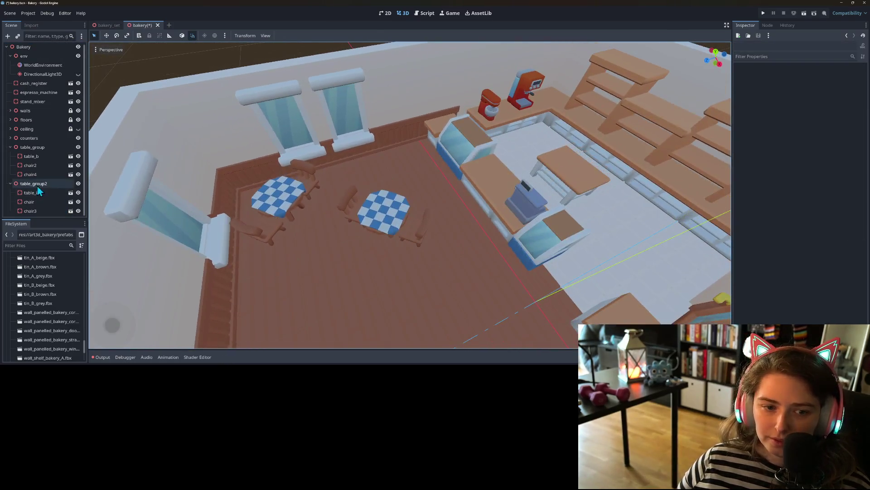
left_click(32, 147)
left_click_drag(307, 229, 294, 212)
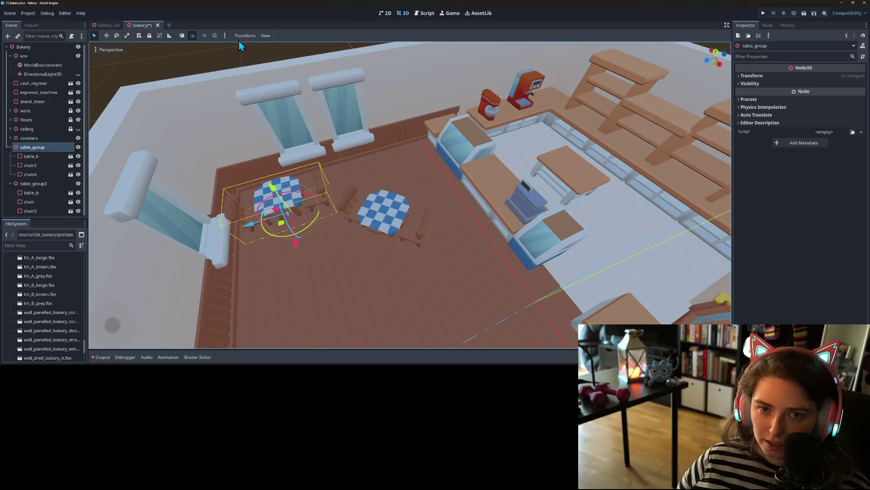
Step: Accept the Configure Snap settings and move table_group toward the back wall
left_click(244, 37)
left_click(254, 70)
type("5")
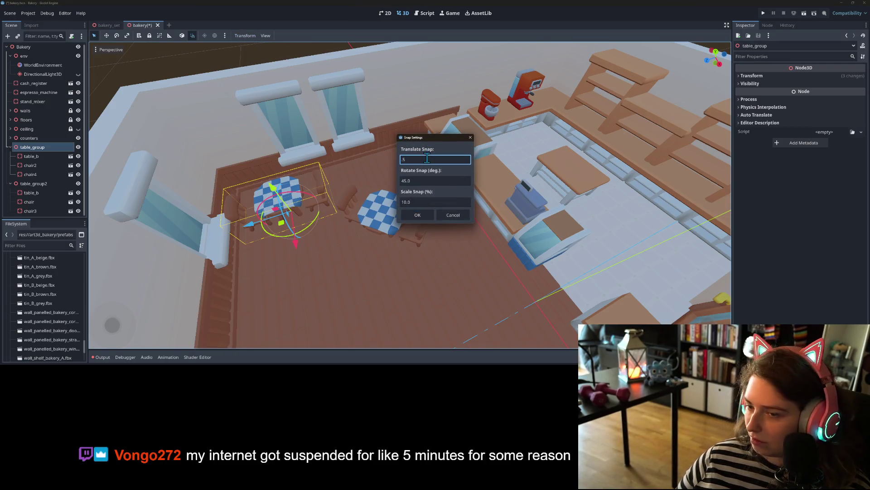
left_click(421, 213)
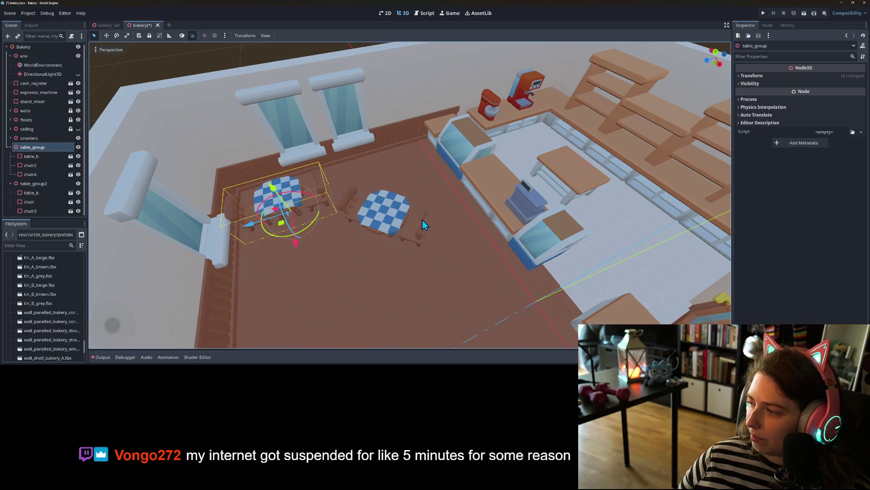
scroll("up", 3)
scroll("down", 3)
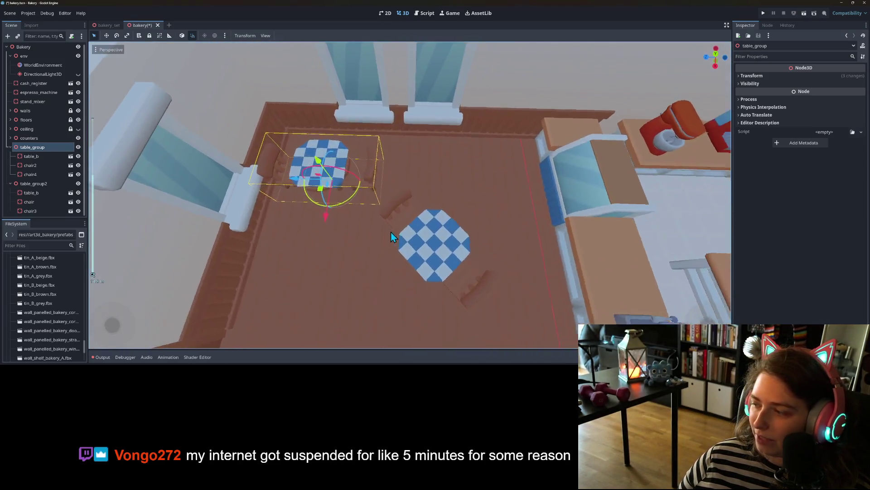
scroll("up", 3)
left_click_drag(343, 199, 358, 185)
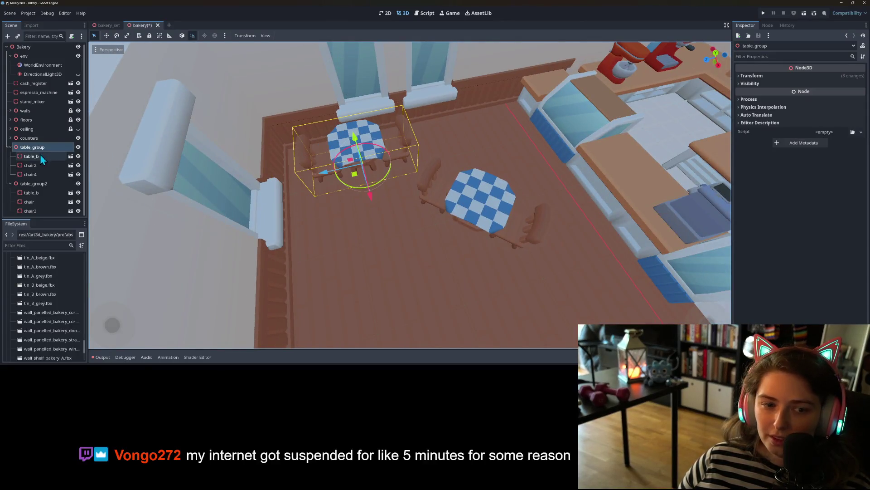
Step: Rotate table_group2 by 45 degrees
left_click(33, 183)
left_click_drag(495, 227, 379, 248)
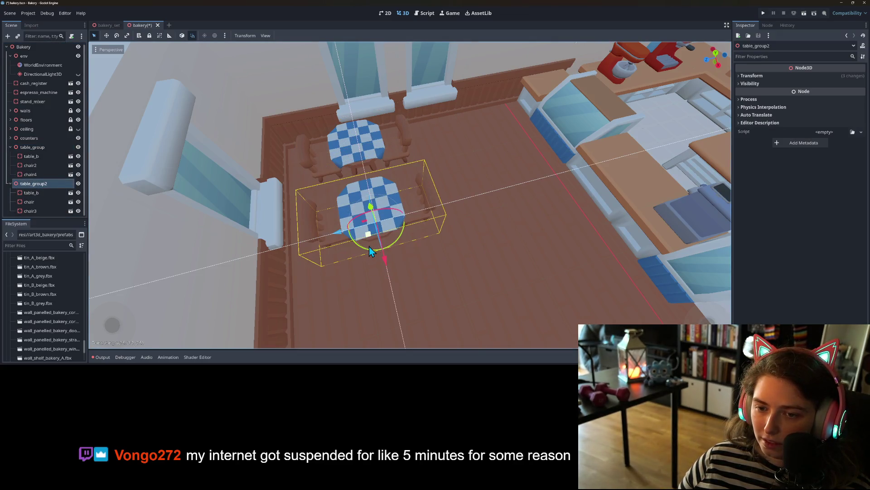
scroll("down", 3)
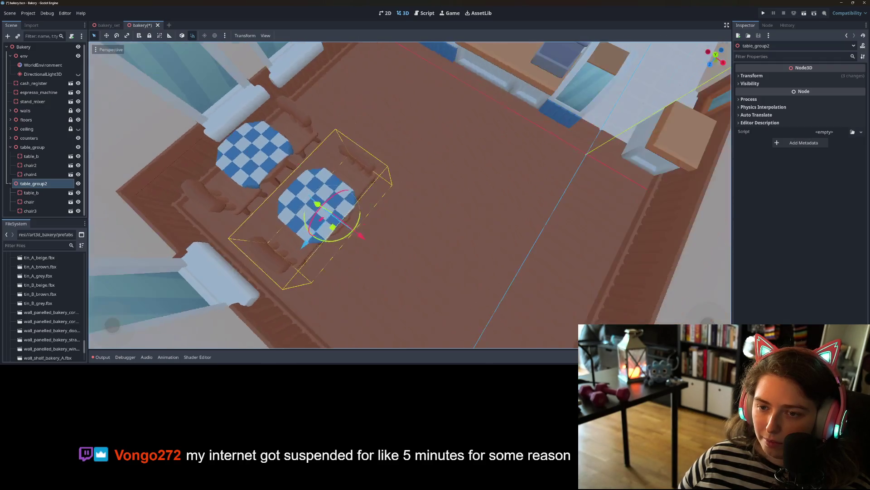
scroll("up", 3)
left_click_drag(466, 249, 443, 270)
Step: Duplicate table_group2 to create a third dining set, table_group3
key("ctrl+d")
scroll("up", 3)
scroll("down", 3)
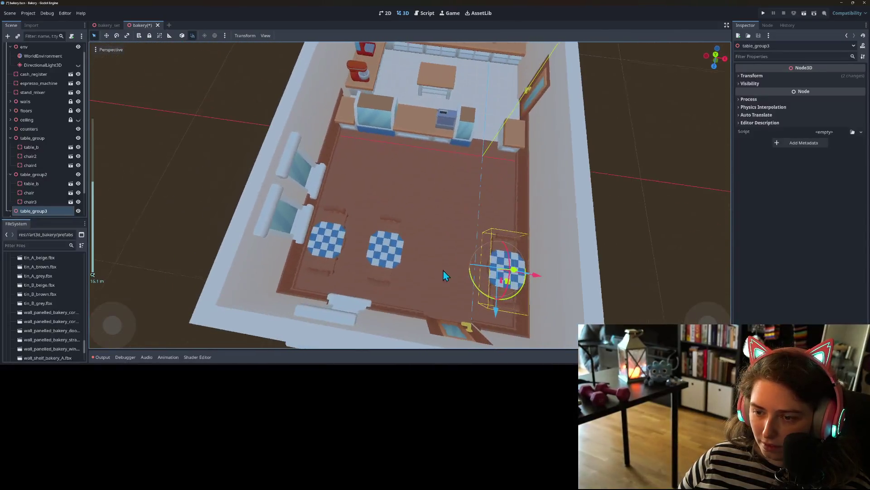
left_click(590, 223)
left_click_drag(583, 226, 235, 235)
scroll("up", 3)
scroll("up", 3)
scroll("down", 3)
scroll("up", 3)
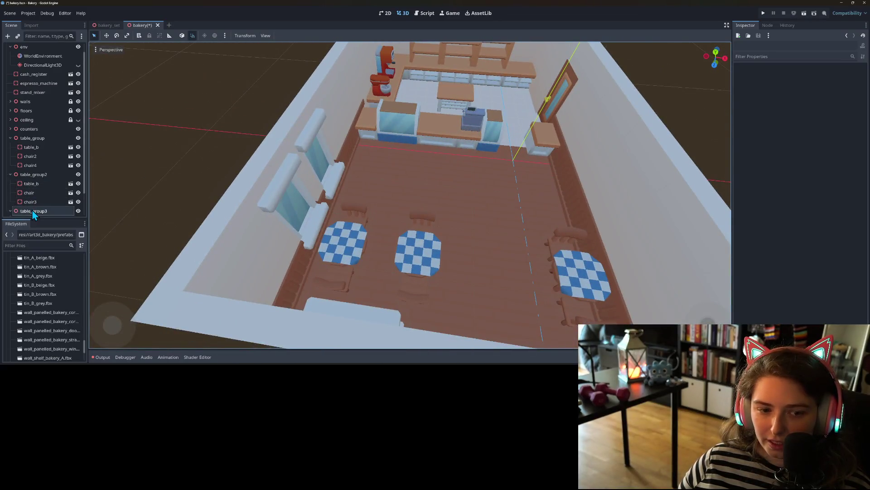
Step: Shift all three table groups together toward the counter
left_click(33, 211)
left_click(34, 174)
left_click(32, 138)
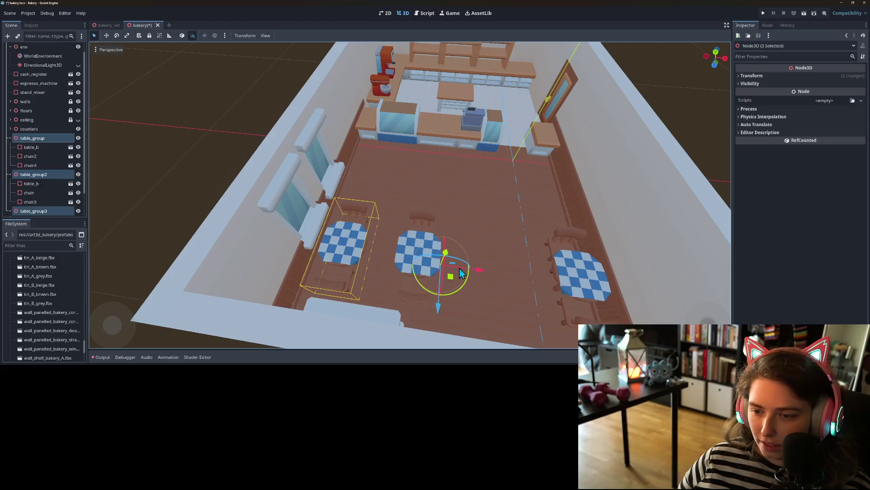
left_click_drag(437, 308, 442, 282)
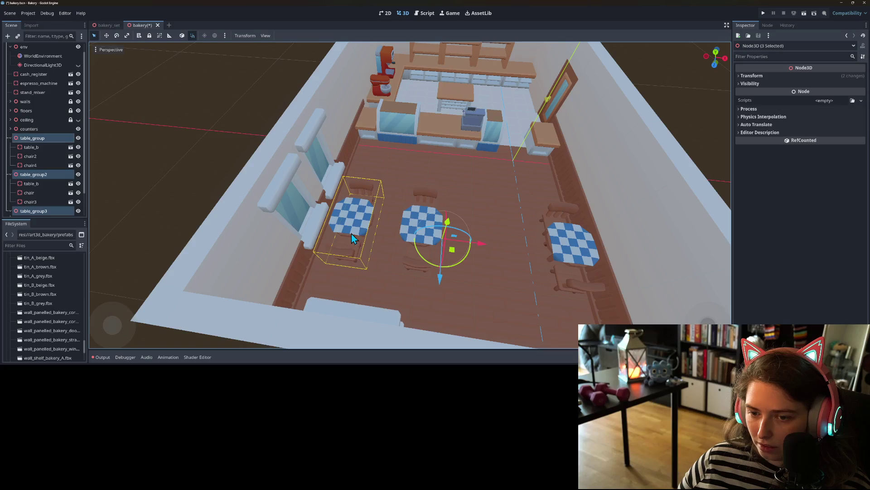
Step: Rotate table_group by -45 degrees
left_click(334, 225)
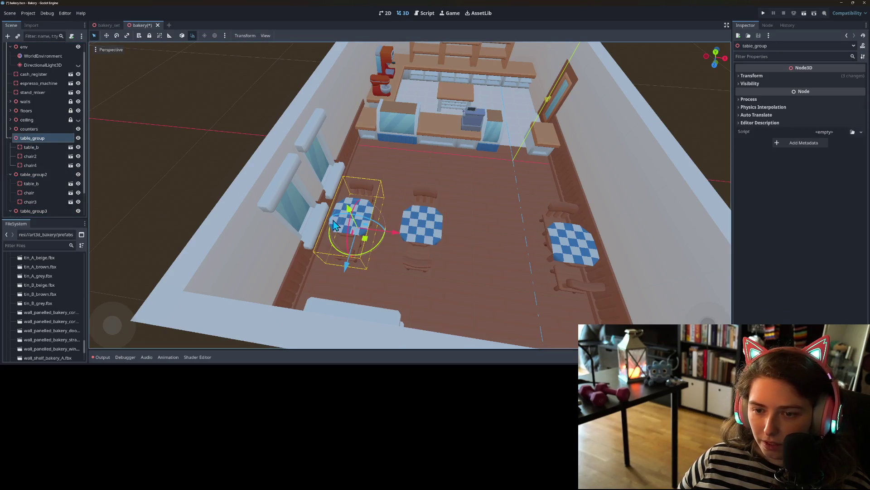
left_click_drag(350, 270, 390, 208)
left_click(35, 175)
Step: Rotate table_group2 by -45°, shift it along Z toward the top wall, and save the scene
left_click_drag(433, 268, 295, 254)
scroll("up", 3)
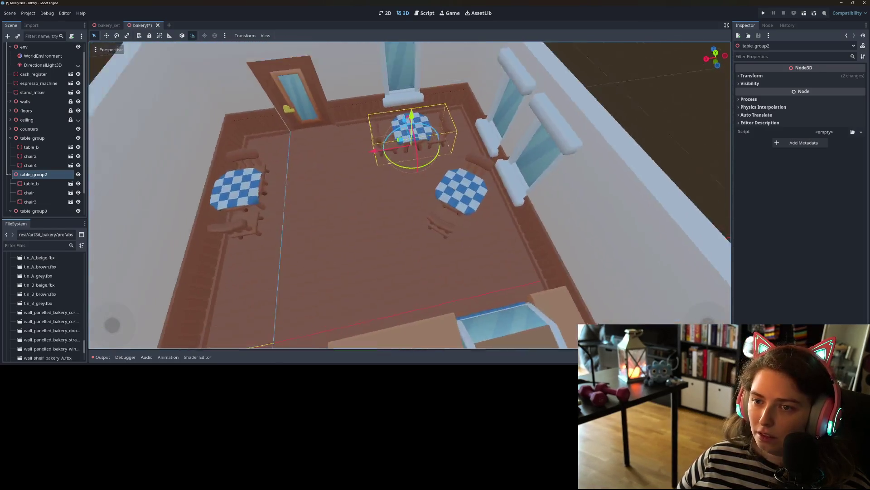
scroll("down", 3)
scroll("up", 3)
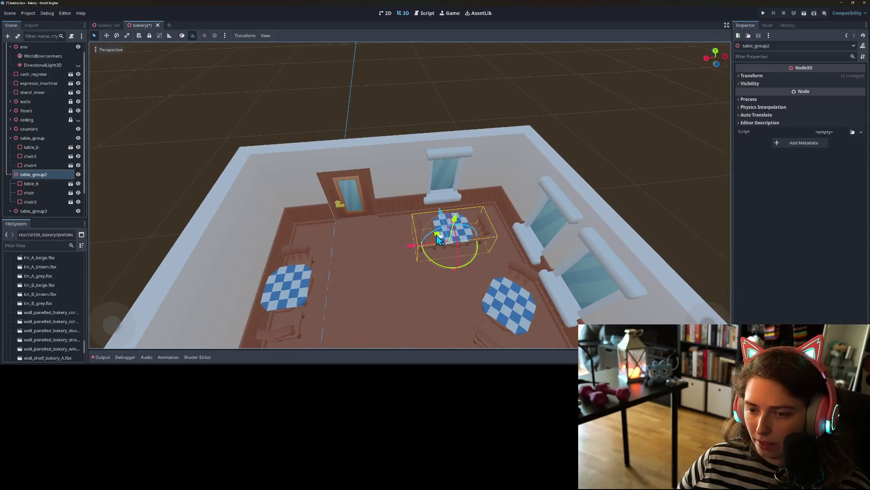
left_click_drag(437, 237, 428, 267)
scroll("down", 3)
scroll("up", 3)
scroll("down", 3)
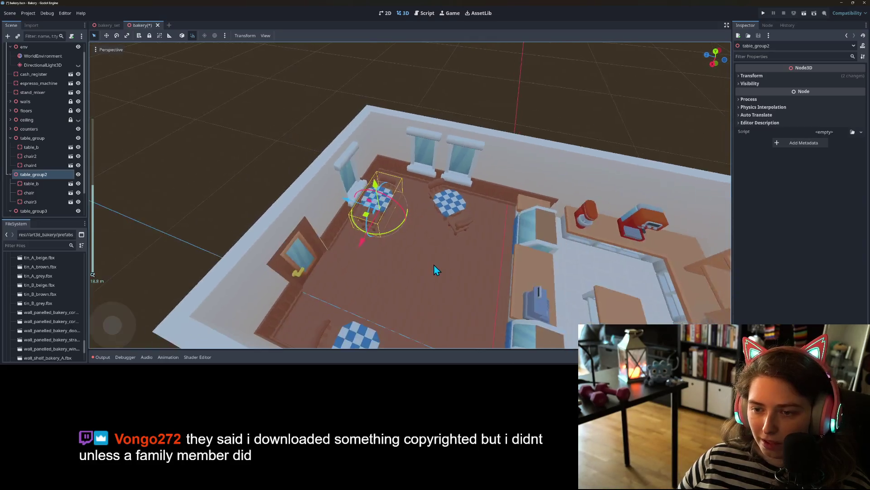
scroll("up", 3)
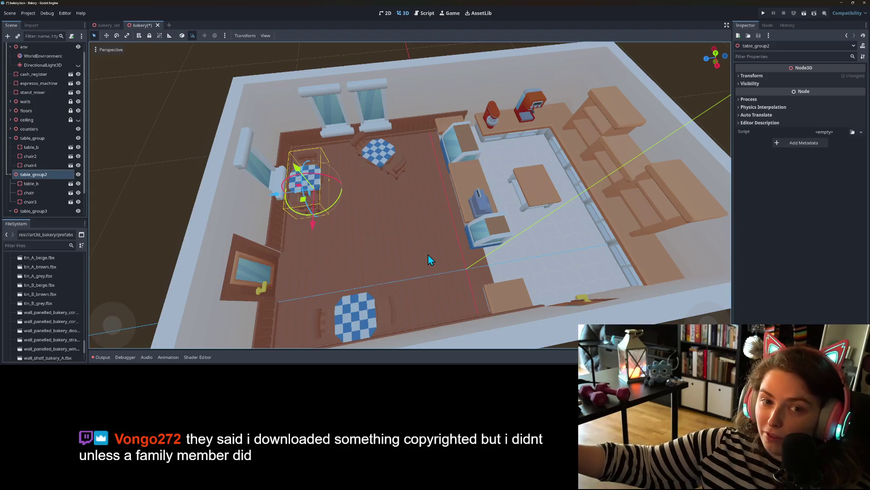
key("ctrl+s")
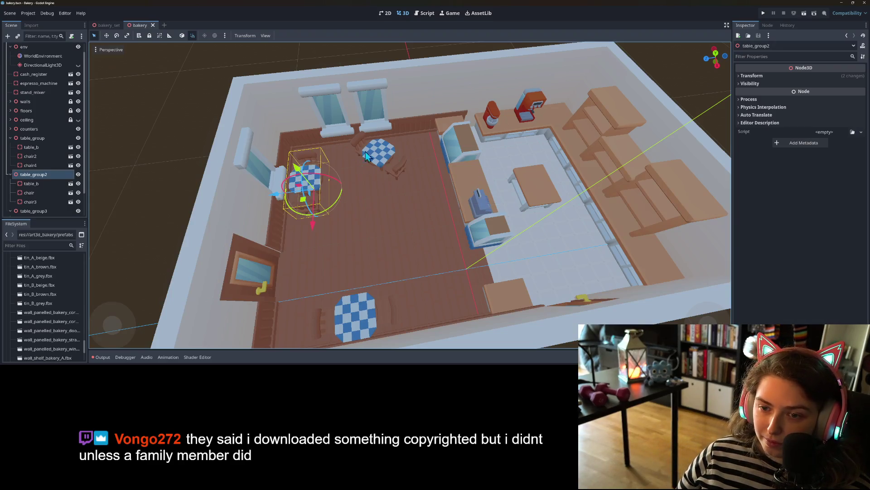
Step: Move table_group to its new spot by the windows in the dining area and save again
left_click(380, 157)
left_click(32, 138)
left_click_drag(372, 177, 377, 194)
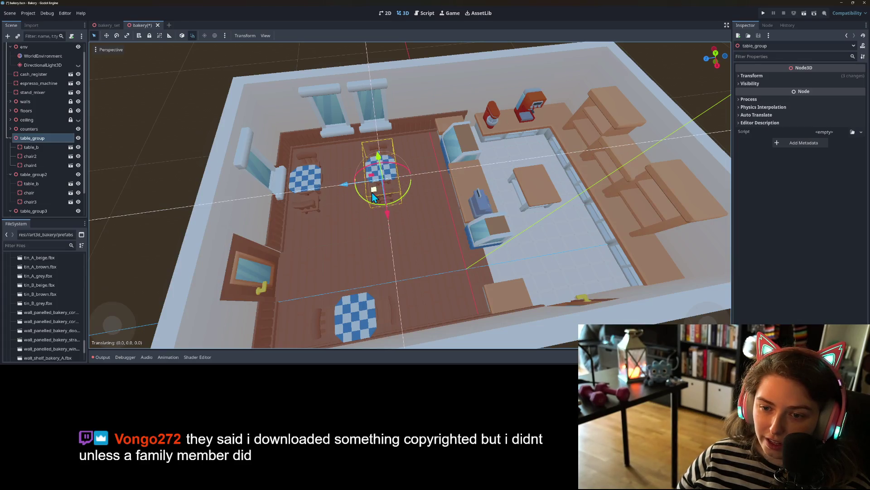
scroll("down", 3)
left_click_drag(336, 242, 482, 272)
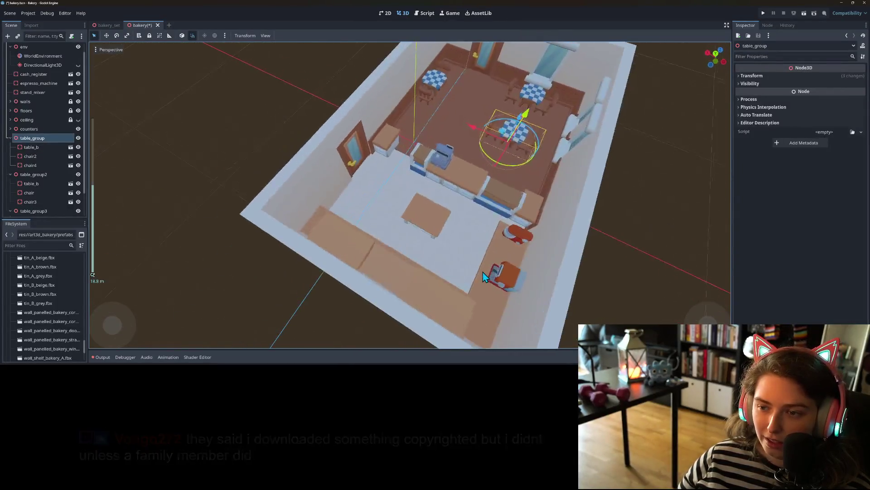
scroll("up", 3)
scroll("up", 3)
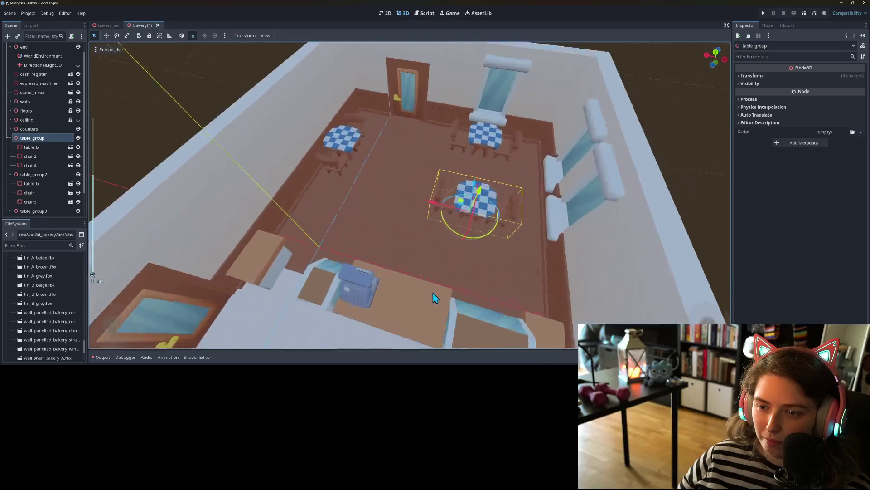
key("ctrl+s")
Step: Deselect table_group and orbit the view to see the whole dining area
left_click_drag(439, 300, 356, 265)
scroll("down", 3)
left_click(569, 258)
left_click_drag(569, 258, 518, 251)
scroll("up", 3)
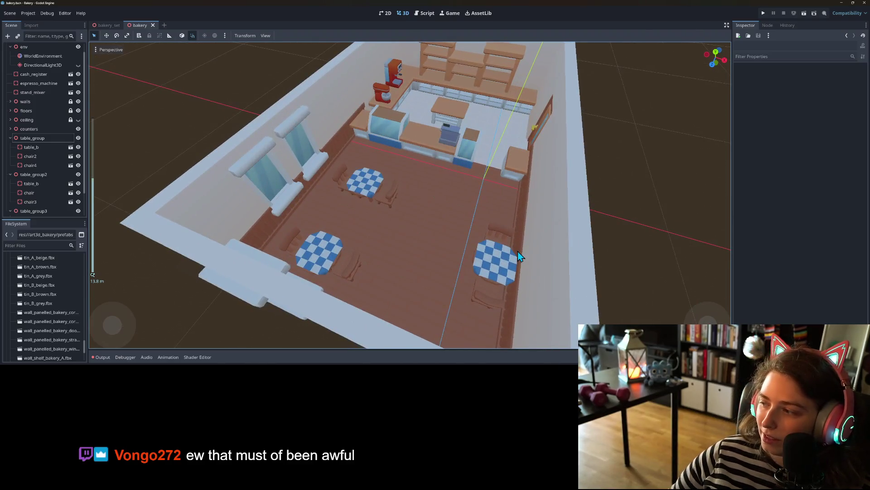
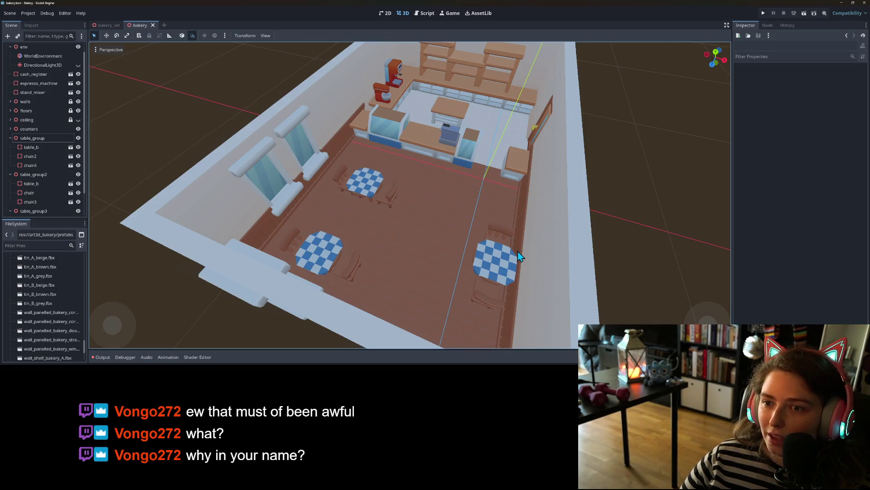
Step: Collapse table_group, table_group2 and table_group3 in the Scene dock
scroll("down", 3)
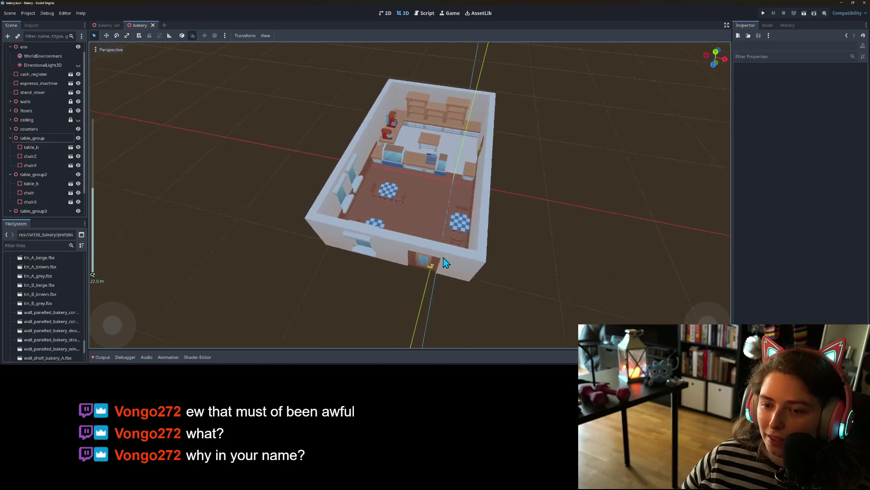
scroll("up", 3)
scroll("up", 3)
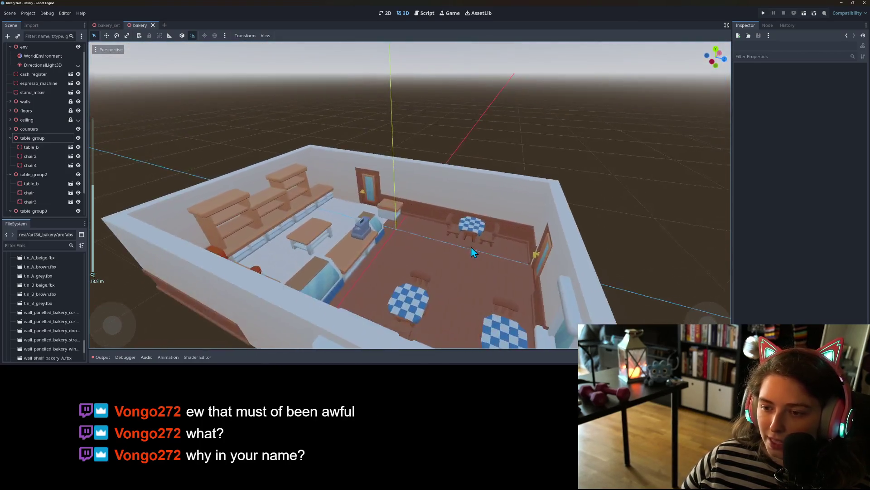
scroll("down", 3)
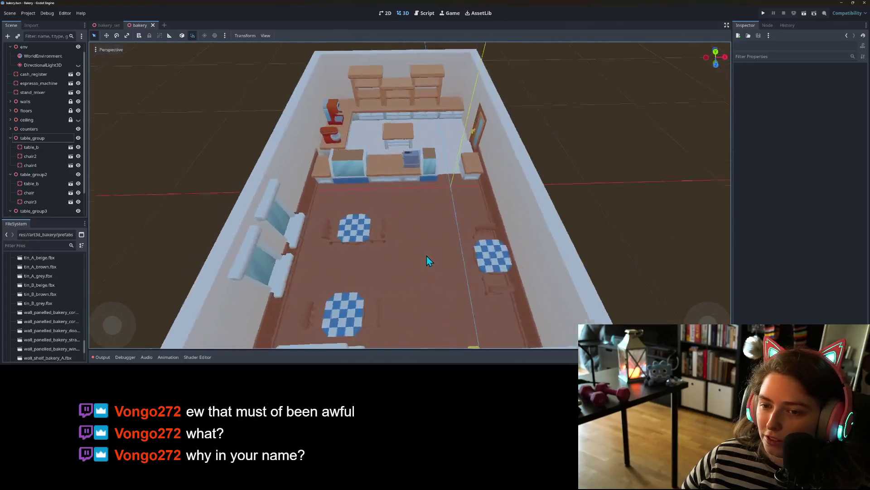
scroll("up", 3)
scroll("down", 3)
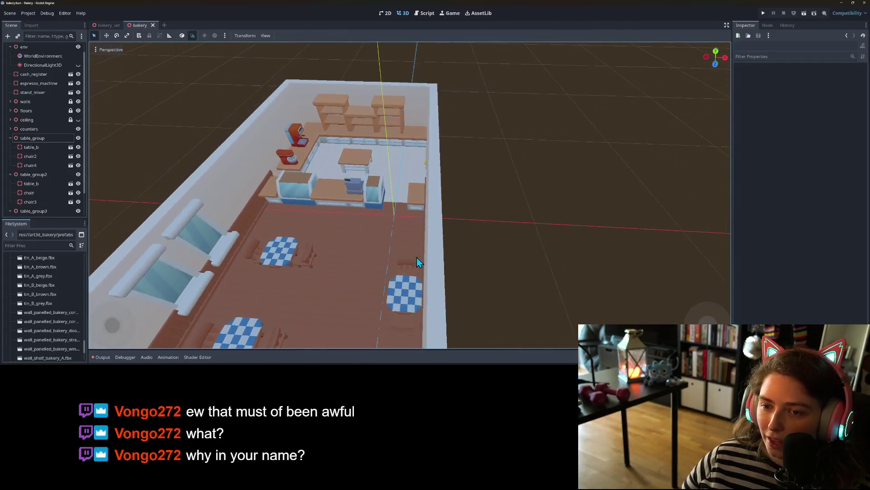
scroll("up", 3)
scroll("down", 3)
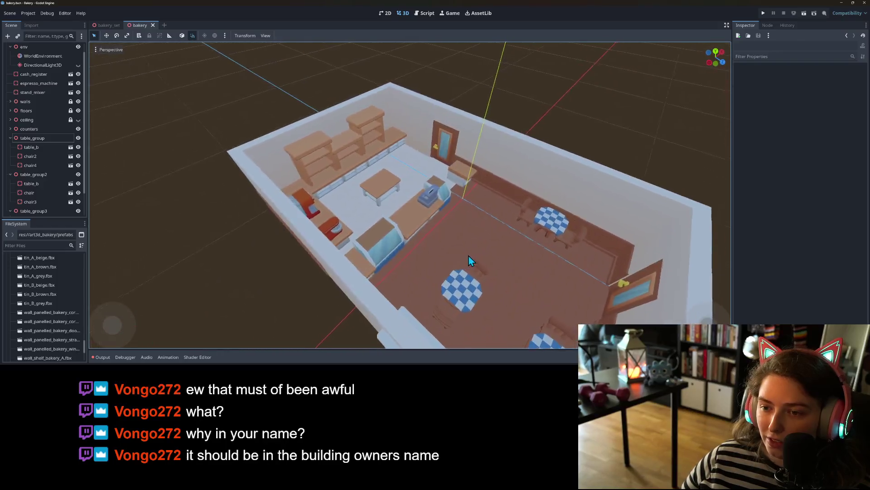
scroll("up", 3)
scroll("down", 3)
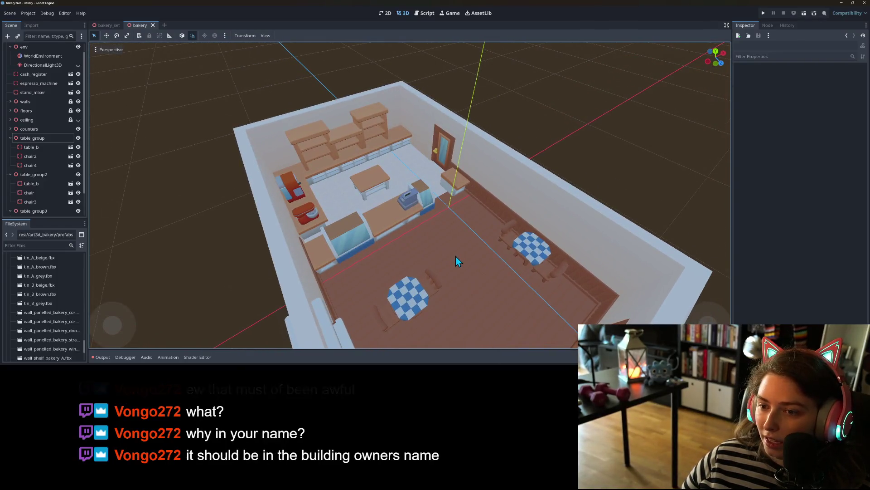
scroll("up", 3)
scroll("down", 3)
scroll("up", 3)
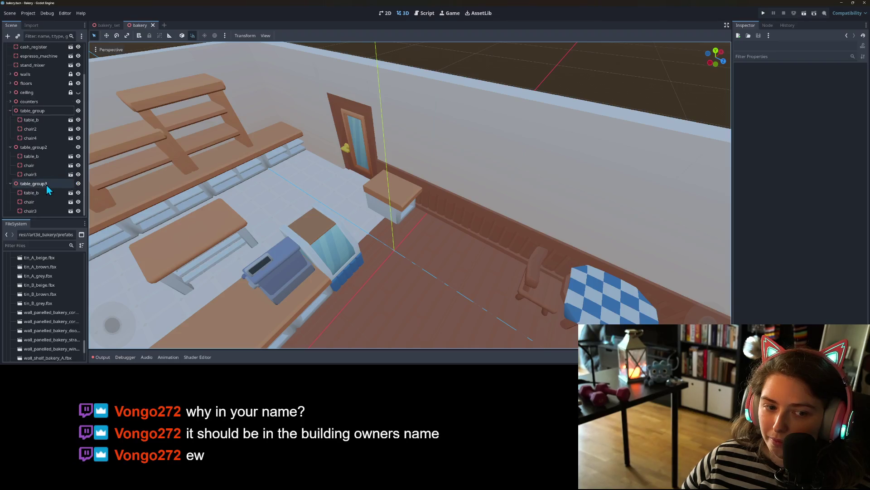
scroll("down", 3)
left_click(10, 132)
left_click(10, 150)
left_click(10, 167)
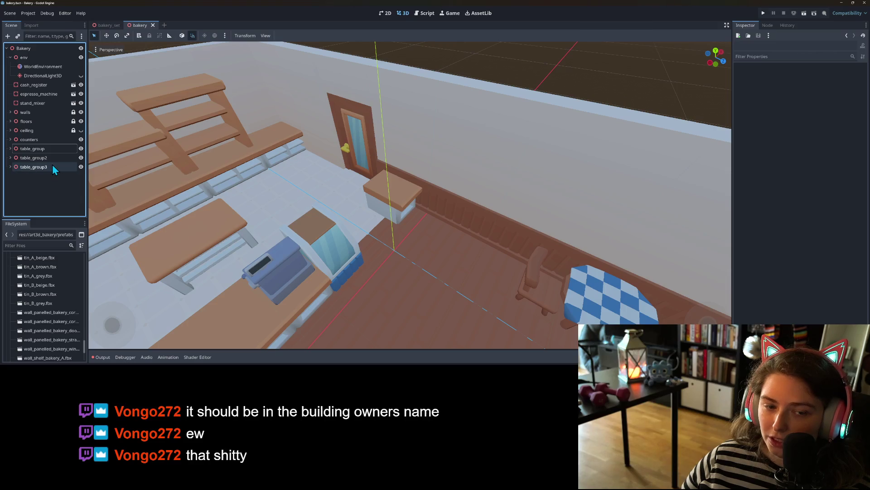
Step: Orbit the viewport around the bakery room from several angles, then start a new empty scene
scroll("down", 3)
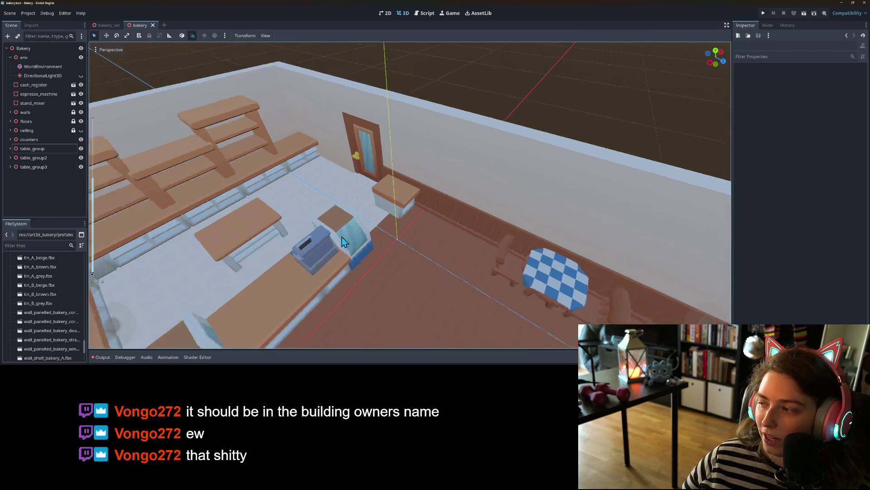
left_click_drag(323, 234, 349, 220)
scroll("down", 3)
scroll("up", 3)
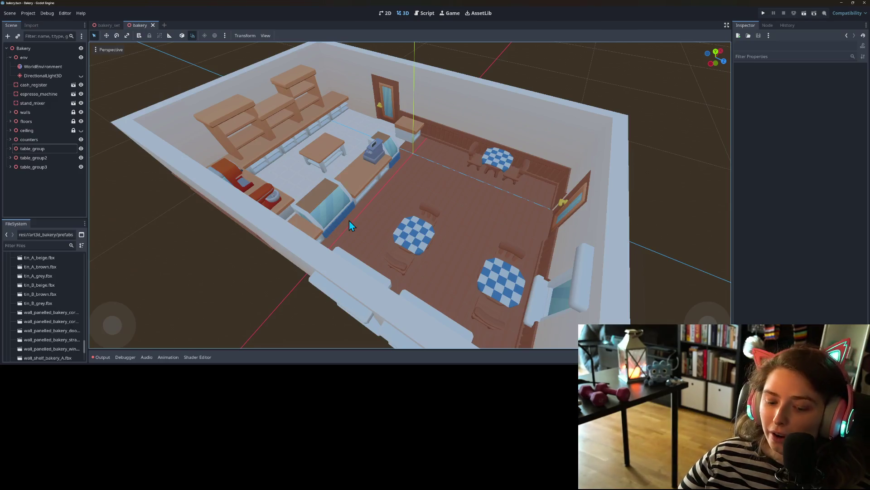
left_click_drag(385, 236, 373, 226)
scroll("up", 3)
scroll("down", 3)
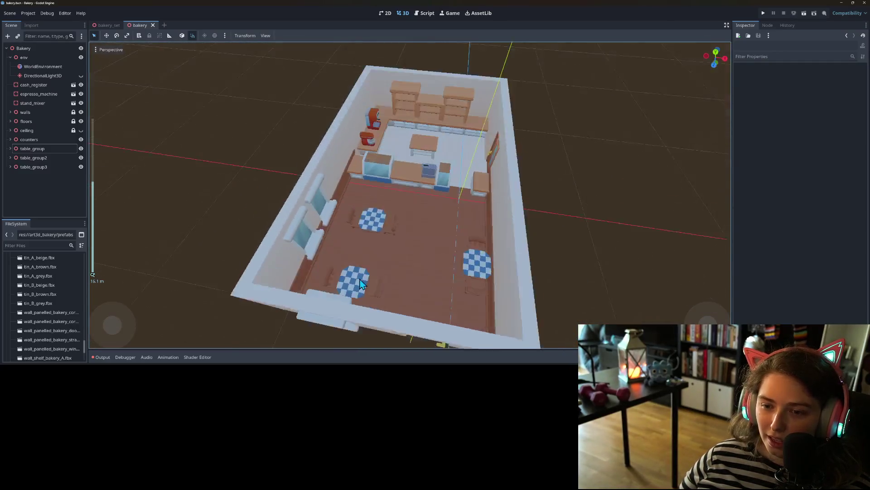
scroll("up", 3)
scroll("down", 3)
left_click_drag(357, 287, 435, 258)
scroll("down", 3)
scroll("up", 3)
scroll("down", 3)
scroll("up", 3)
scroll("down", 3)
scroll("up", 3)
scroll("up", 3)
scroll("down", 3)
scroll("up", 3)
scroll("down", 3)
scroll("up", 3)
scroll("down", 3)
scroll("up", 3)
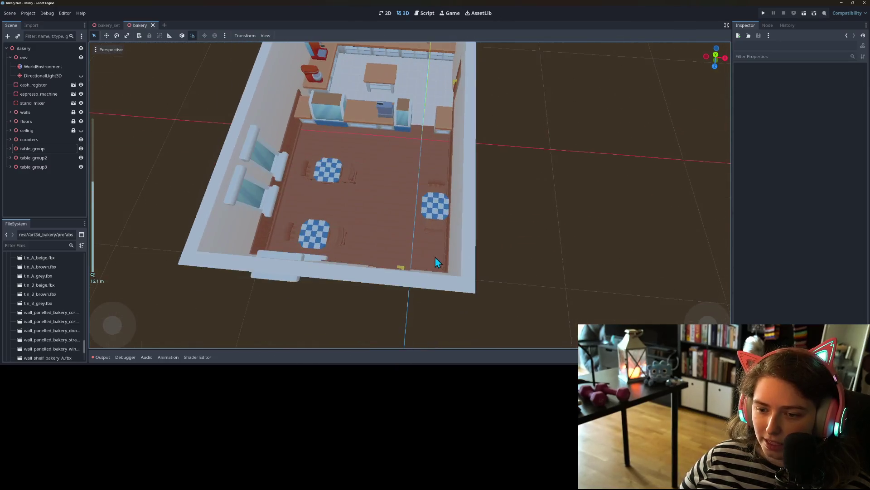
scroll("down", 3)
left_click_drag(547, 270, 420, 196)
scroll("up", 3)
scroll("down", 3)
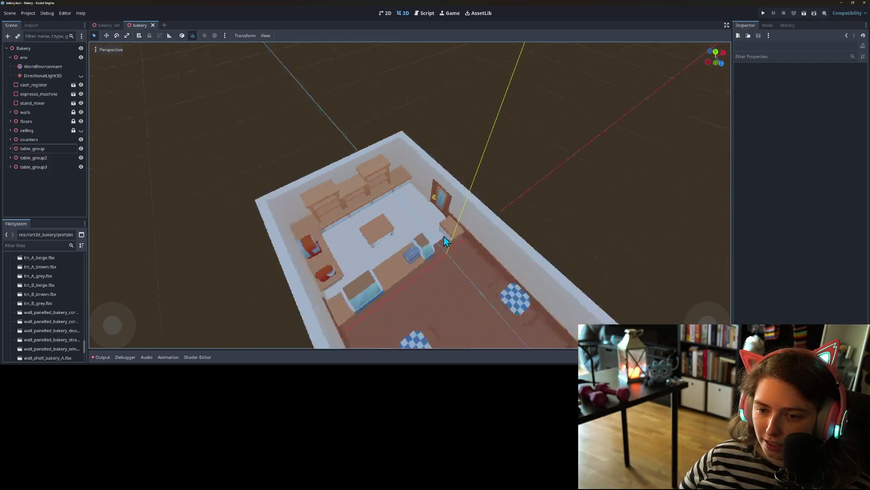
left_click_drag(505, 132, 423, 239)
scroll("up", 3)
scroll("down", 3)
left_click_drag(666, 260, 633, 276)
scroll("up", 3)
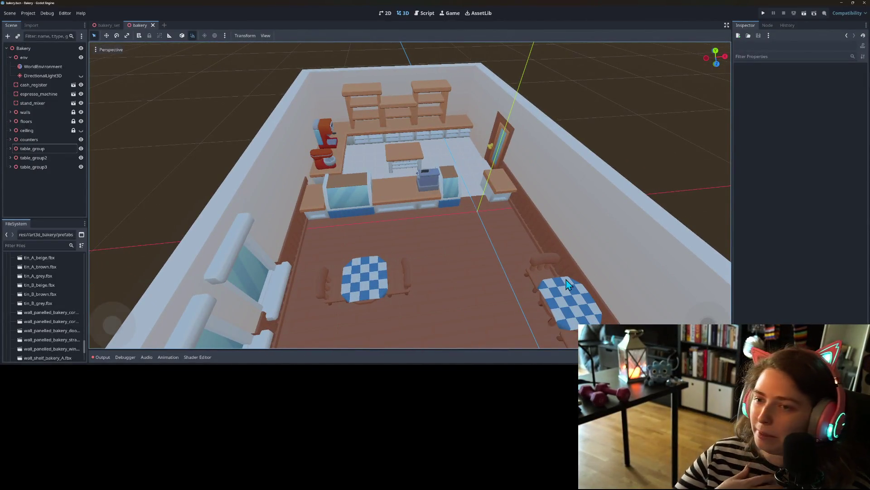
left_click(166, 25)
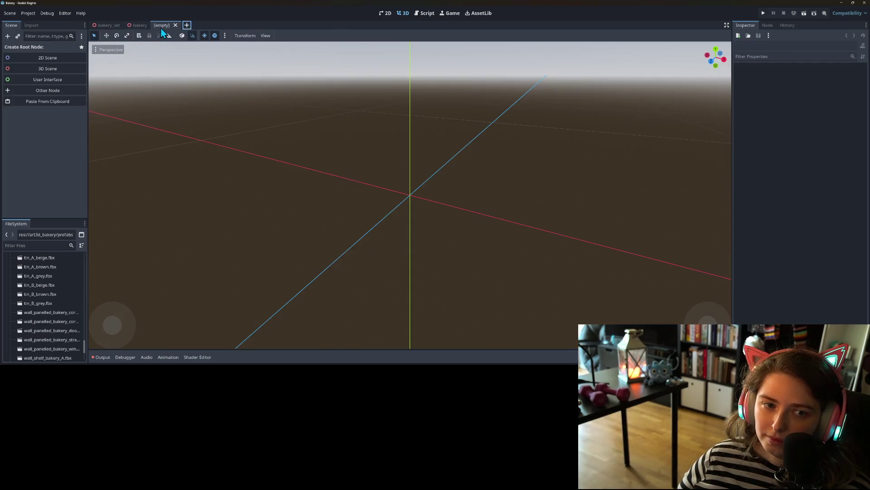
Step: Create a CharacterBody3D as the new scene's root node
left_click(38, 90)
type("character")
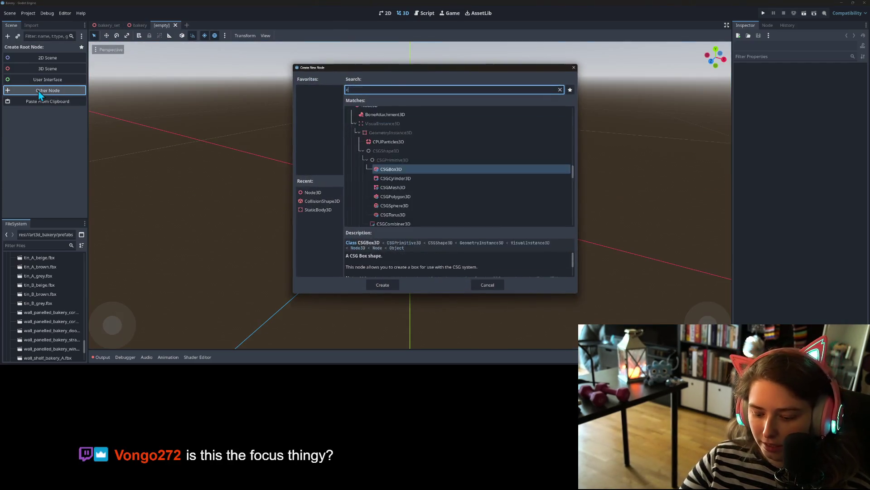
key("Return")
Step: Add a CollisionShape3D child with a CapsuleShape3D, positioned at Y 1
right_click(42, 50)
left_click(52, 56)
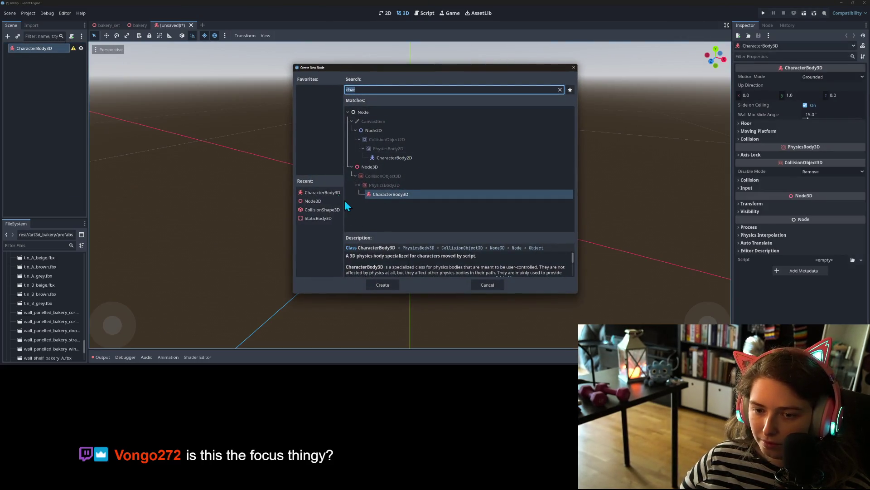
left_click(328, 210)
left_click(383, 284)
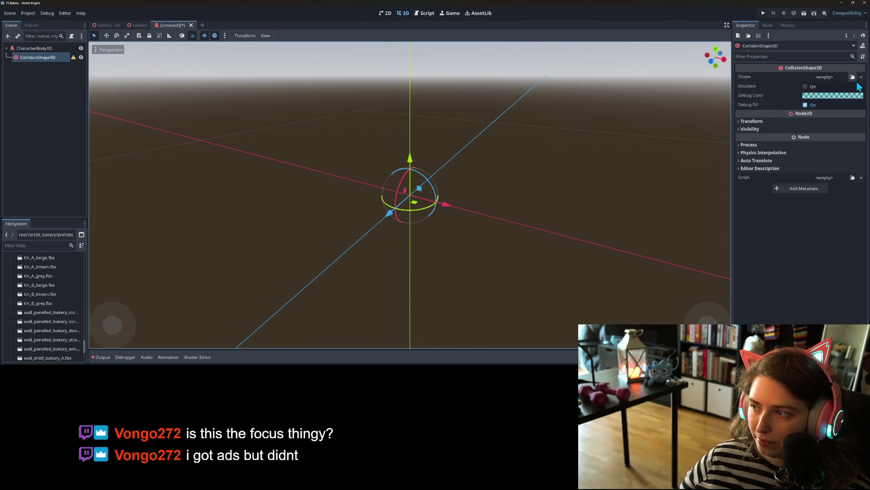
left_click(861, 77)
left_click(826, 121)
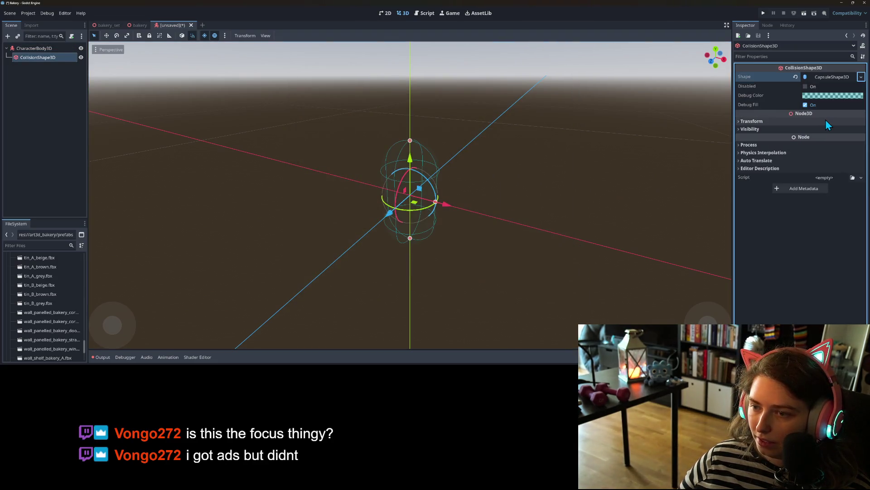
left_click(782, 122)
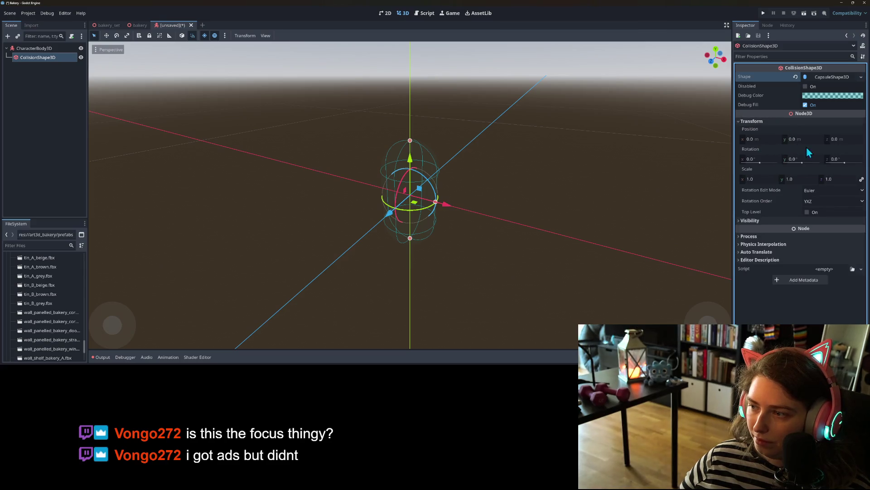
left_click(815, 140)
type("1")
key("Return")
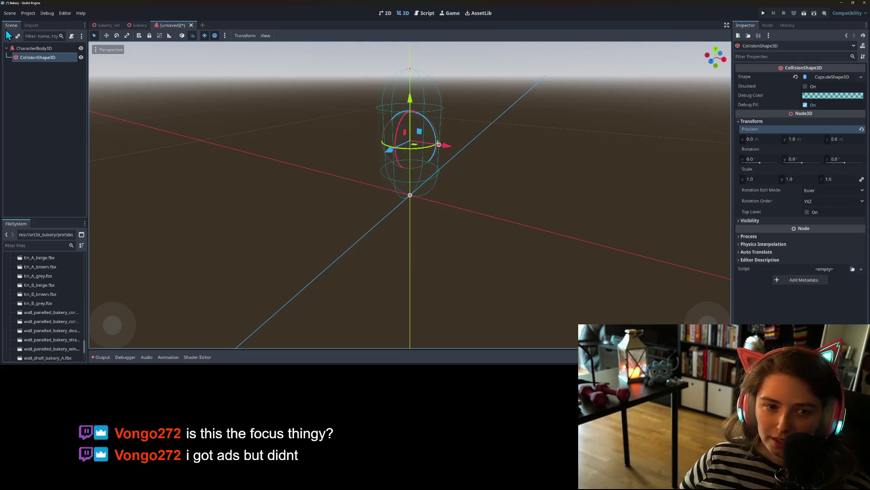
Step: Add a MeshInstance3D child with a CapsuleMesh, positioned at Y 1
right_click(40, 48)
left_click(48, 55)
type("mesh")
key("Return")
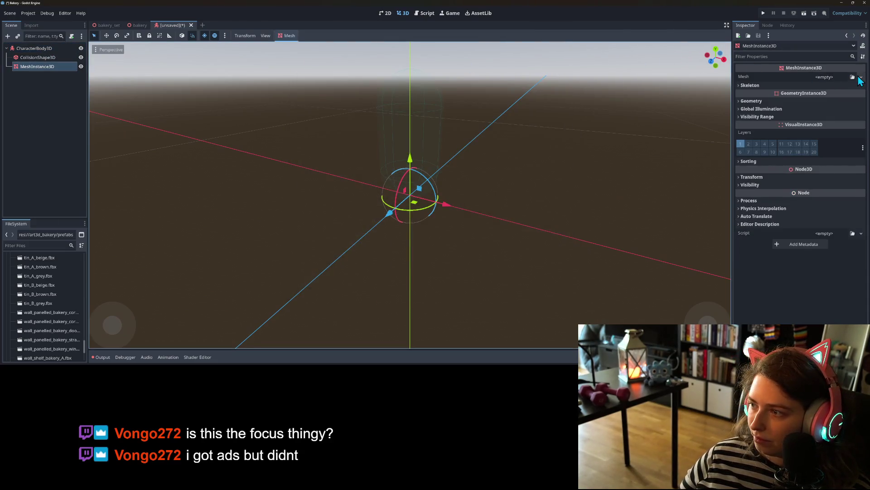
left_click(860, 77)
left_click(830, 131)
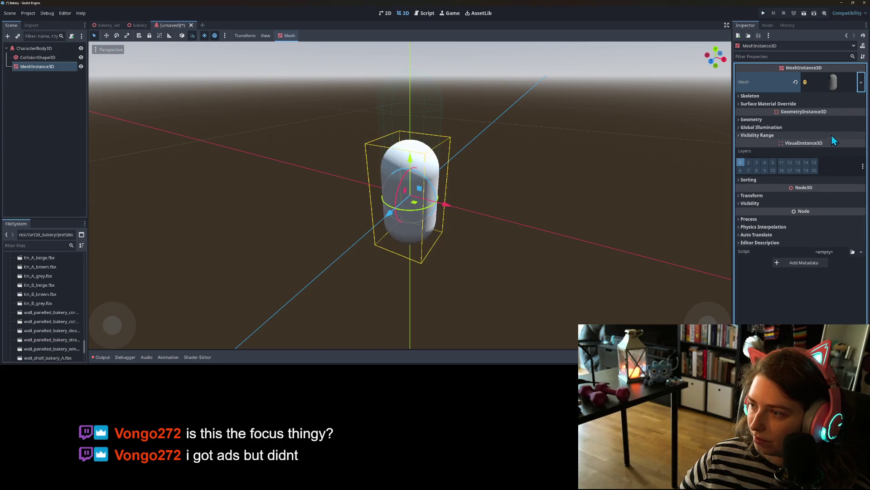
left_click(773, 197)
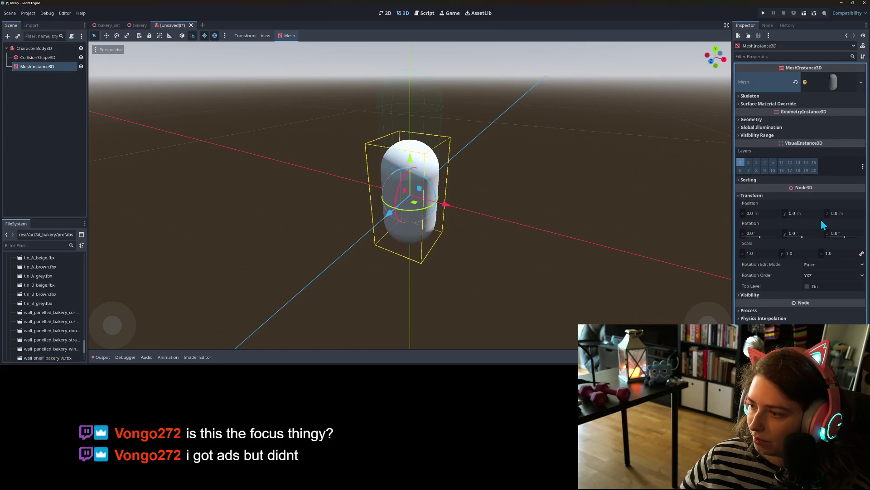
left_click(805, 213)
type("1")
key("Return")
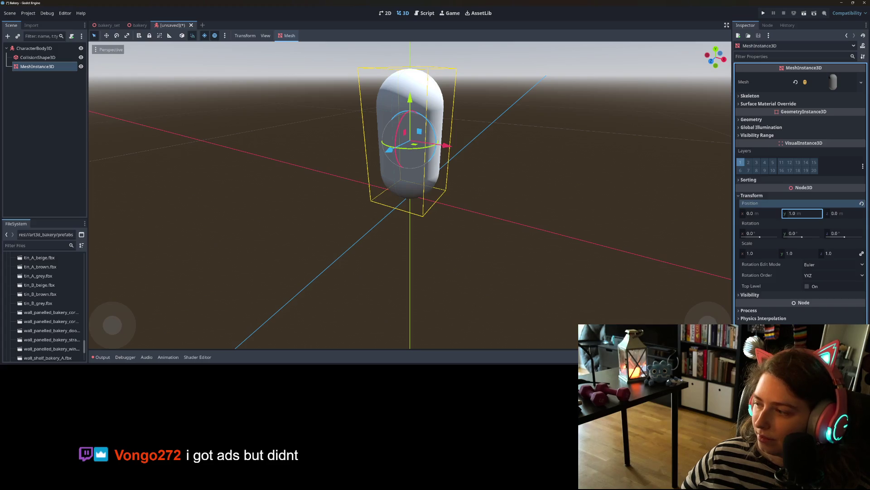
Step: Begin renaming the CharacterBody3D root node
scroll("up", 3)
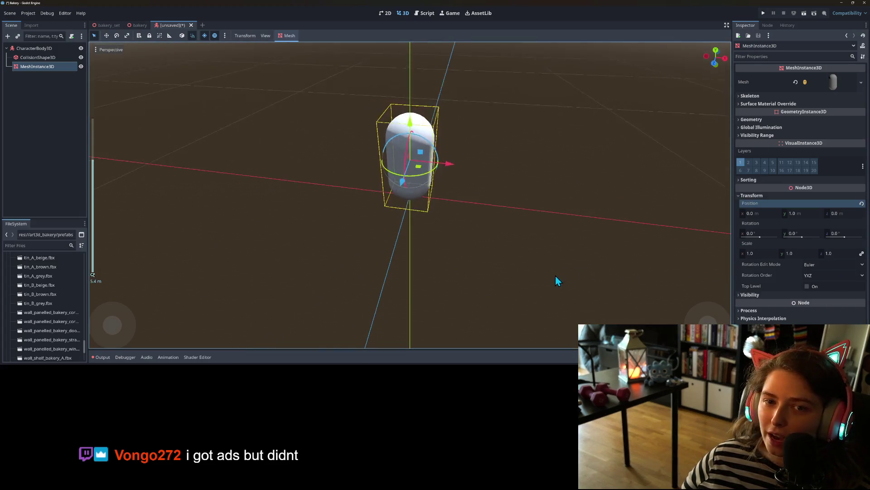
scroll("down", 3)
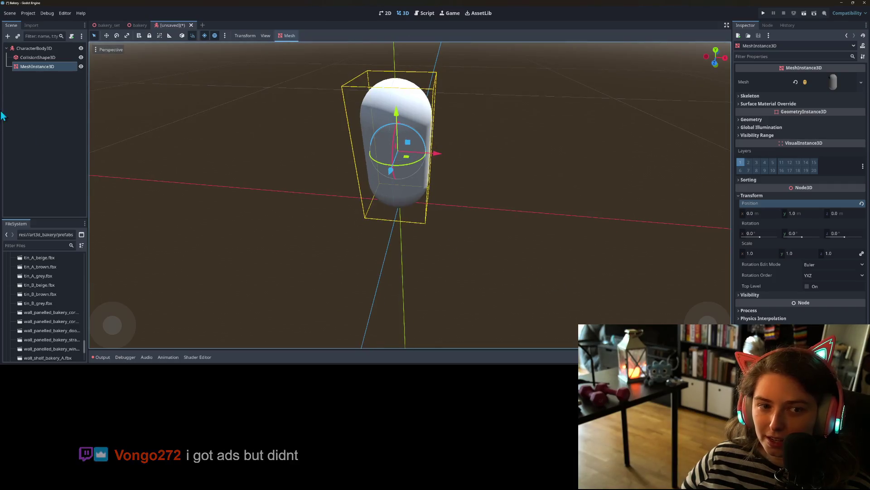
right_click(53, 50)
left_click(69, 133)
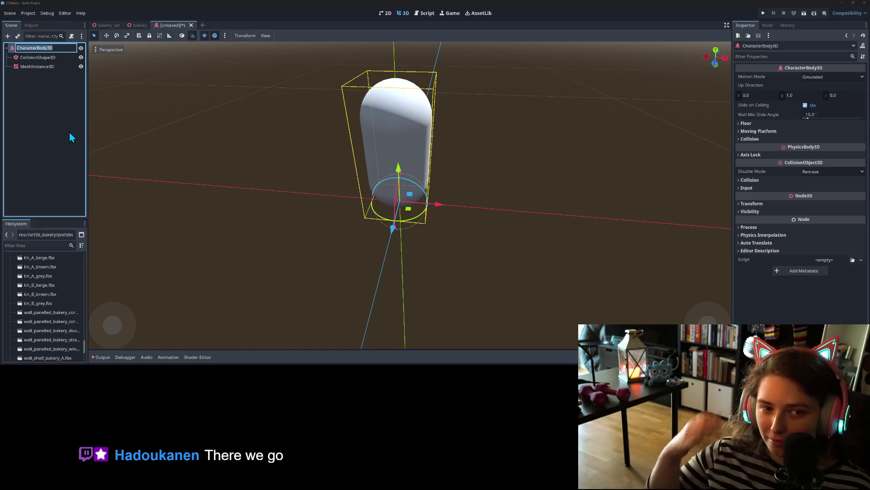
Step: Rename the root node to Character
key("Return")
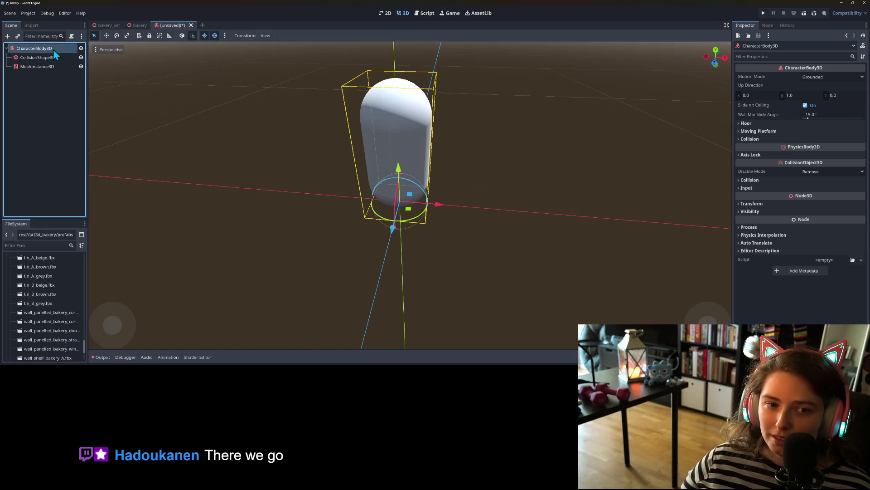
right_click(54, 54)
left_click(71, 132)
type("Characte")
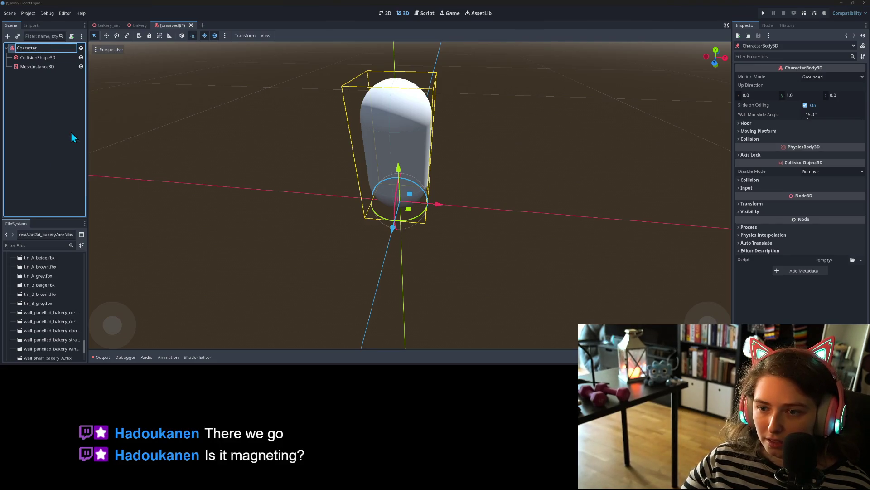
key("Return")
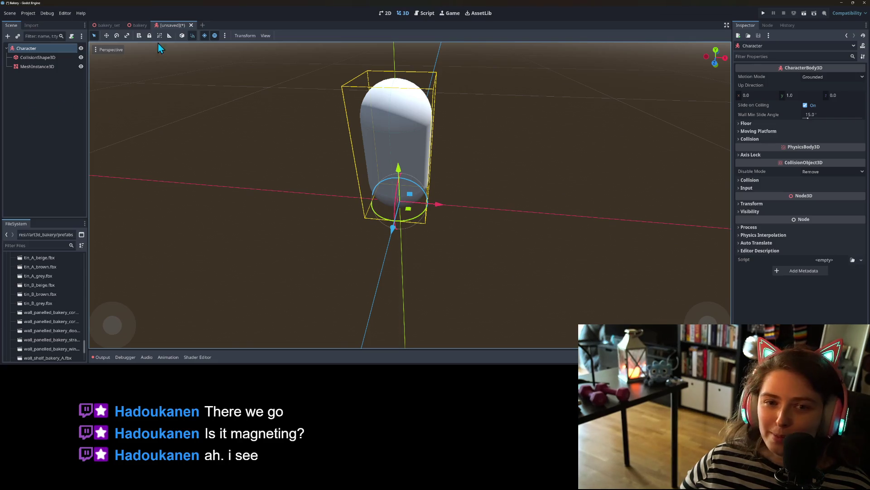
Step: Save the scene as character.tscn in a new 'character' folder at the project root
key("ctrl+s")
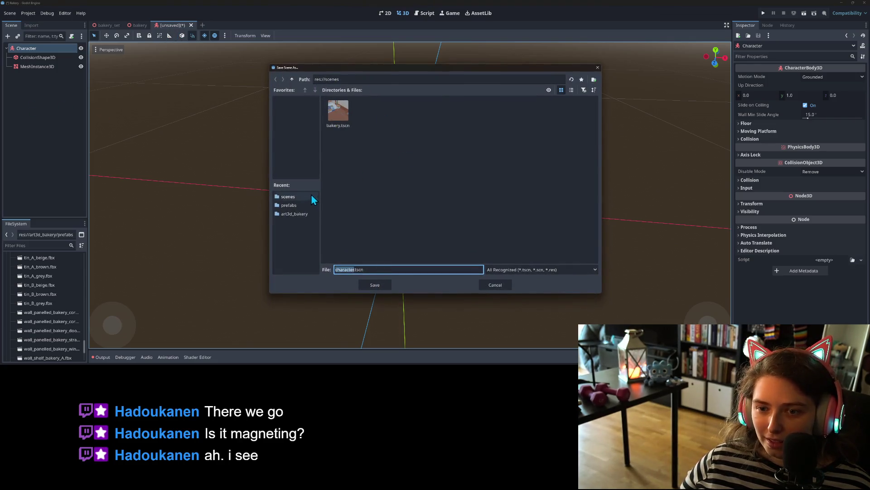
left_click(292, 80)
right_click(434, 193)
left_click(443, 192)
type("charac")
type("ter")
key("Return")
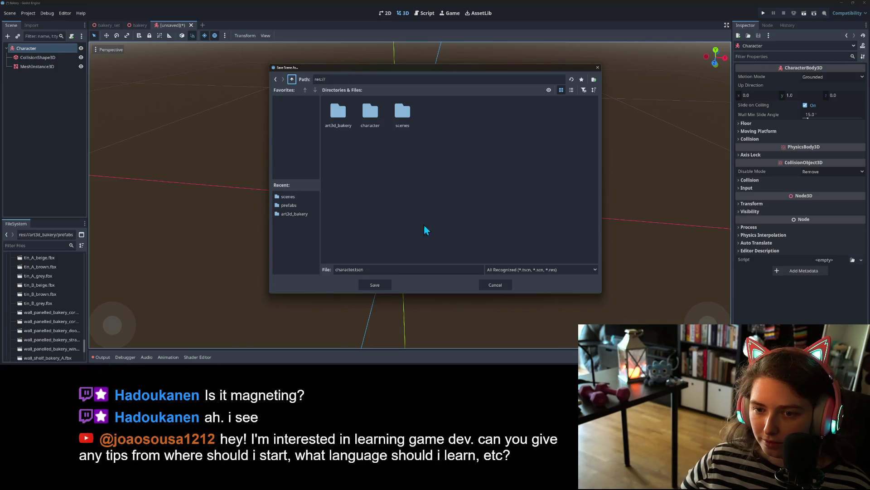
double_click(361, 117)
left_click(369, 284)
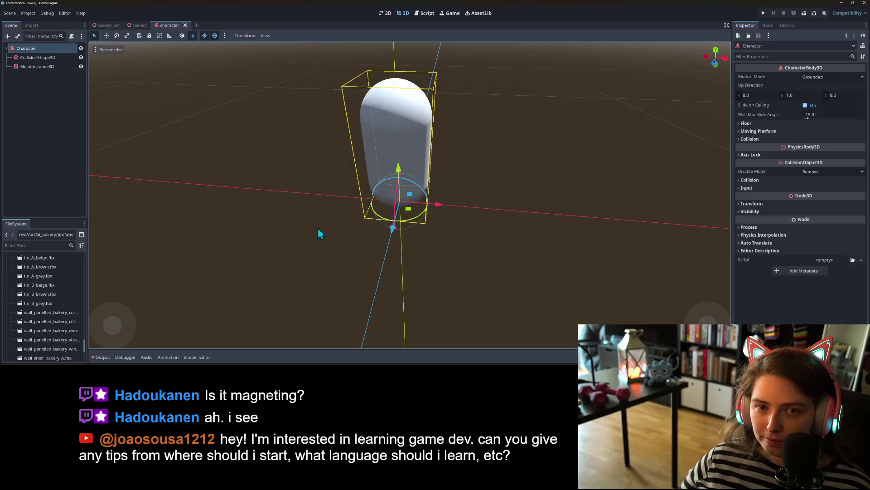
Step: Attach a character.gd script using the Basic Movement template to the Character node
right_click(32, 47)
left_click(75, 121)
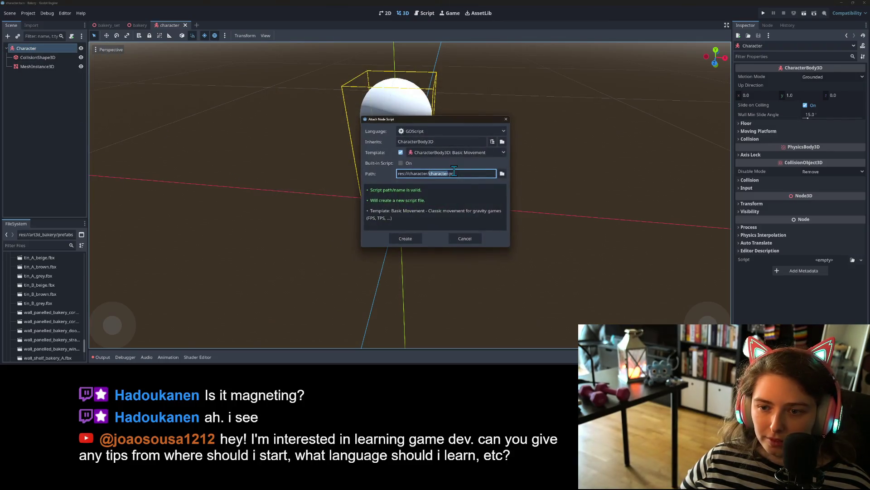
left_click(406, 237)
Step: In the Input Map, add move_forward, move_backward, move_left, move_right, jump and interact actions
left_click(23, 15)
left_click(39, 26)
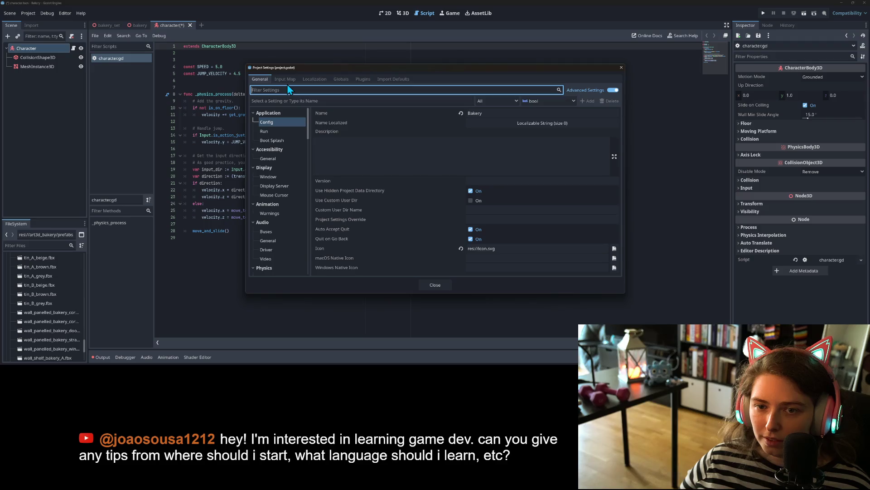
left_click(285, 79)
left_click(500, 100)
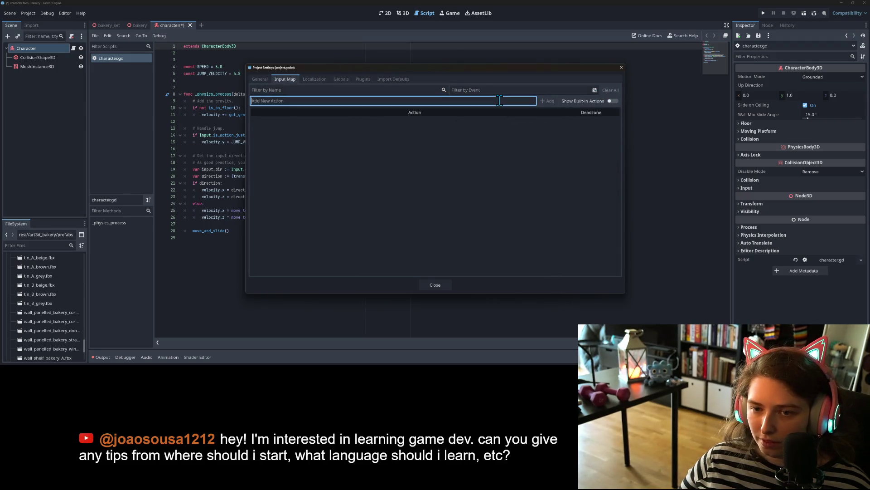
type("move_fo")
type("rward")
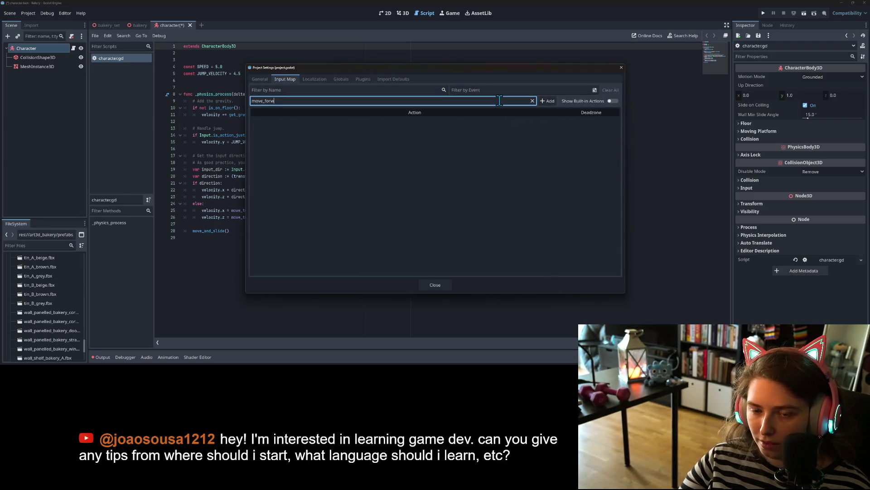
key("Return")
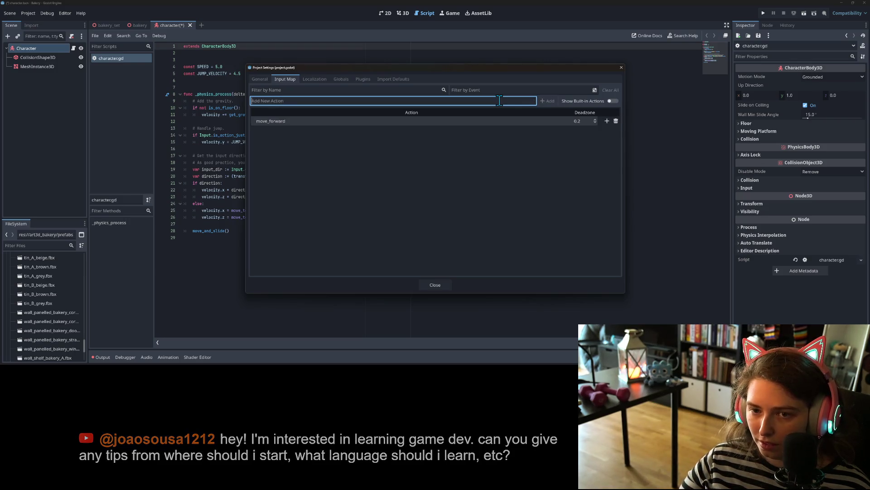
type("move_")
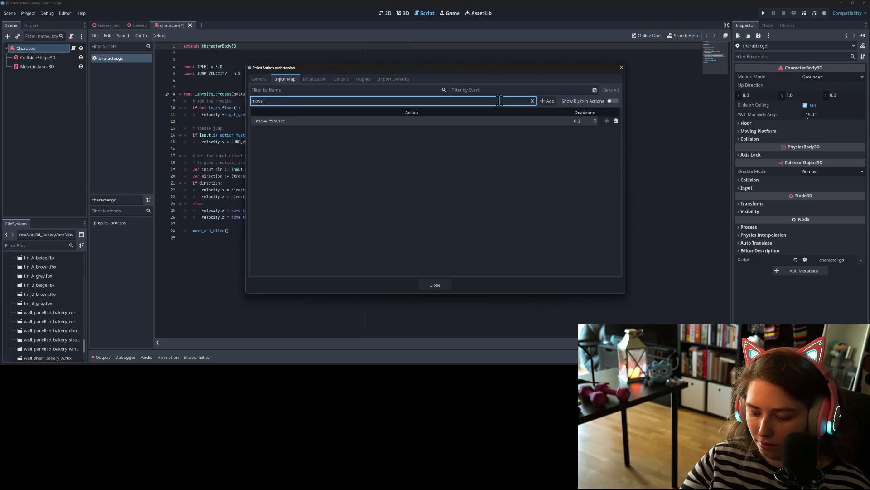
type("backward")
key("Return")
type("move_")
type("left")
key("Return")
type("move")
type("_right")
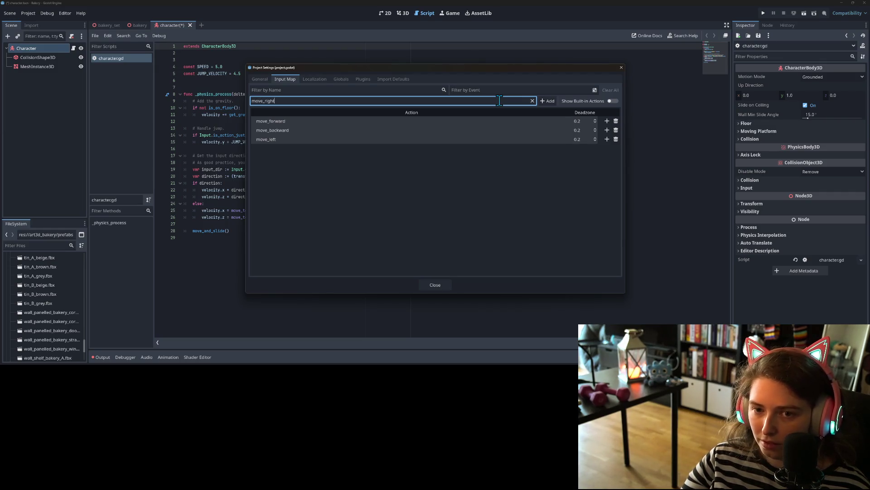
key("Return")
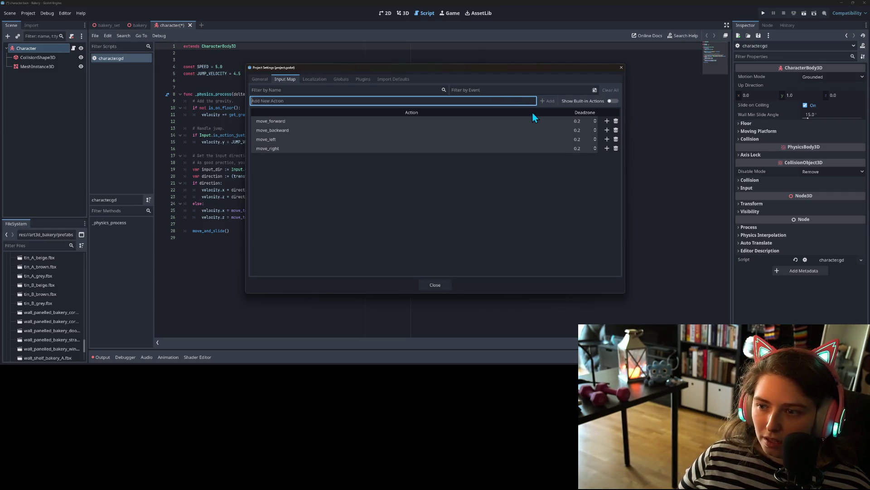
type("jump")
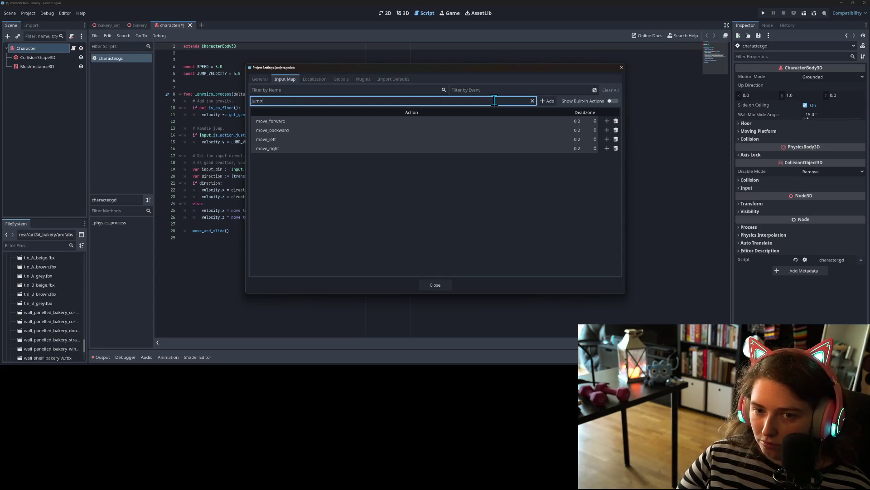
key("Return")
type("interact")
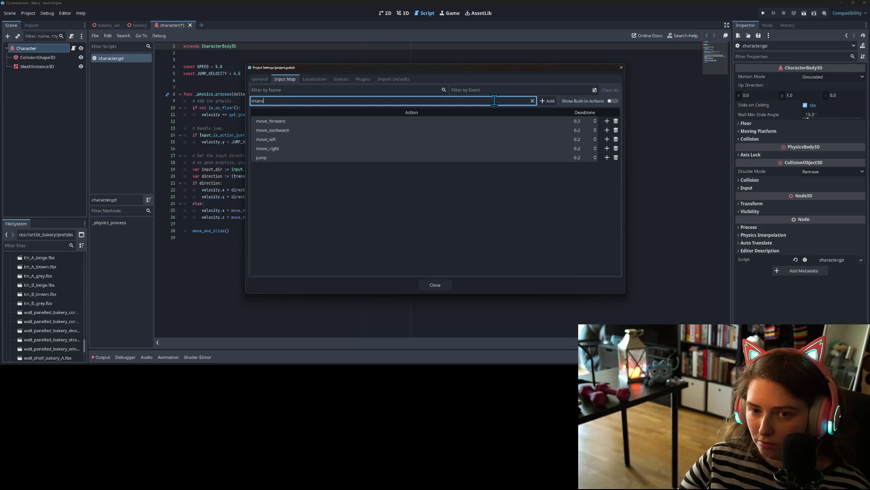
key("Return")
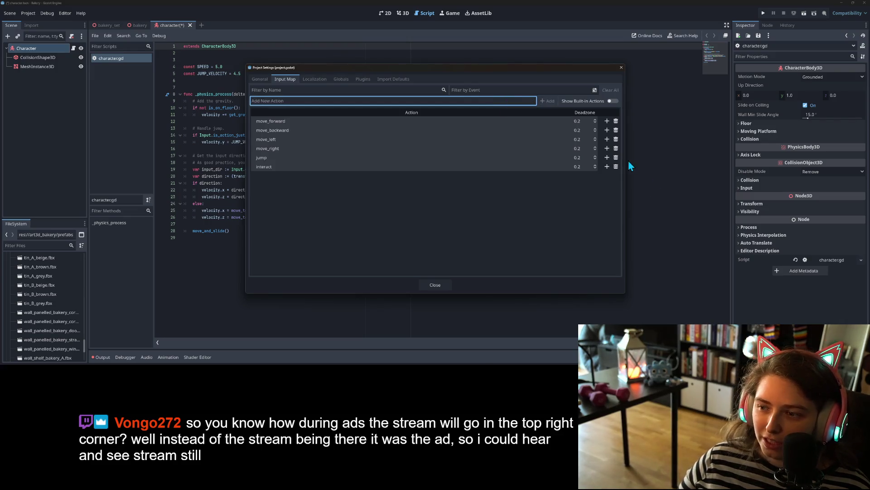
Step: Delete the jump action, then bind W to move_forward and S to move_backward
left_click(616, 158)
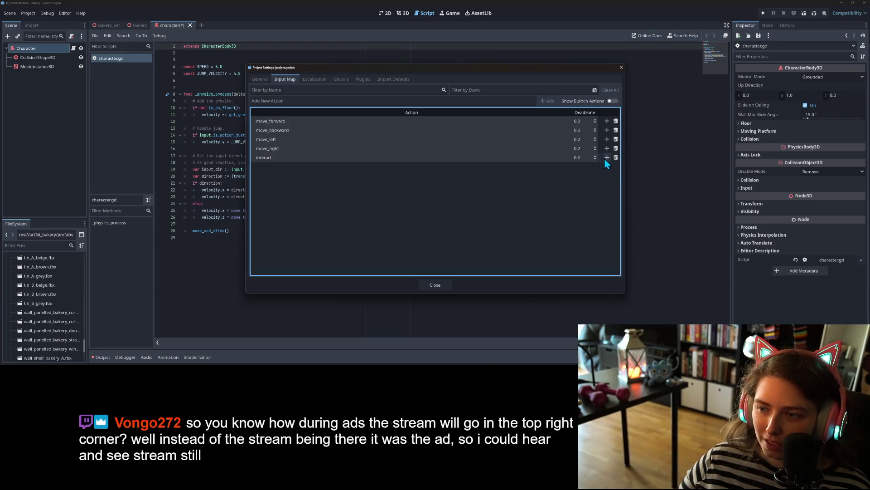
left_click(607, 121)
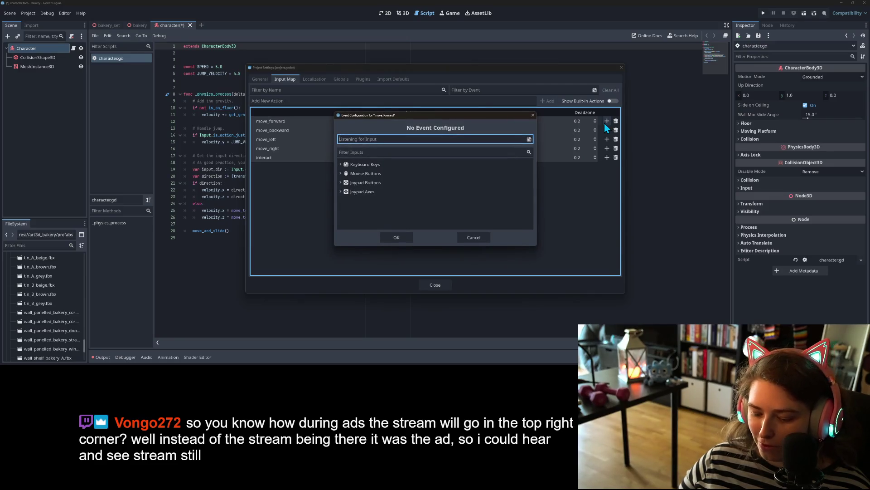
key("w")
left_click(399, 235)
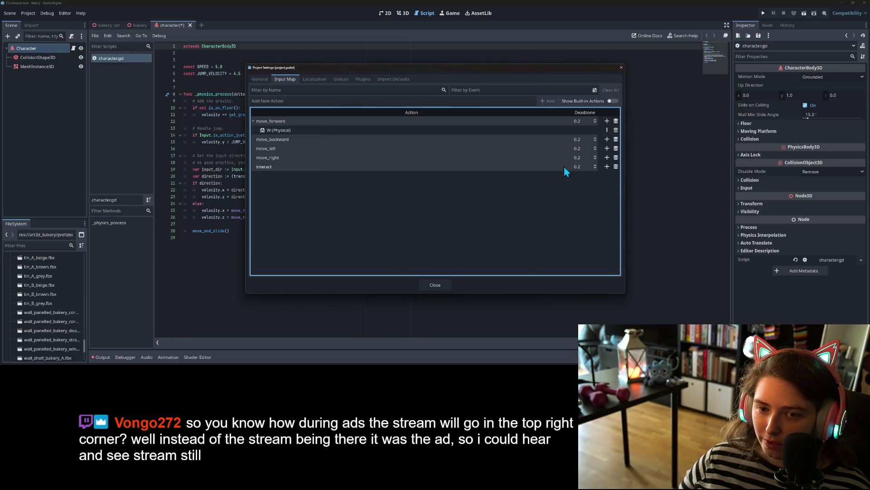
left_click(607, 139)
key("s")
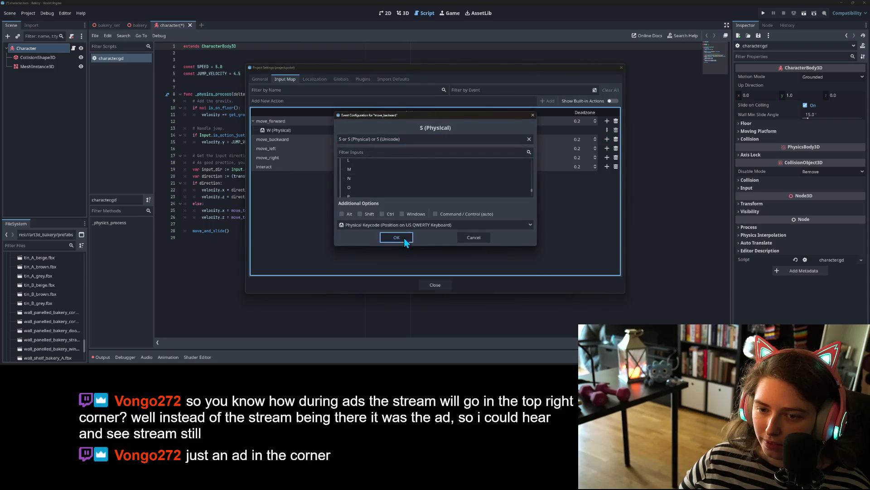
left_click(396, 237)
Step: Bind A to move_left, D to move_right and Space to interact
left_click(607, 157)
key("a")
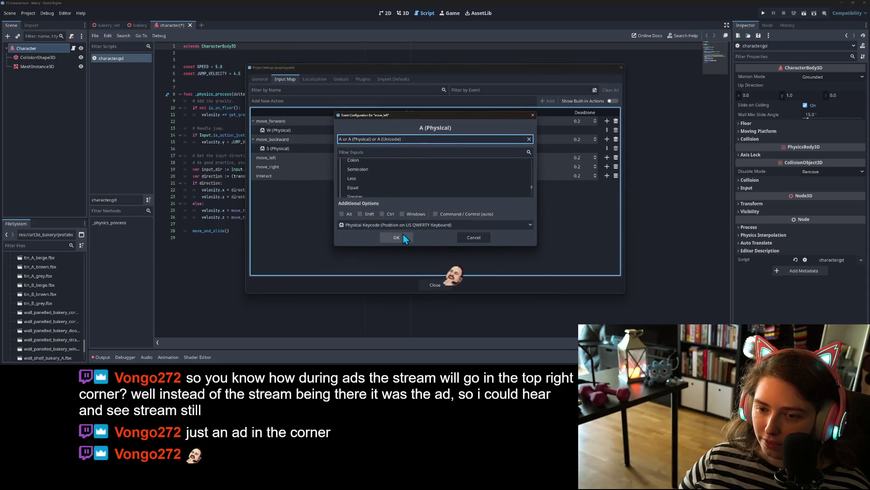
left_click(403, 236)
left_click(607, 176)
key("d")
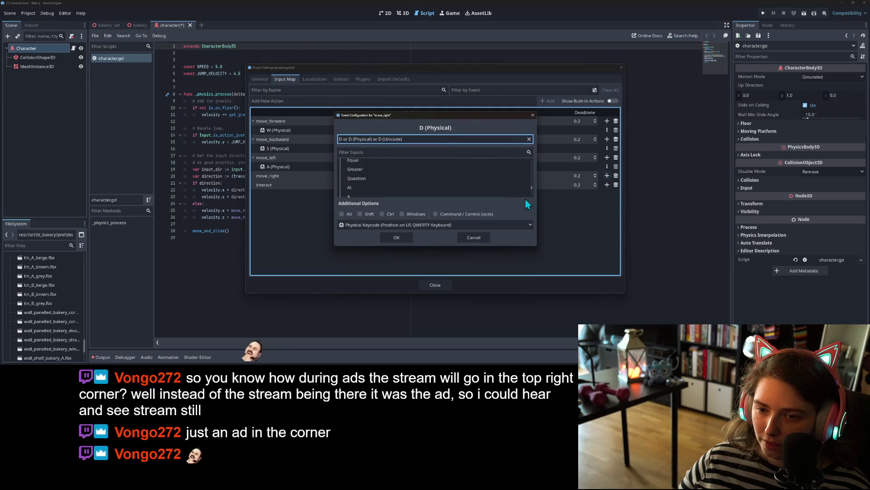
left_click(395, 237)
left_click(607, 194)
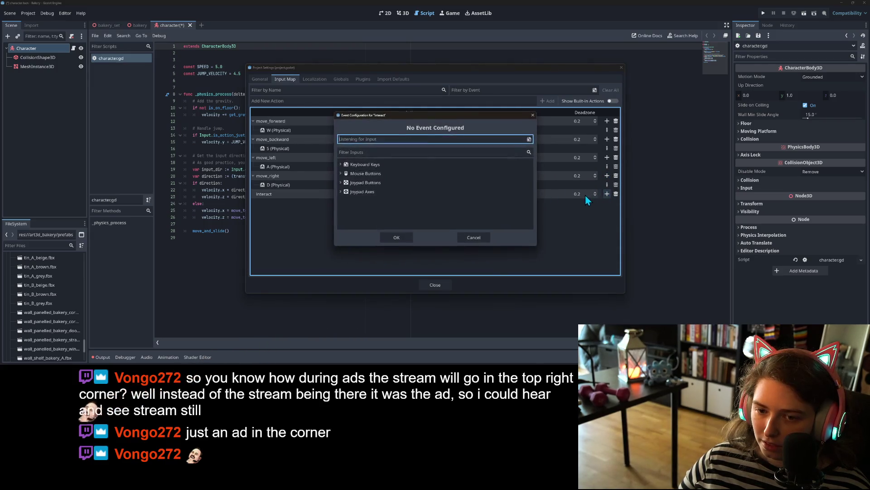
key("space")
left_click(398, 238)
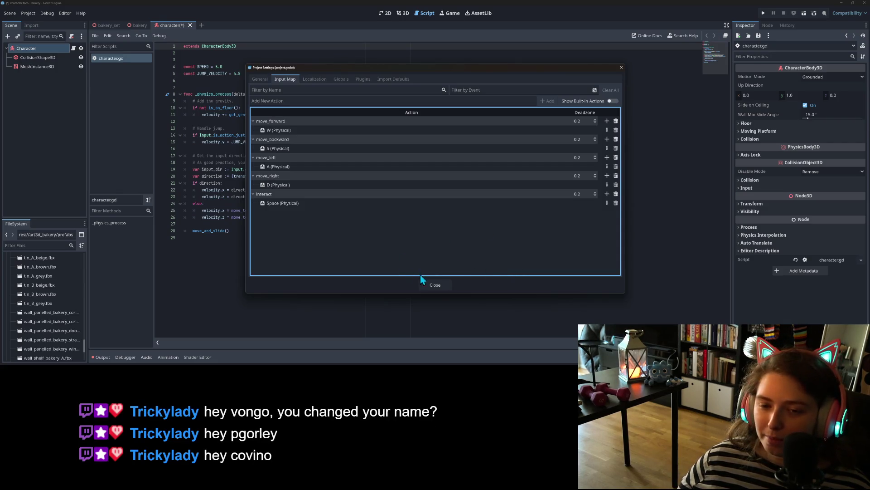
Step: Close Project Settings and place the cursor on the empty line 29 of character.gd
left_click(447, 285)
left_click(296, 264)
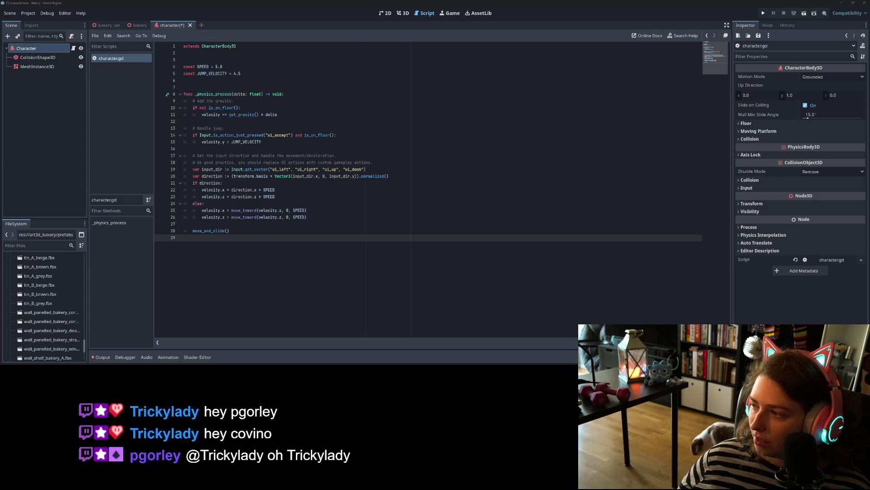
Step: Switch to File Explorer, enlarge it and open the phyfums-to-bakery project folder
key("alt+Tab")
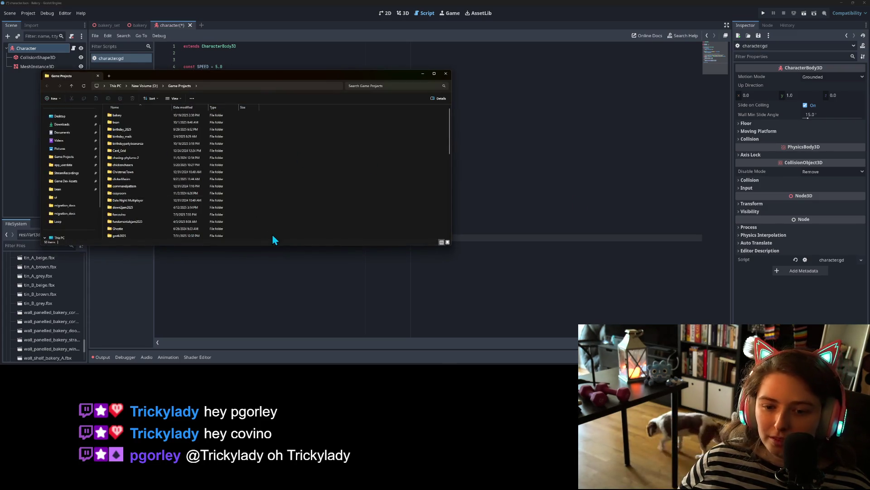
left_click_drag(273, 245, 269, 338)
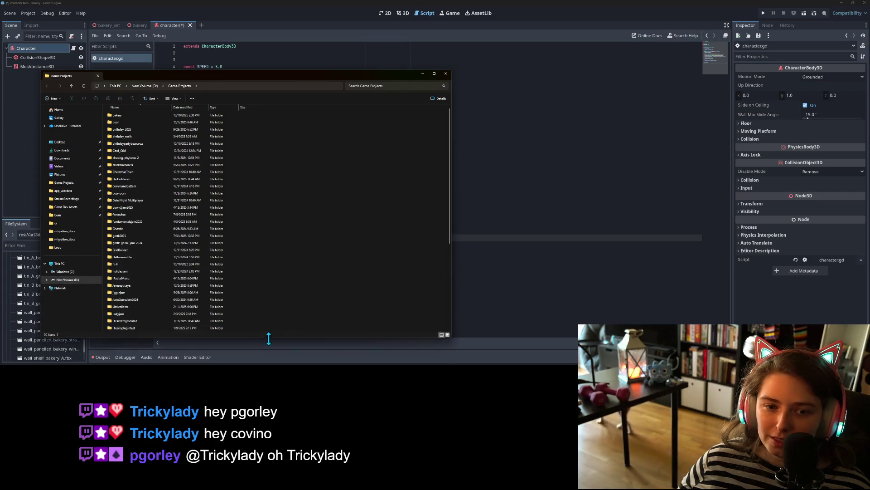
scroll("down", 3)
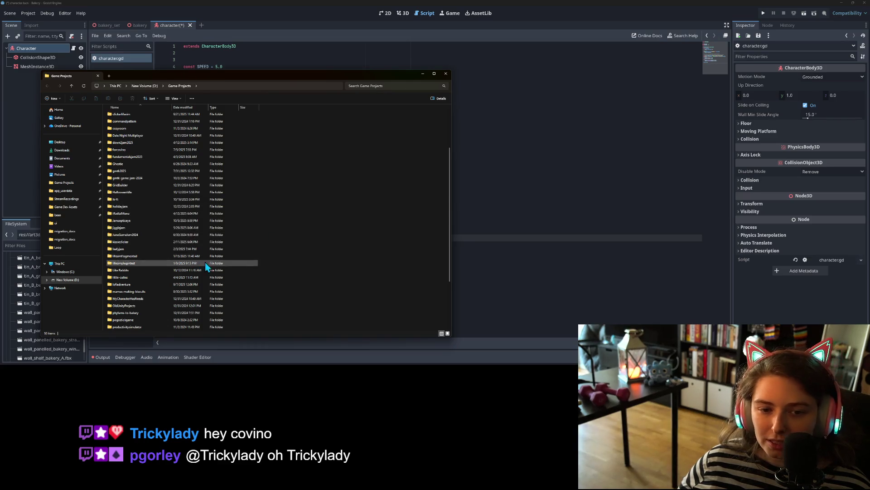
scroll("down", 3)
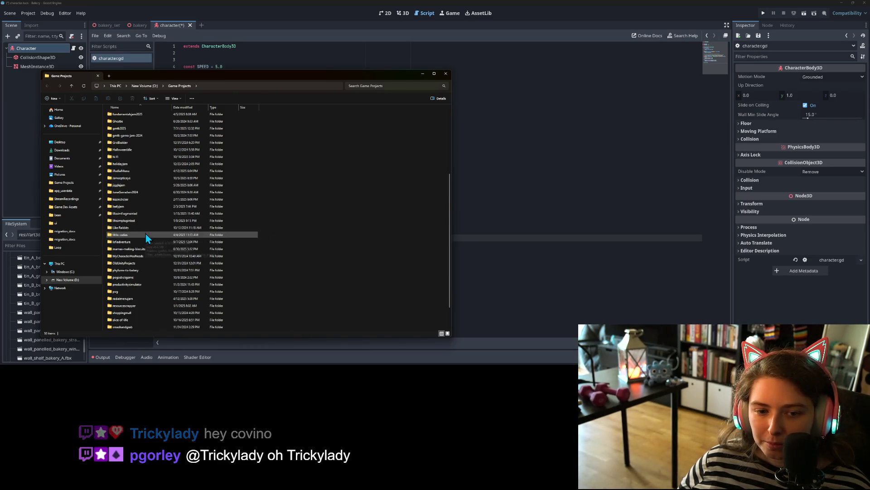
scroll("down", 3)
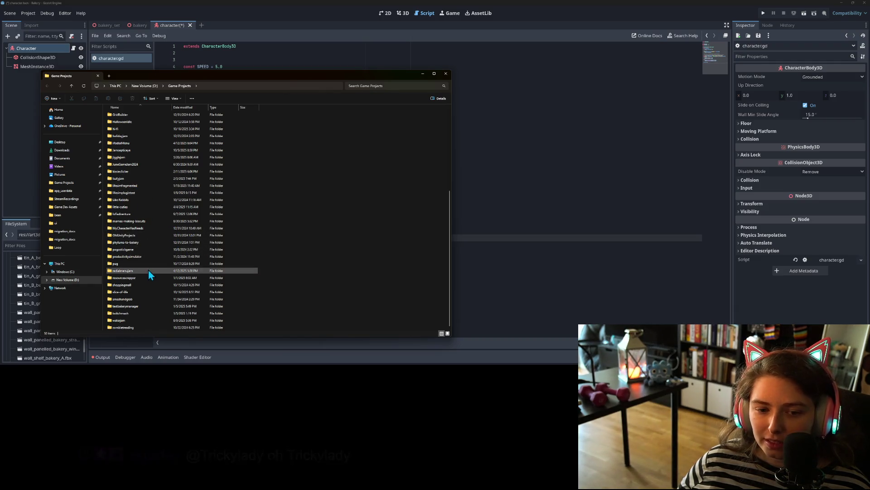
double_click(148, 243)
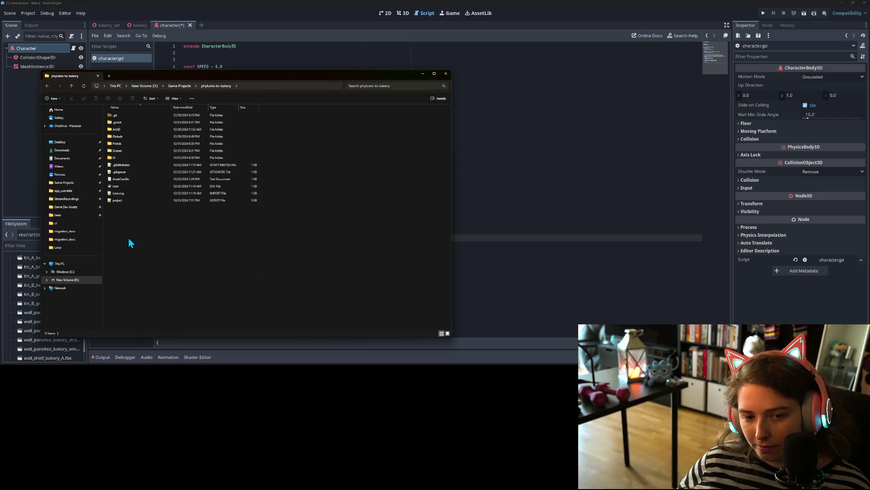
Step: Go into Prefab > Character and open character_move.gd in Notepad++
left_click(124, 145)
double_click(124, 145)
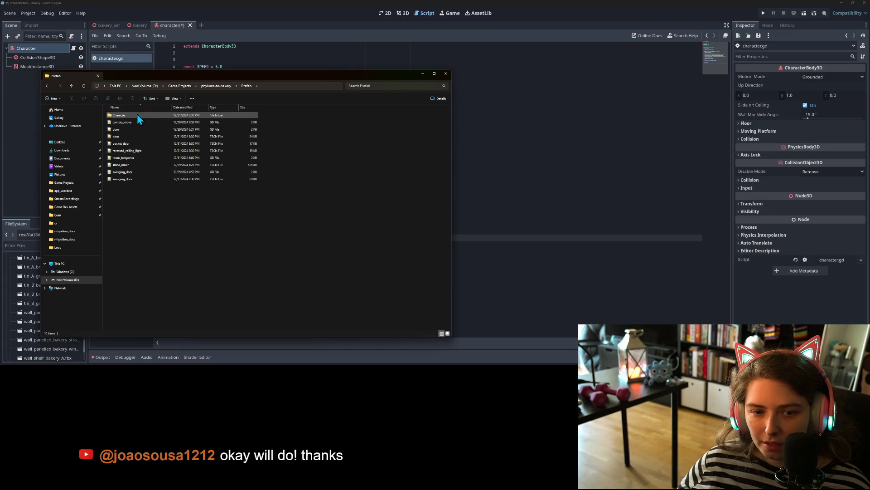
double_click(137, 113)
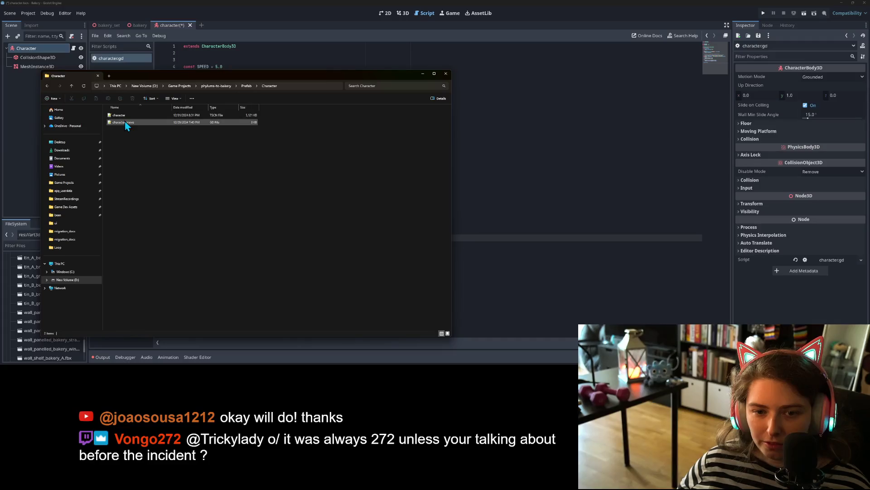
left_click(126, 123)
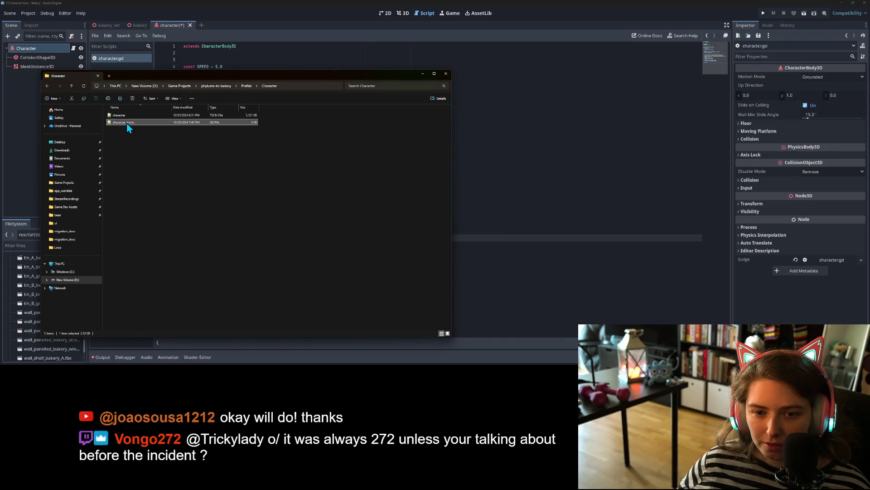
double_click(127, 123)
scroll("down", 3)
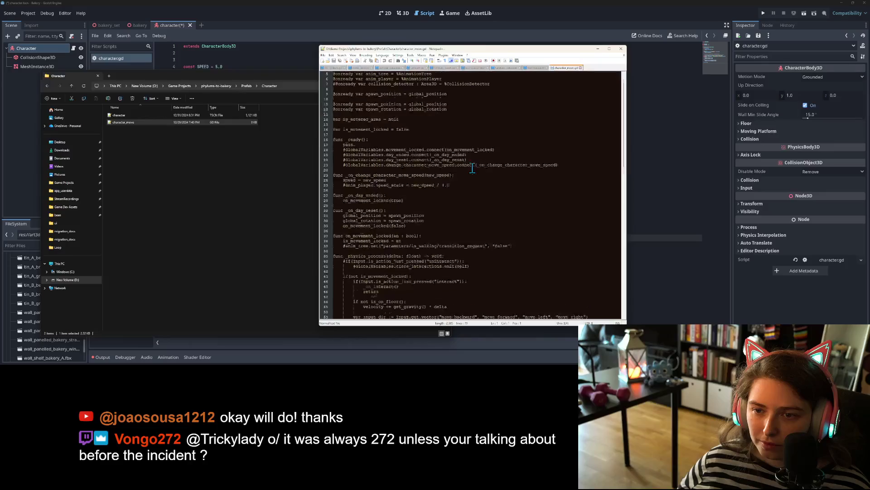
Step: Review the old character_move.gd code in Notepad++, then select all of Godot's character.gd
scroll("down", 3)
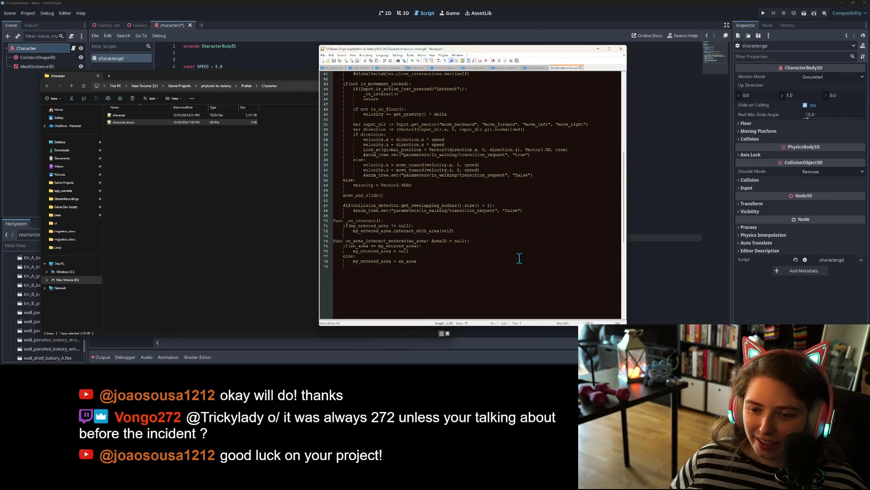
scroll("up", 3)
scroll("up", 3)
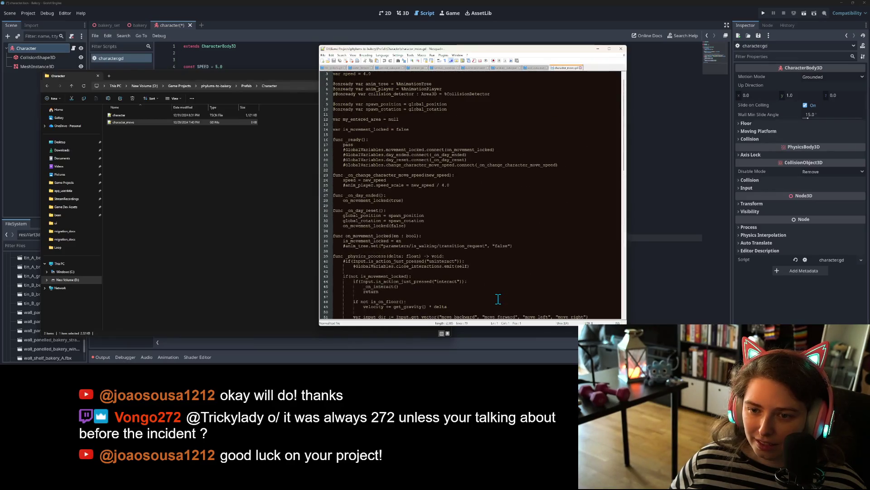
scroll("up", 3)
left_click(499, 298)
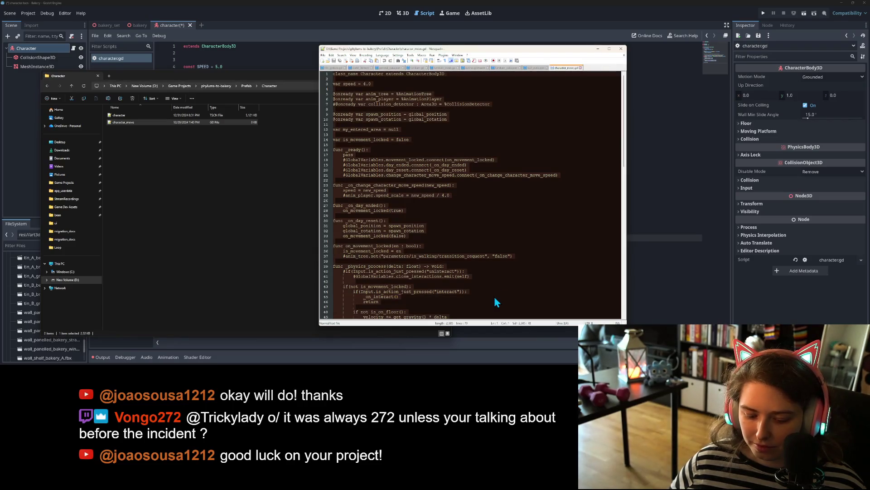
left_click(455, 281)
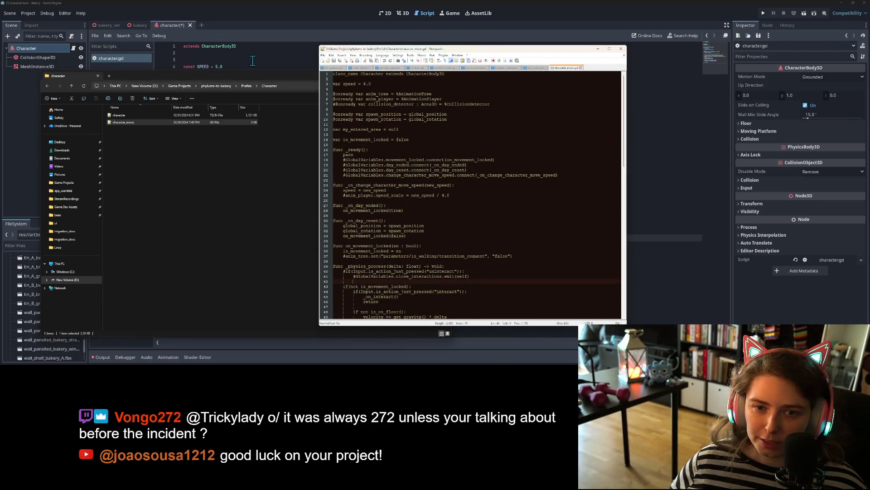
left_click(253, 60)
key("ctrl+a")
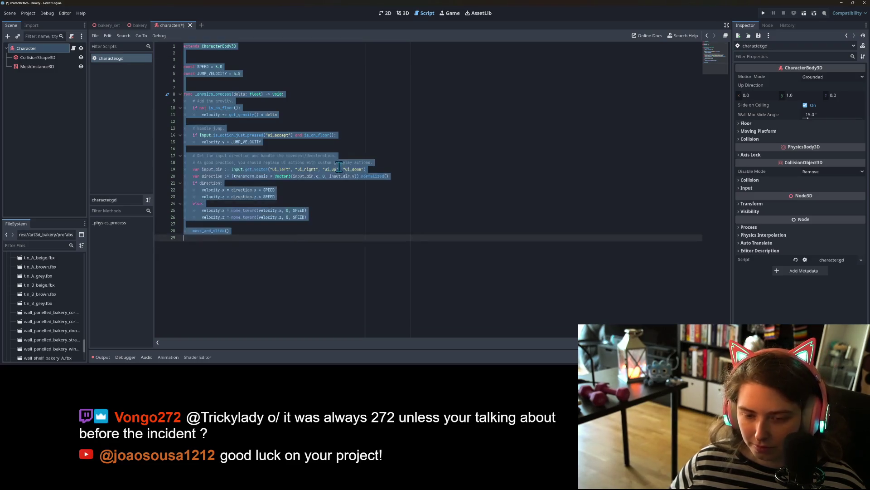
Step: Paste the old code into character.gd and delete the animation, detector and spawn position variables
key("ctrl+v")
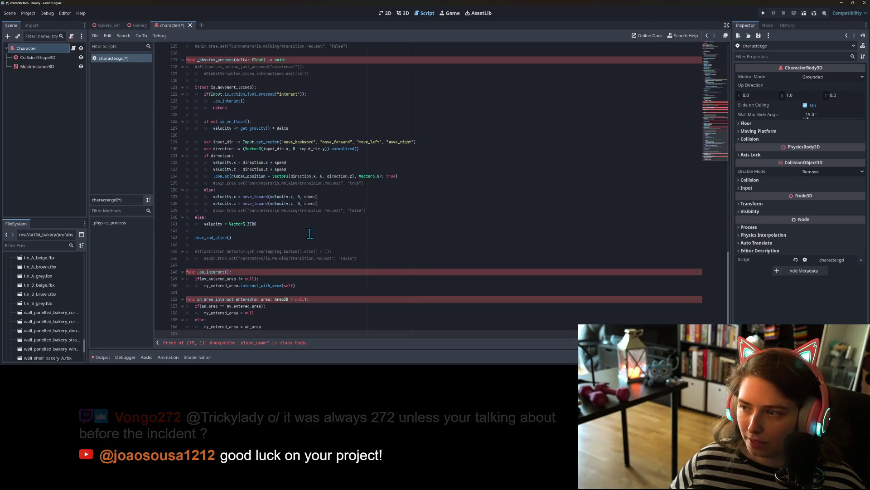
scroll("up", 3)
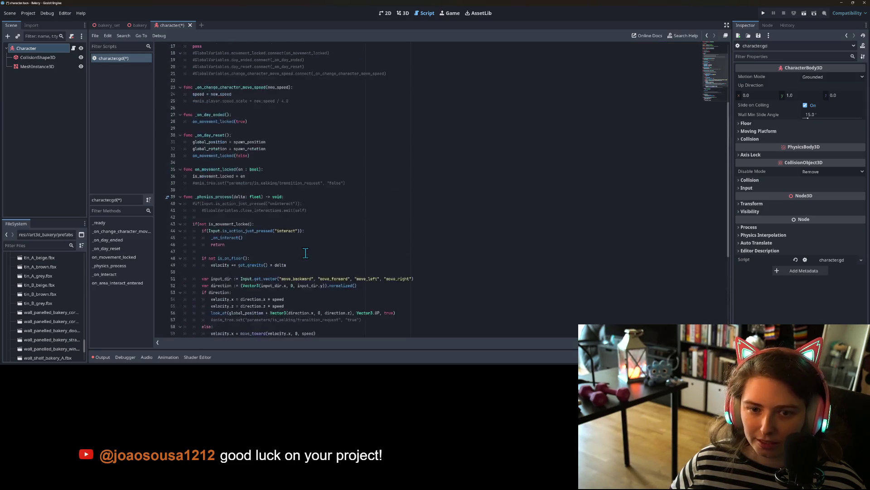
left_click(281, 183)
left_click(244, 107)
left_click_drag(325, 87, 160, 71)
key("BackSpace")
key("BackSpace")
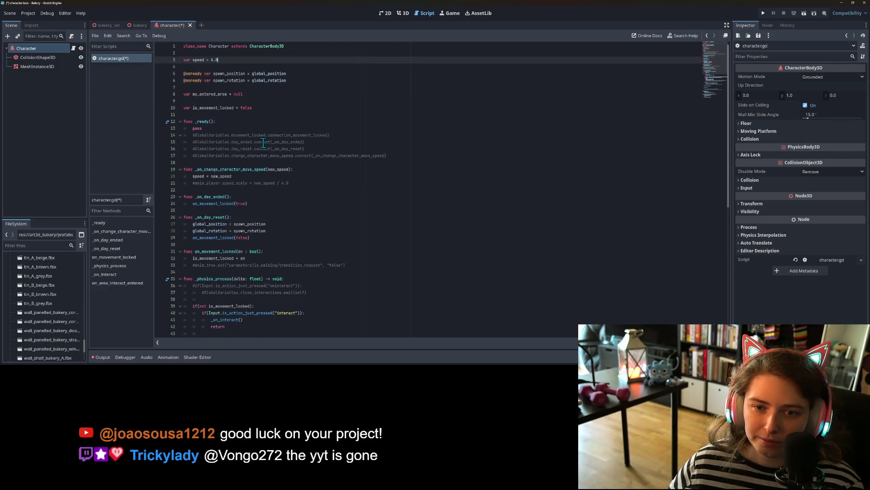
left_click(251, 88)
left_click_drag(251, 87, 150, 72)
key("BackSpace")
key("BackSpace")
left_click(244, 81)
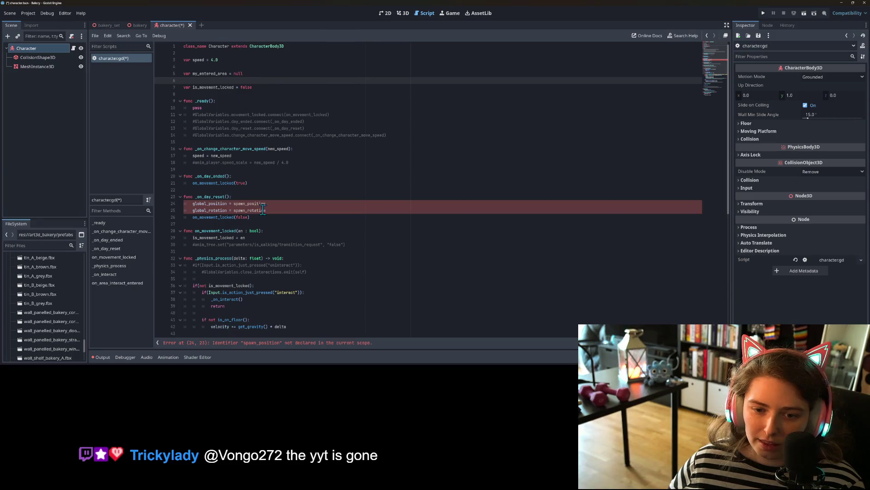
Step: Remove the day-ended, day-reset, _ready and on_movement_locked functions plus the area and lock variables
left_click(287, 210)
left_click_drag(275, 218, 169, 163)
key("BackSpace")
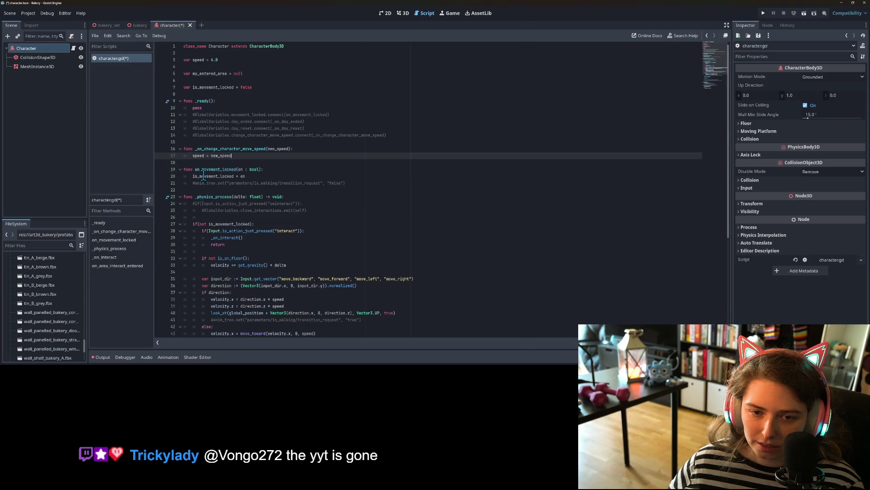
left_click_drag(411, 139, 149, 100)
key("BackSpace")
key("BackSpace")
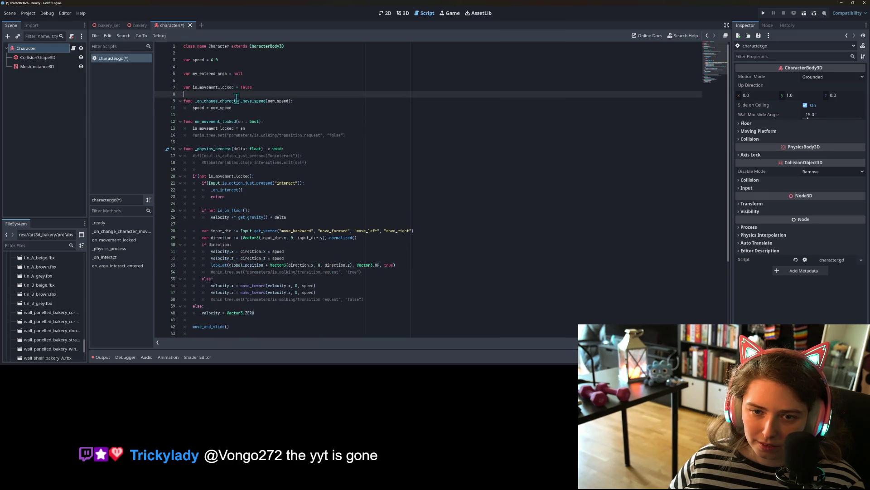
left_click_drag(257, 93, 220, 61)
key("BackSpace")
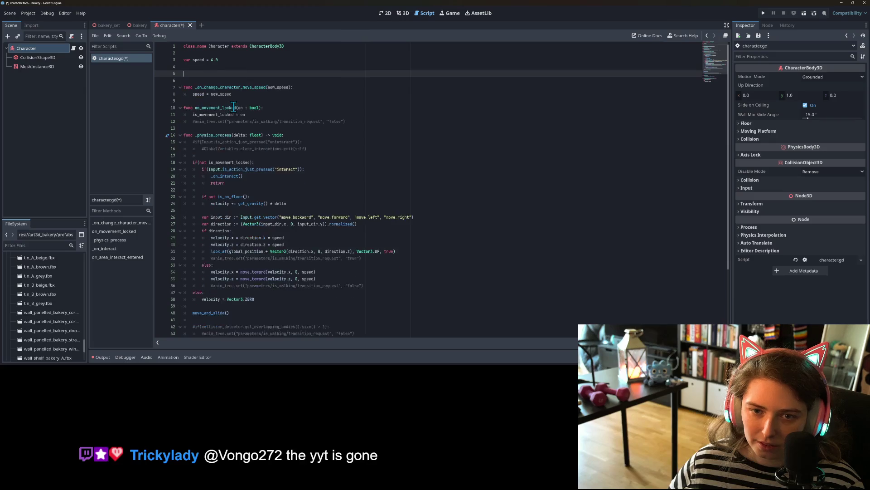
left_click_drag(347, 108, 155, 95)
key("BackSpace")
key("BackSpace")
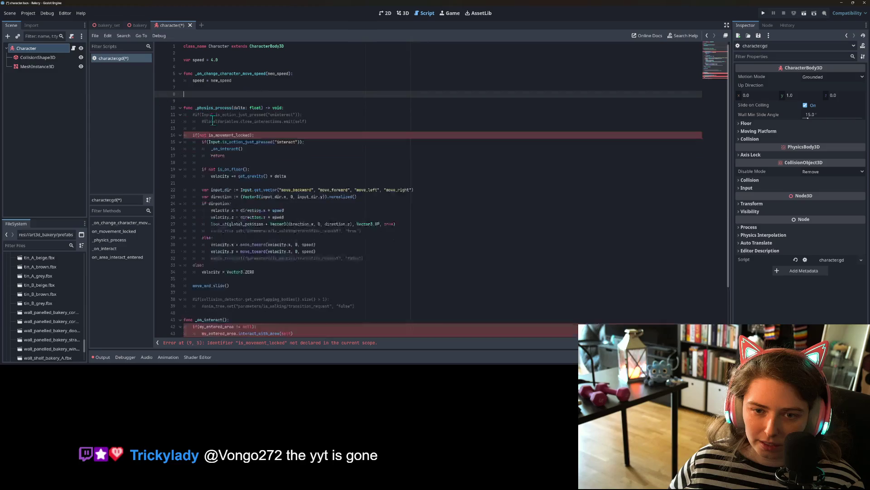
Step: Strip the commented interact lines and movement-locked condition from the physics function, unindenting the movement code
left_click(234, 119)
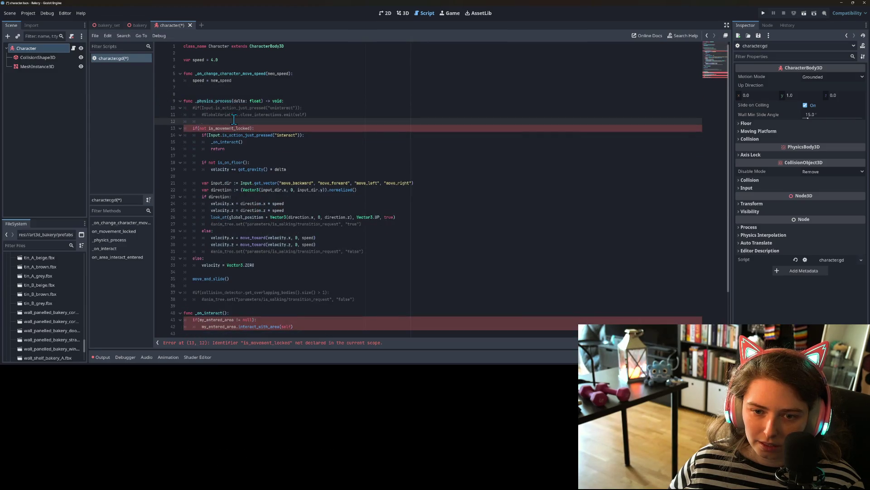
left_click_drag(223, 121, 164, 111)
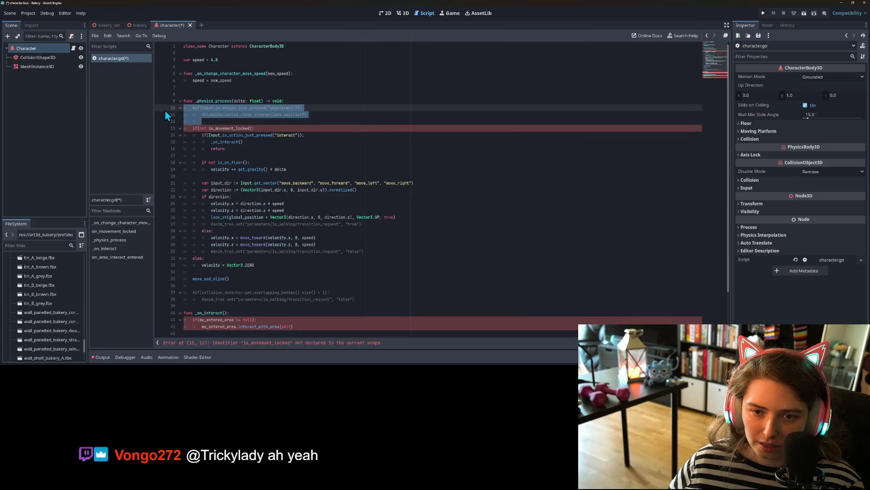
key("BackSpace")
key("BackSpace")
left_click_drag(193, 109, 262, 107)
key("BackSpace")
key("BackSpace")
key("BackSpace")
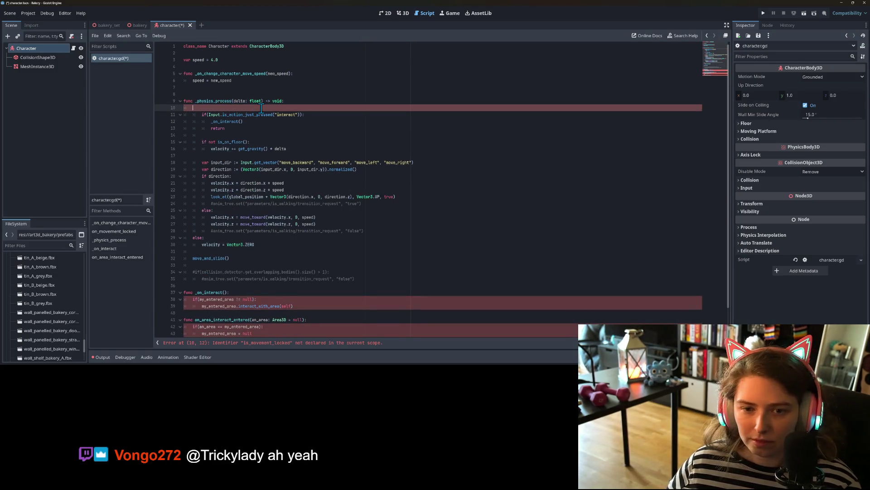
left_click_drag(201, 108, 165, 234)
key("shift+Tab")
key("BackSpace")
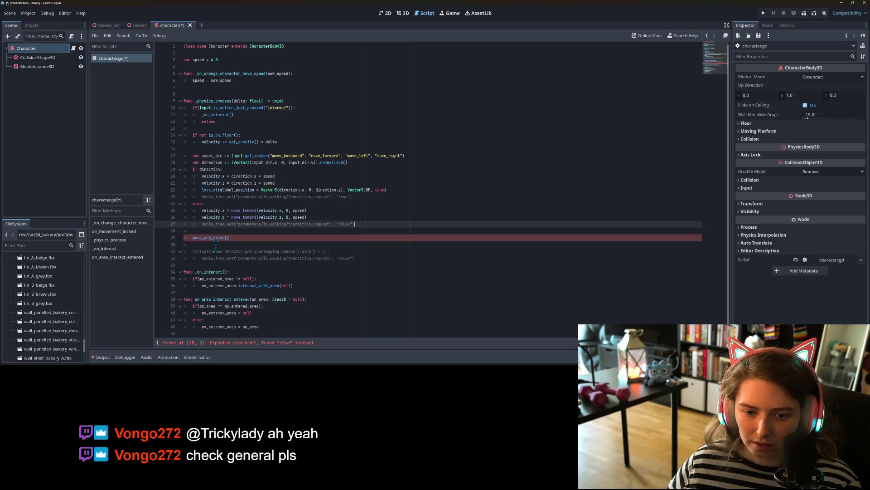
key("Delete")
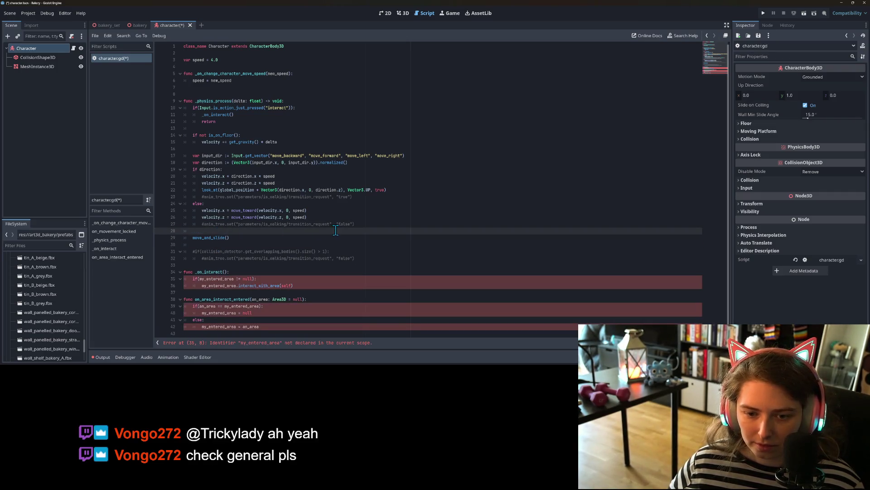
Step: Delete the commented animation and collision-detector lines
left_click_drag(370, 223, 308, 217)
key("BackSpace")
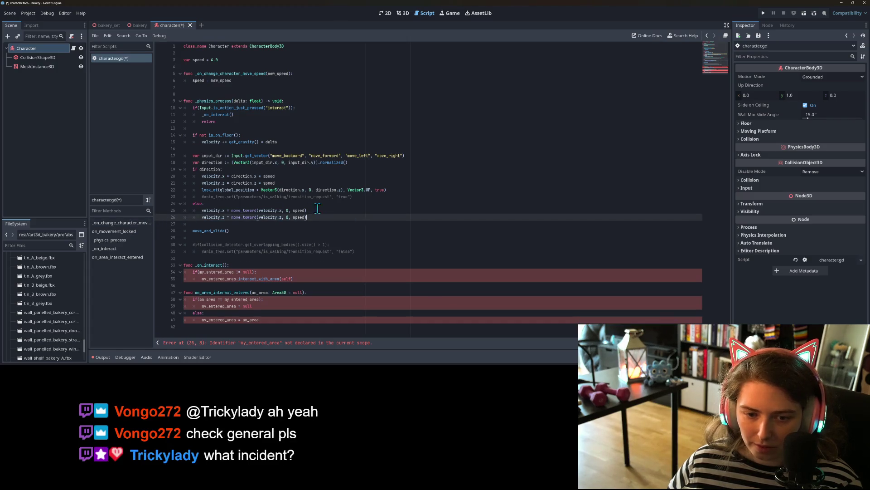
left_click_drag(369, 198, 134, 195)
key("BackSpace")
key("BackSpace")
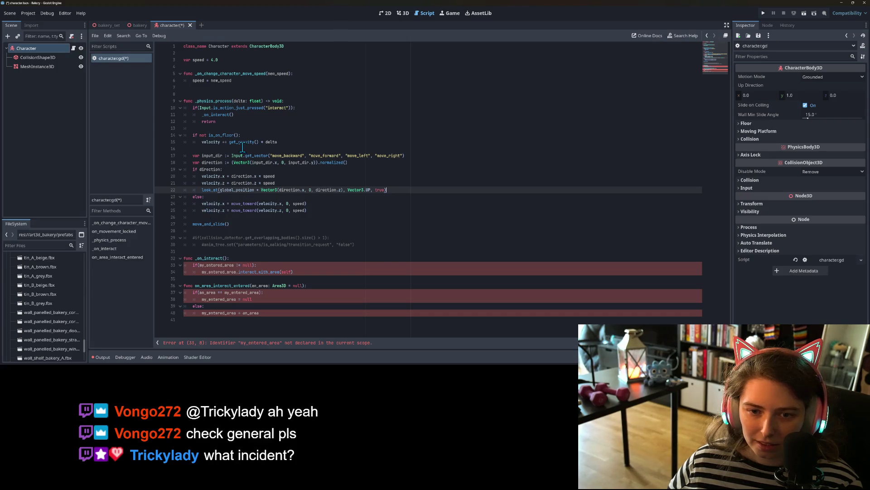
left_click_drag(369, 245, 172, 242)
key("BackSpace")
Step: Replace the _on_interact body with pass and save the script
left_click(220, 258)
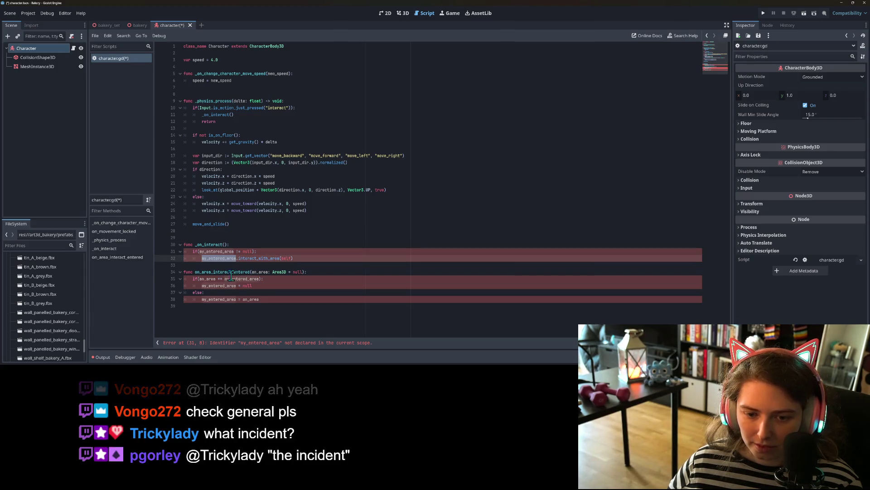
left_click_drag(305, 257, 190, 254)
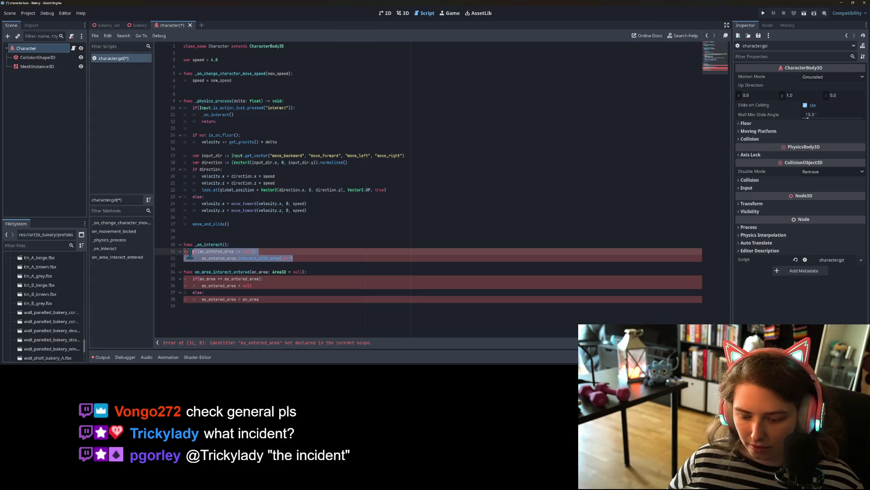
type("pass")
left_click(200, 237)
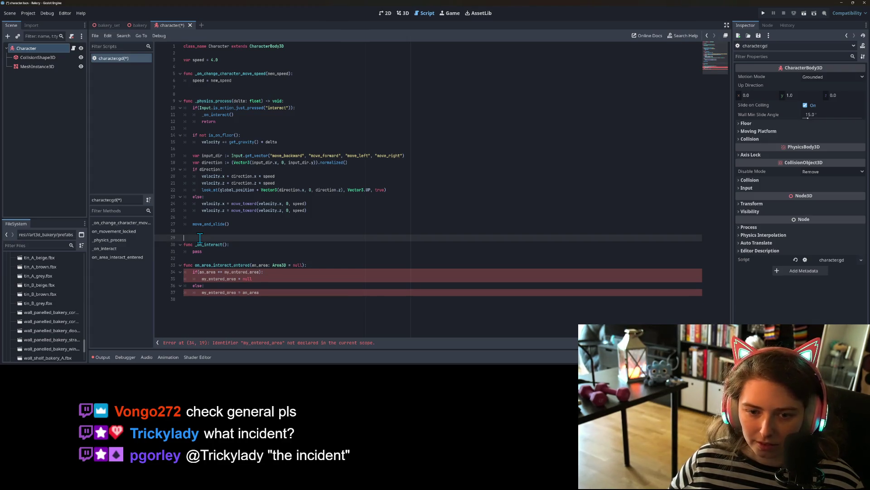
key("BackSpace")
key("ctrl+s")
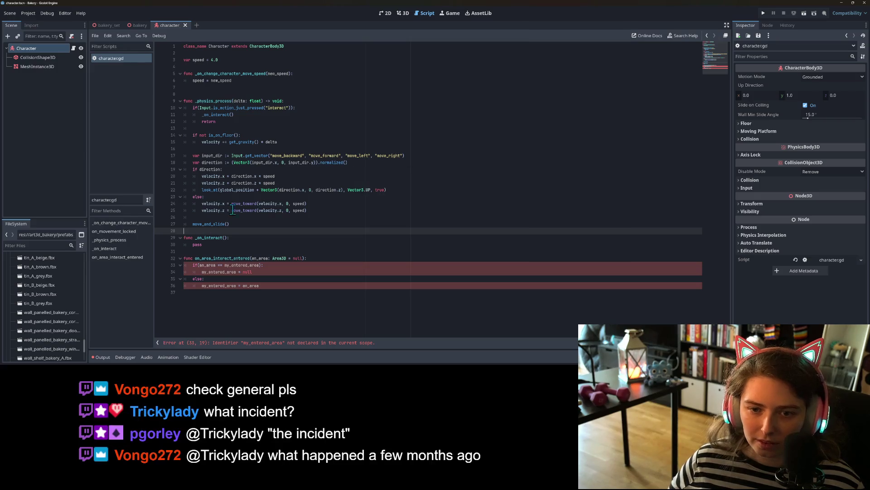
Step: Stub on_area_interact_entered with pass, save, then delete the whole function
left_click(241, 258)
left_click(219, 253)
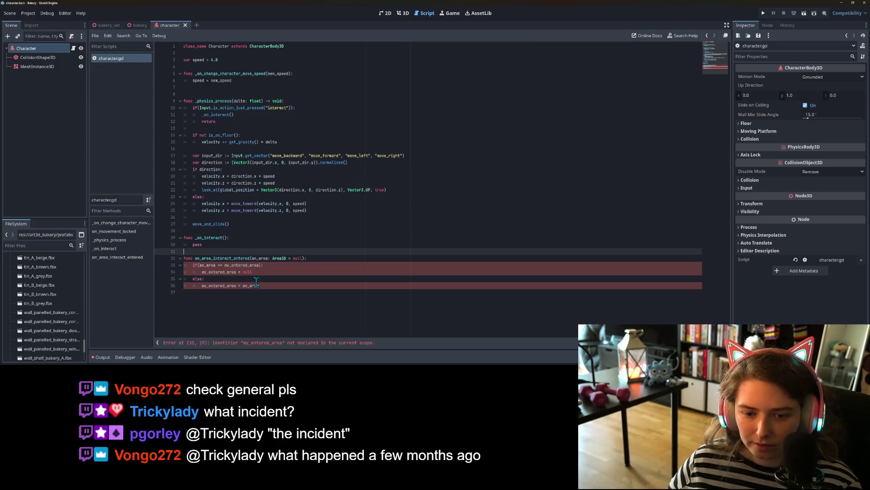
left_click_drag(265, 286, 193, 266)
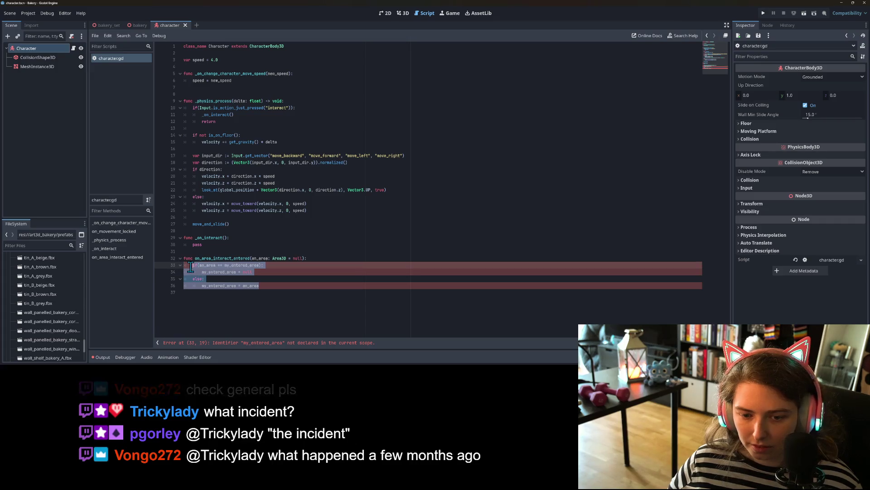
type("pass")
key("ctrl+s")
left_click(248, 260)
double_click(225, 258)
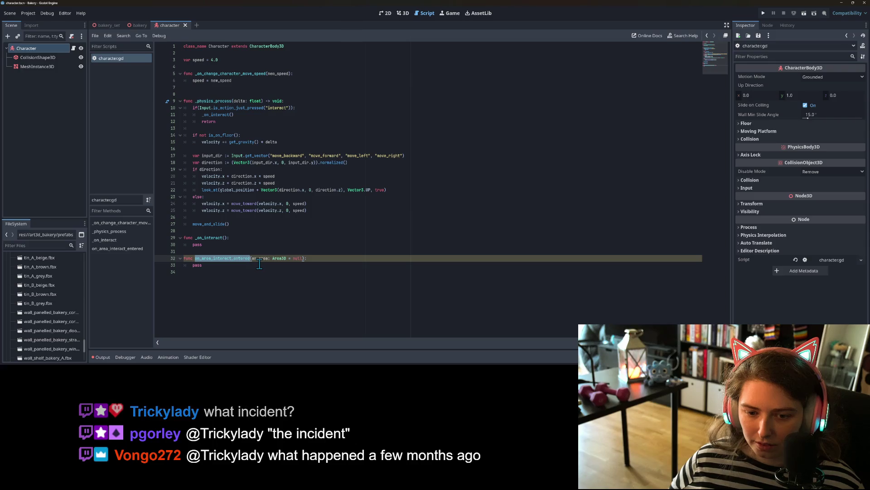
left_click(223, 258)
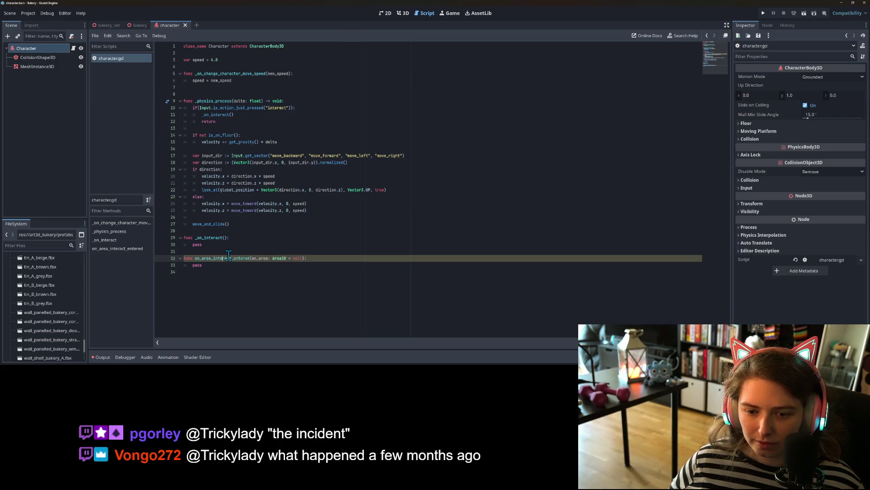
left_click_drag(215, 269, 169, 259)
key("BackSpace")
key("BackSpace")
key("BackSpace")
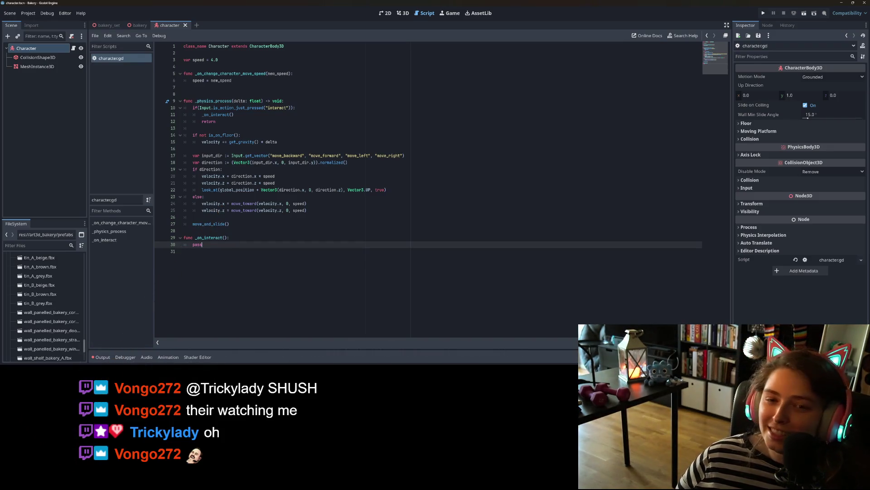
Step: Delete the unused _on_change_character_move_speed function and save the character script
left_click(338, 256)
left_click(212, 95)
key("BackSpace")
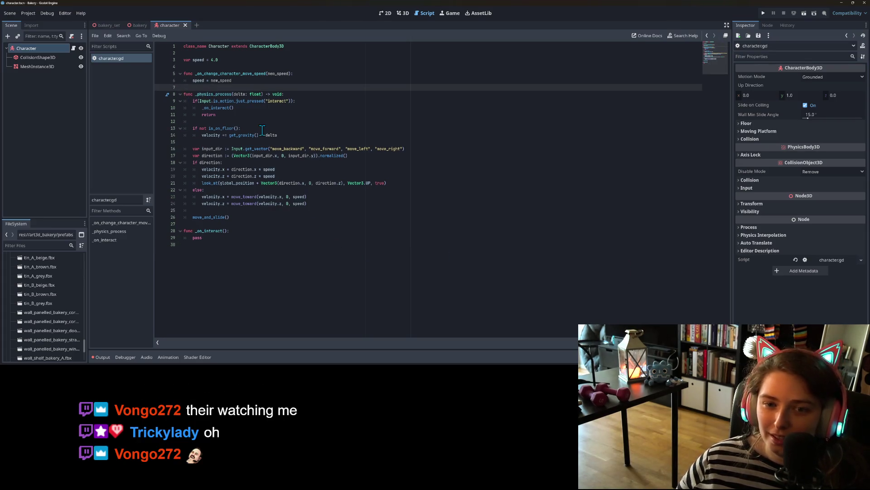
left_click(231, 80)
type("d")
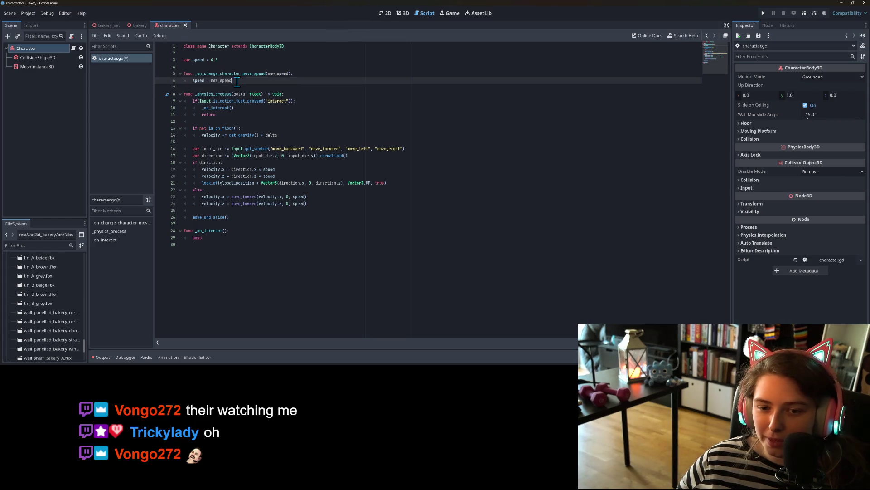
left_click_drag(239, 83, 169, 68)
key("BackSpace")
key("BackSpace")
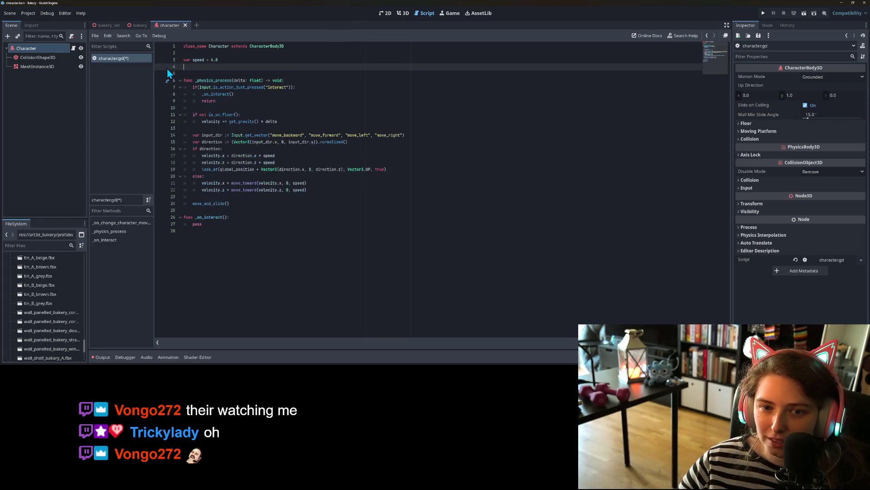
key("ctrl+s")
Step: Re-enter the "interact" input action name using autocomplete
left_click(223, 101)
left_click(267, 115)
left_click(320, 135)
left_click(329, 129)
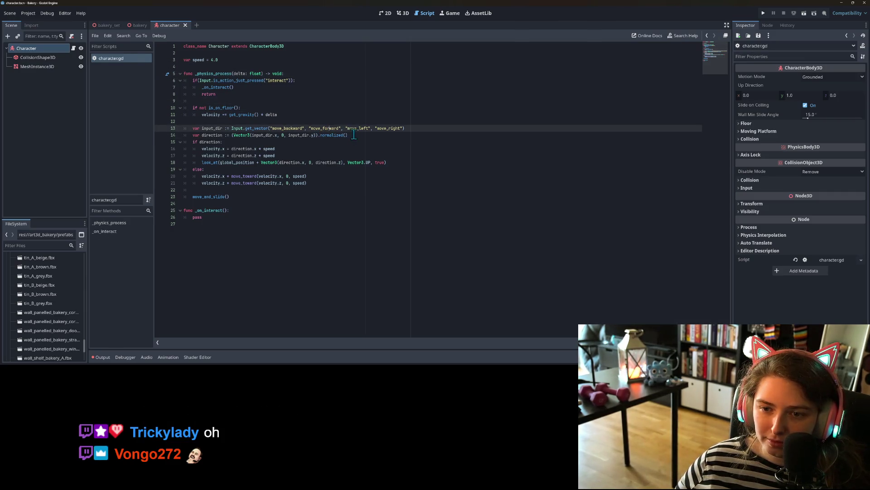
double_click(269, 81)
type("i")
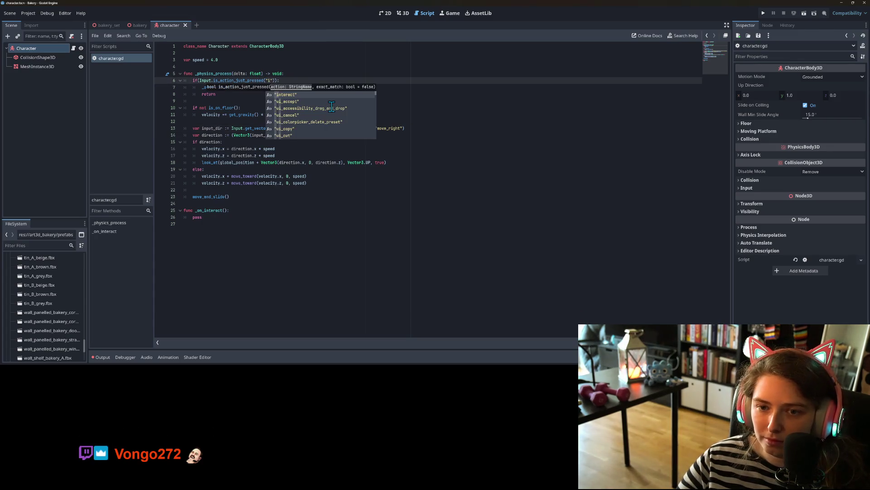
key("Return")
Step: Re-enter the move_backward and move_forward action names via autocomplete and save
double_click(280, 129)
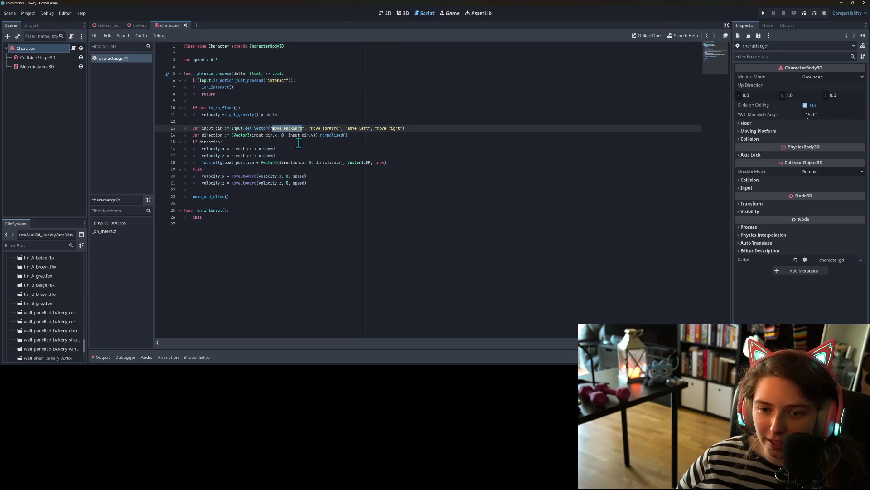
type("mo")
left_click(304, 143)
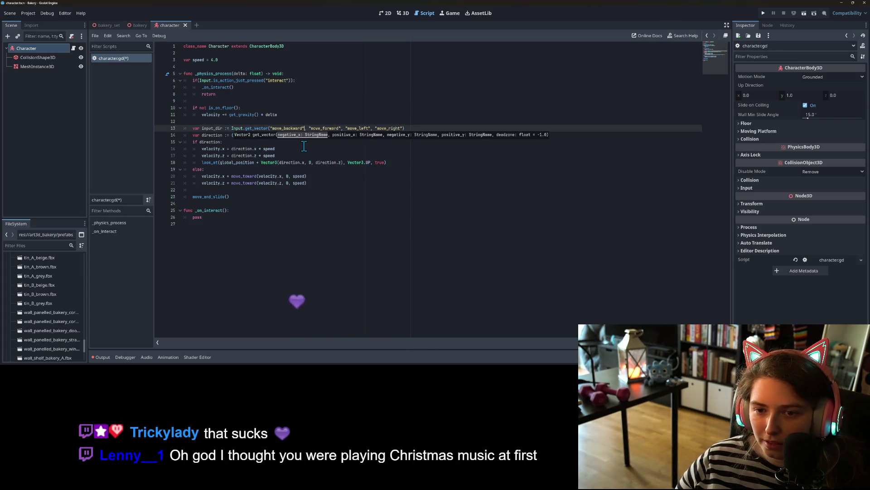
double_click(321, 128)
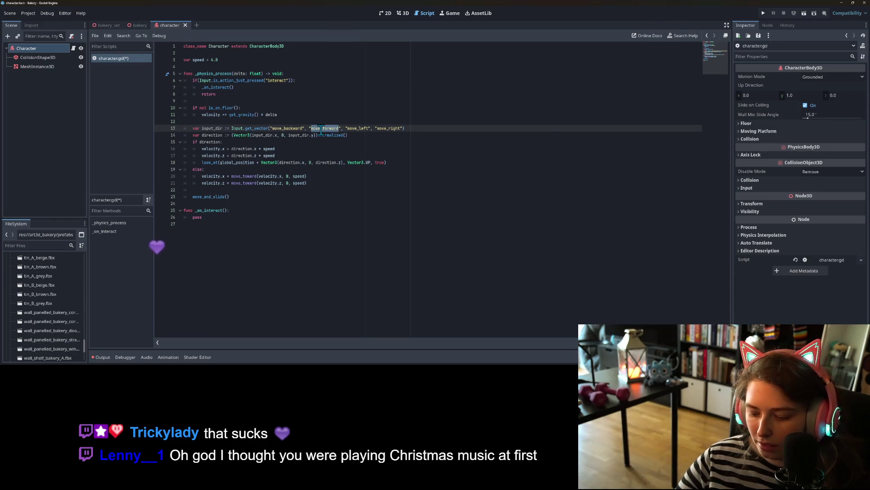
type("mo")
left_click(333, 149)
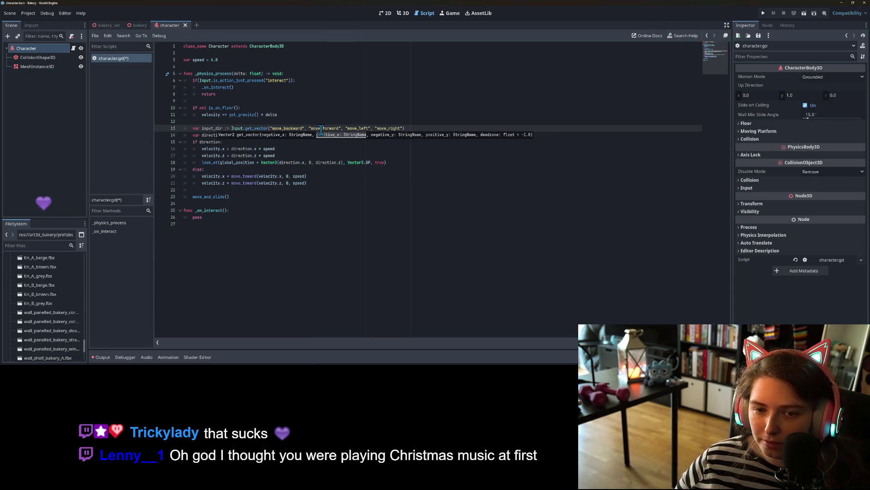
key("ctrl+s")
Step: Check the look_at and move_and_slide lines, then switch to the character's 3D view
left_click(318, 179)
left_click(378, 165)
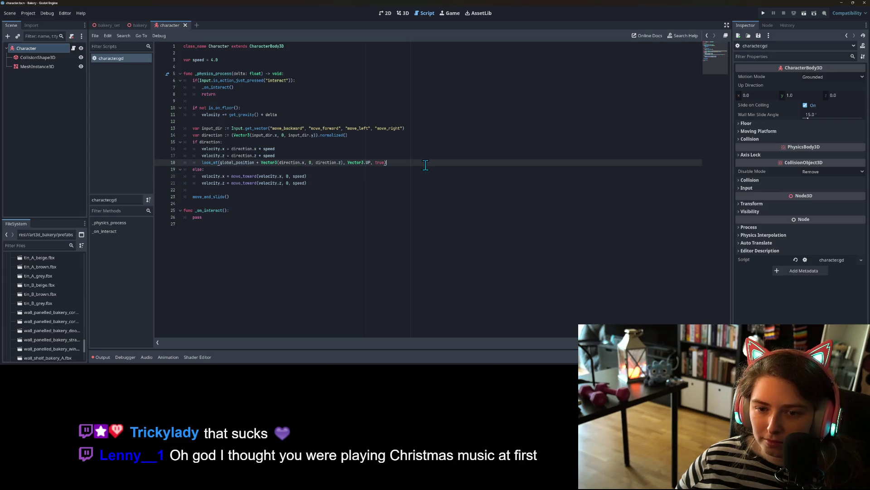
left_click(370, 198)
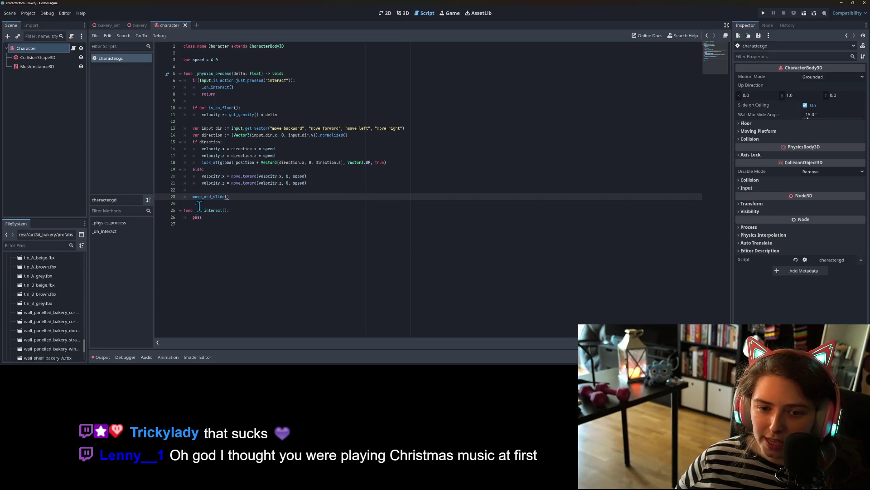
left_click(214, 190)
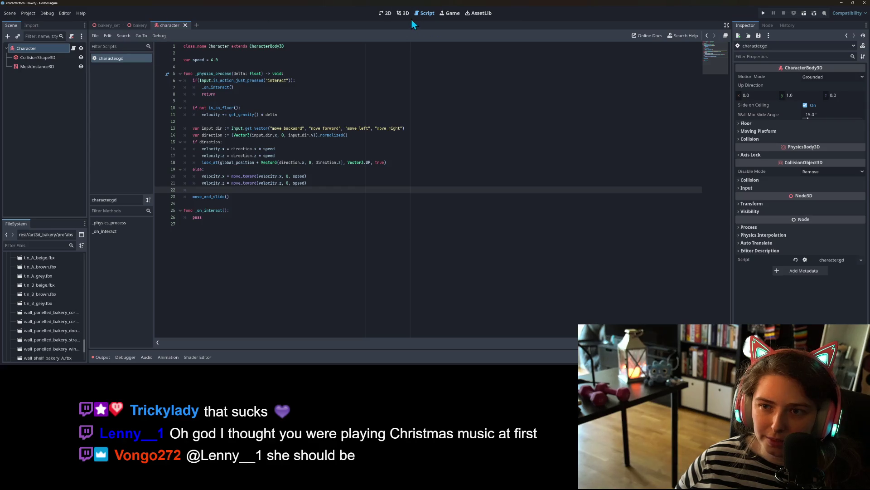
left_click(408, 13)
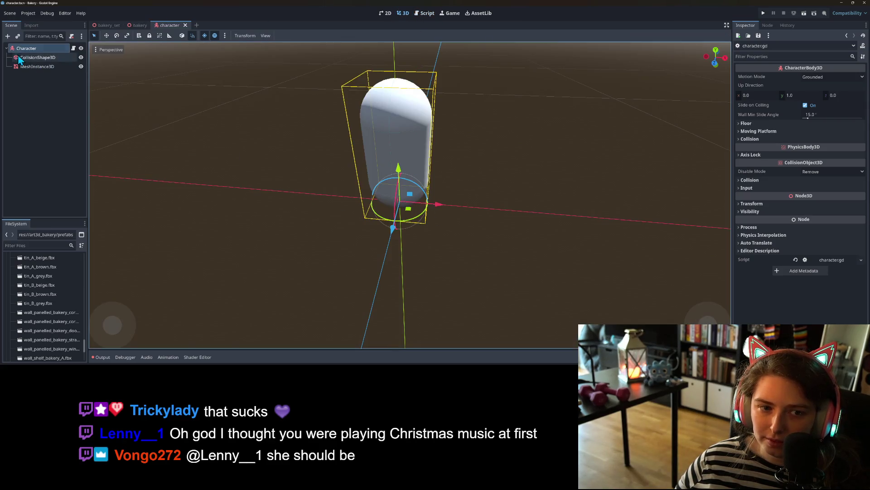
Step: Add a MeshInstance3D child under the capsule's MeshInstance3D and move it out along Z
left_click(34, 66)
left_click_drag(412, 199, 126, 99)
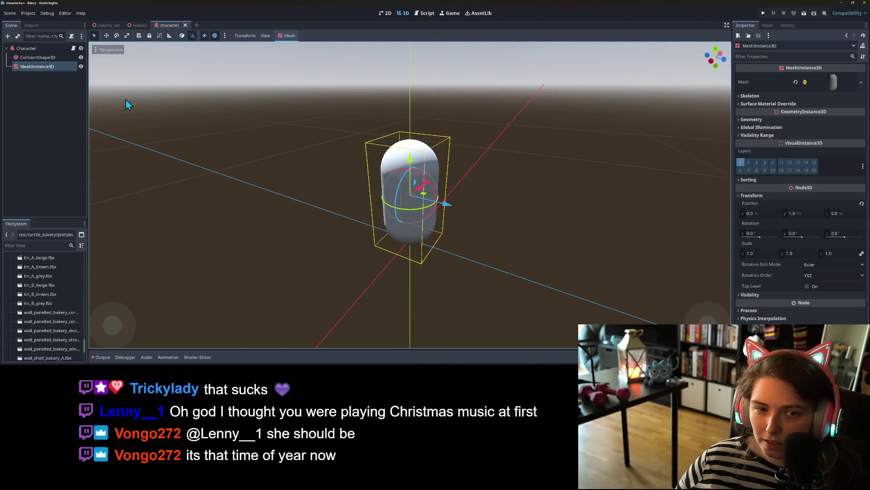
right_click(37, 64)
left_click(58, 78)
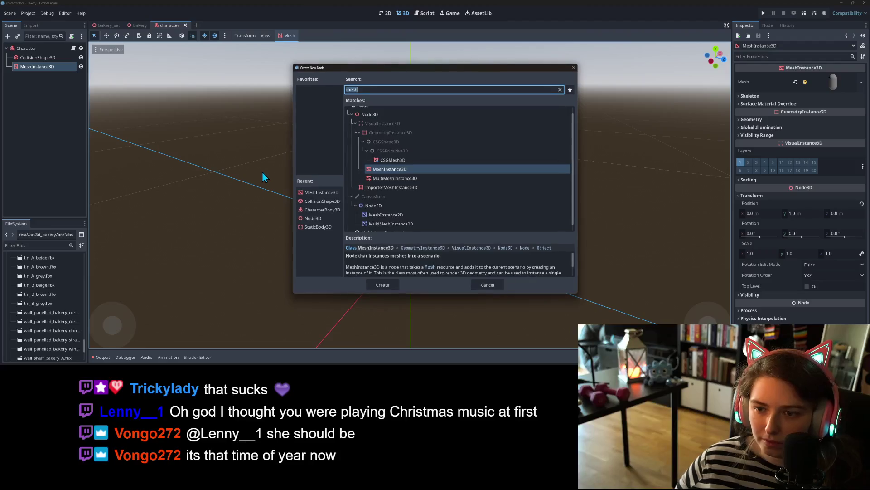
key("Return")
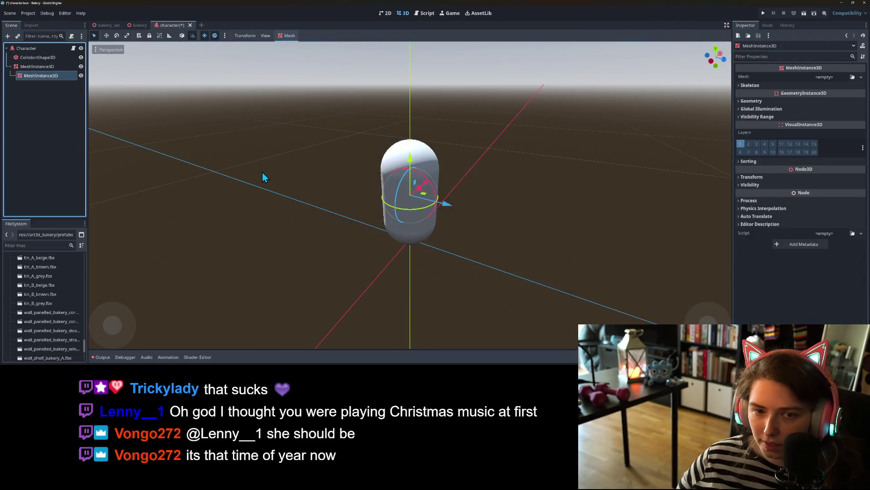
left_click_drag(446, 204, 480, 209)
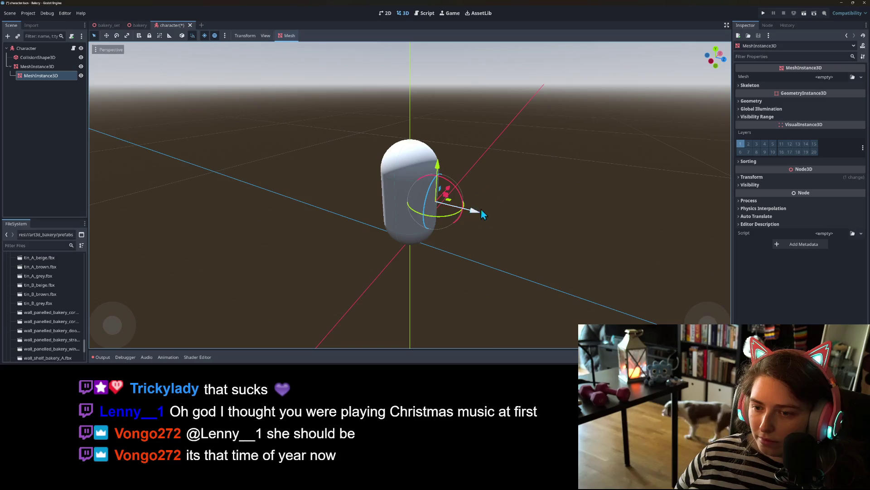
Step: Give the new node a BoxMesh sized 0.25 × 0.25 × 0.25 and raise it up the capsule
left_click(861, 77)
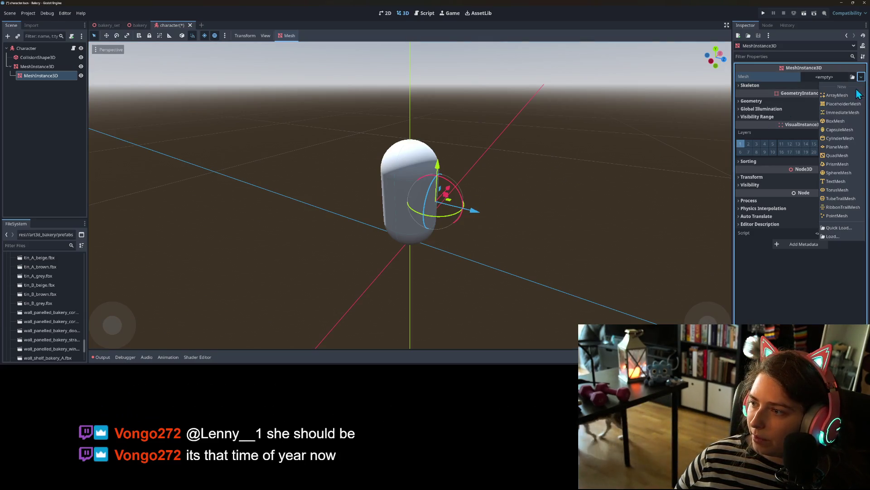
left_click(836, 121)
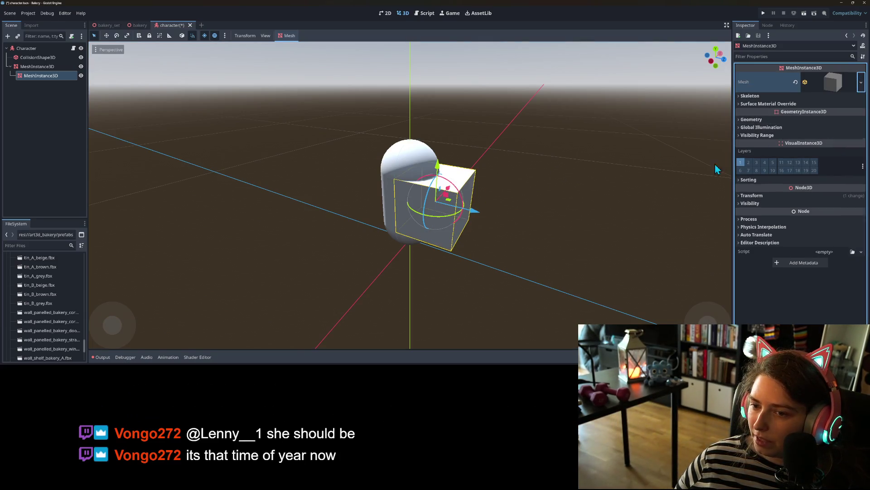
left_click(853, 84)
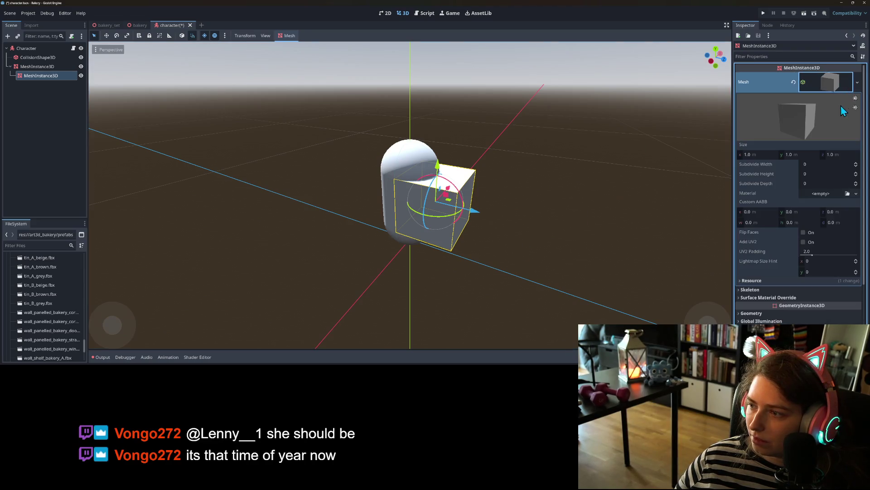
left_click(757, 154)
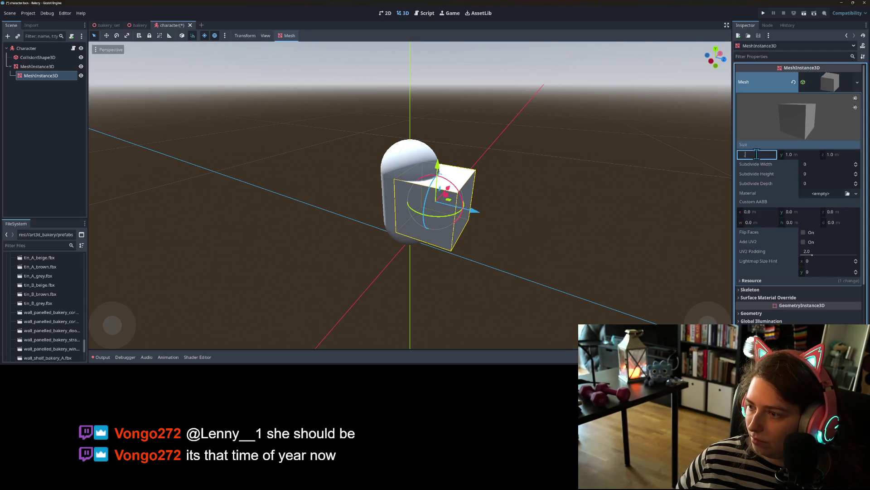
type("0.25")
key("Tab")
type("0.25")
key("Tab")
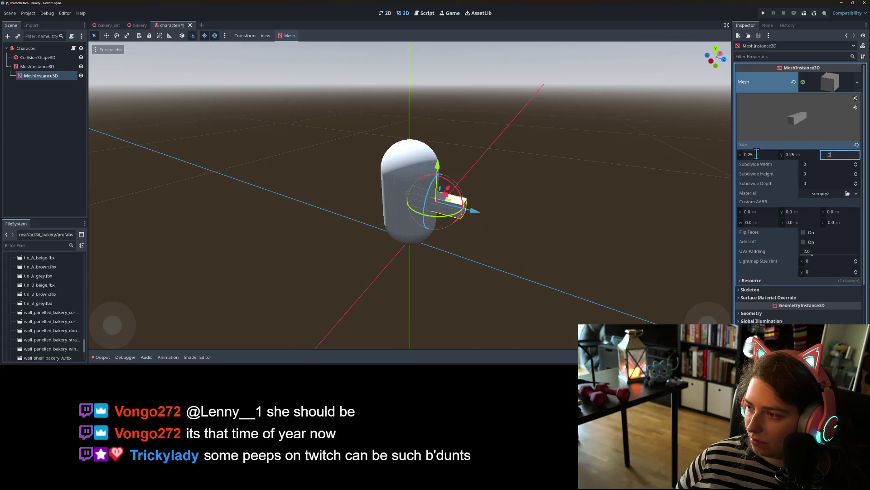
type("5")
key("Return")
left_click_drag(438, 163, 440, 131)
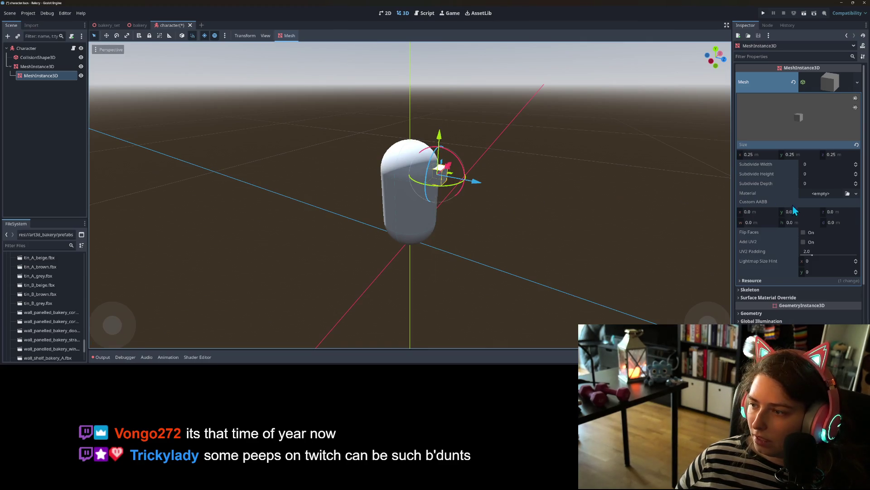
Step: Widen the box to 0.5 along X and save the character scene
left_click(549, 252)
left_click_drag(521, 254, 389, 209)
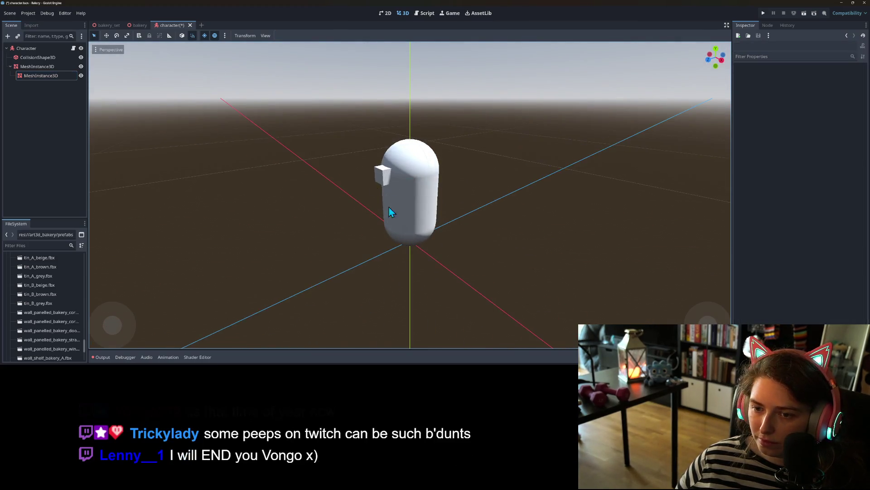
left_click(384, 176)
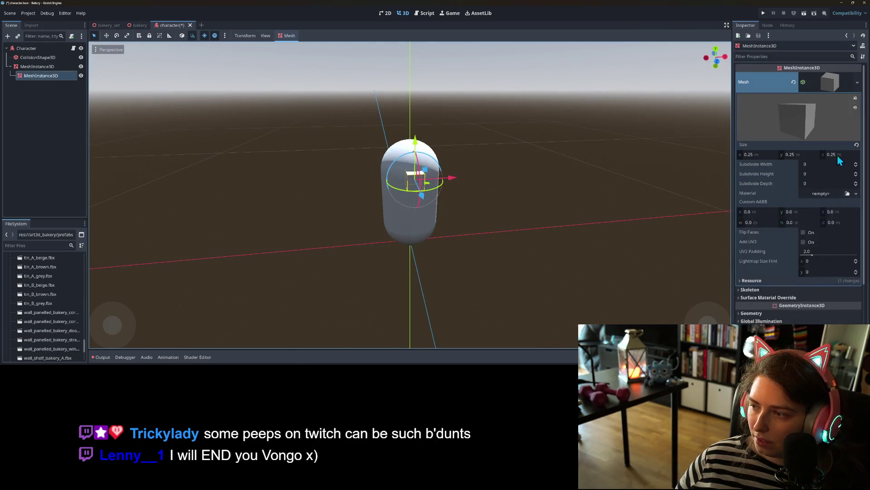
left_click(838, 155)
left_click(771, 154)
type("0.5")
key("Return")
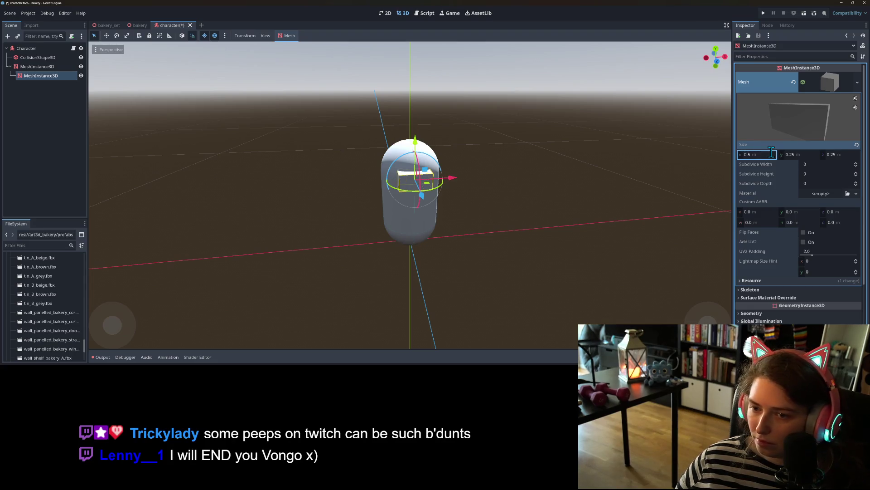
left_click(550, 237)
key("ctrl+s")
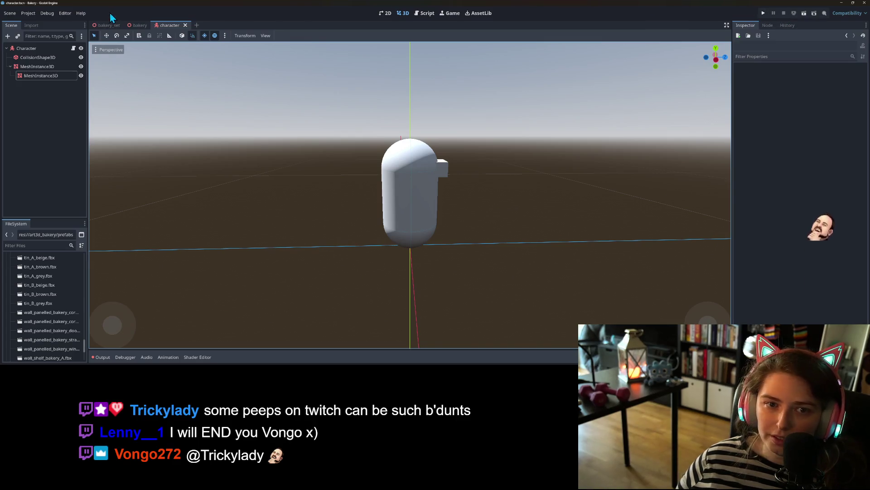
left_click(140, 25)
Step: Instance character.tscn under the Bakery root and place it in the middle of the floor
scroll("down", 3)
scroll("up", 3)
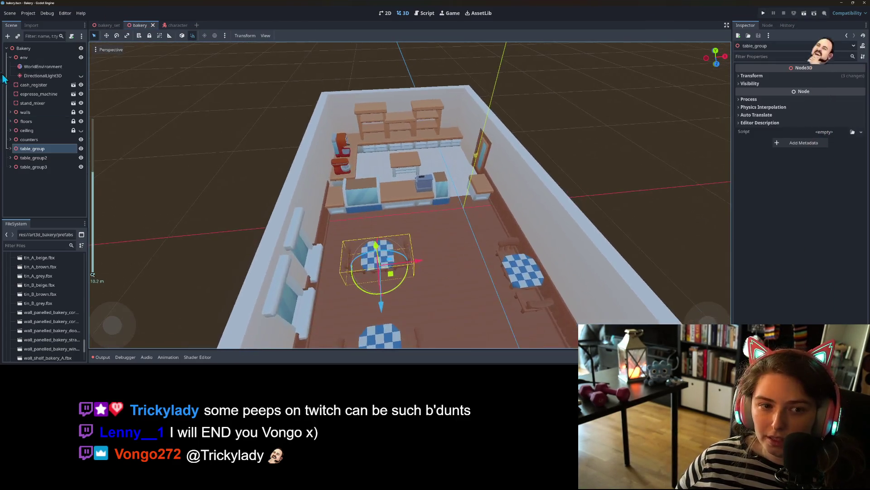
right_click(28, 53)
left_click(48, 66)
type("c")
double_click(354, 135)
scroll("down", 3)
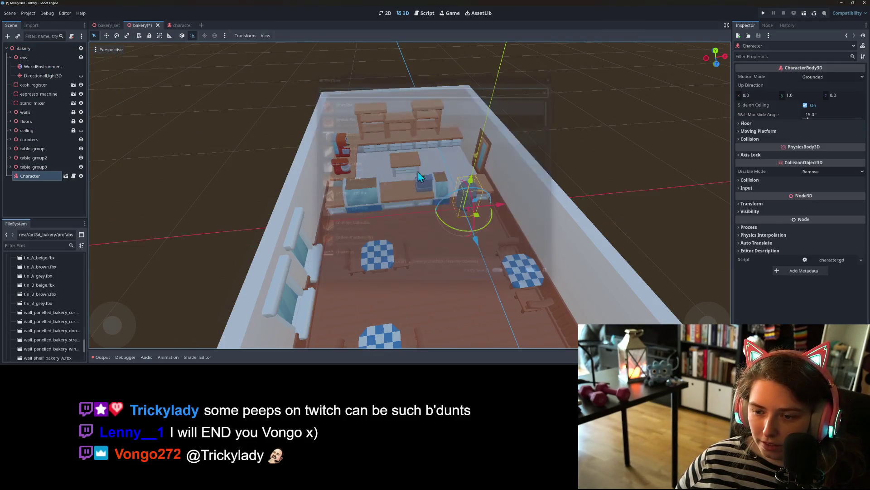
scroll("up", 3)
left_click_drag(469, 165, 455, 230)
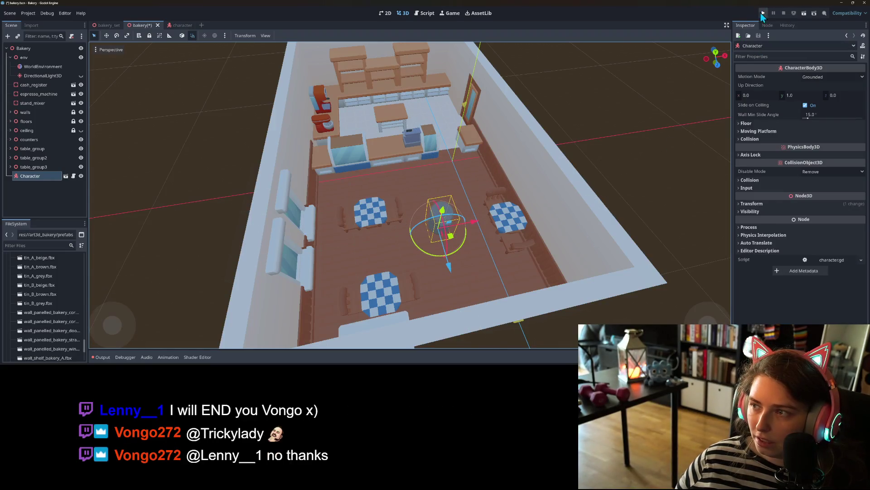
Step: Try running the game, cancel the main scene prompt, and return to the character scene
left_click(763, 13)
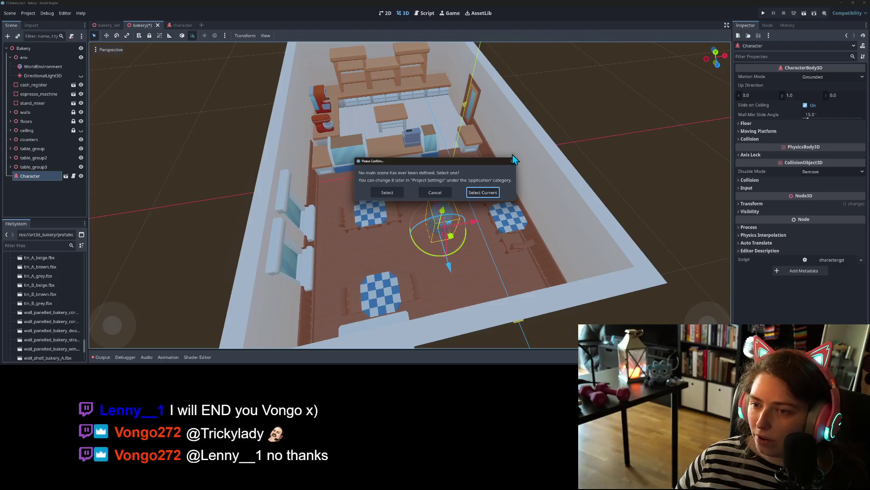
left_click(512, 162)
left_click(176, 26)
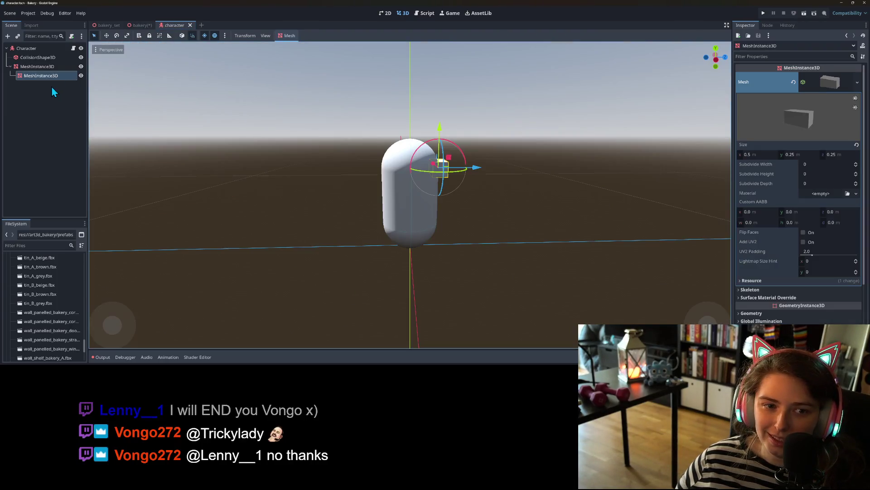
Step: Add a SpringArm3D under Character and raise it to the capsule's head
right_click(40, 48)
left_click(56, 68)
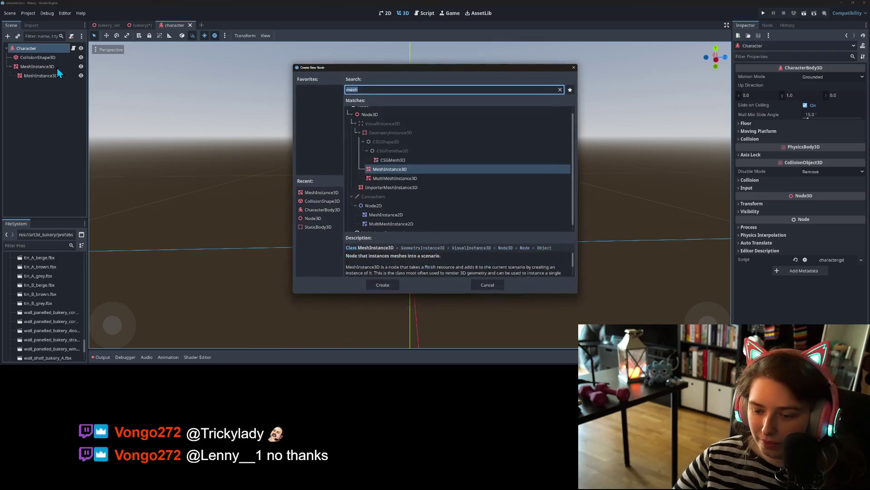
type("a")
key("BackSpace")
type("spri")
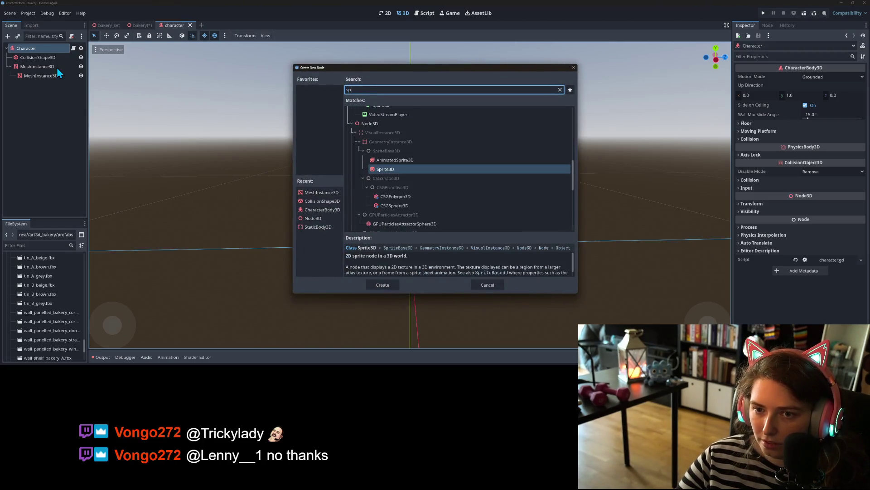
key("Return")
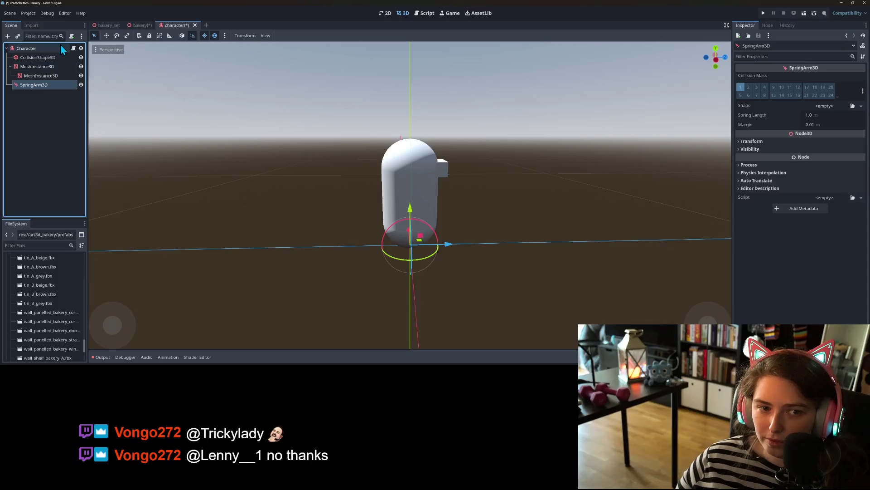
left_click_drag(418, 235, 391, 157)
Step: Add a Camera3D under the spring arm, turn it around and move it up behind the character
right_click(62, 83)
left_click(91, 87)
type("ca")
key("Return")
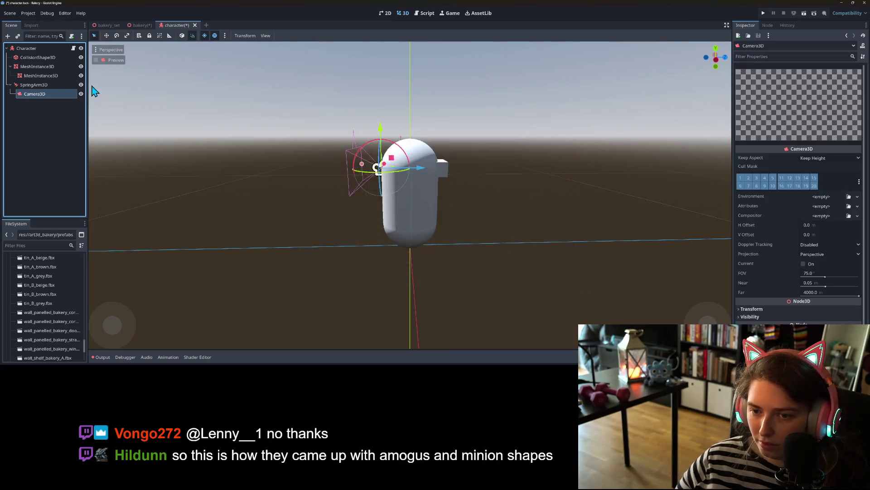
scroll("down", 3)
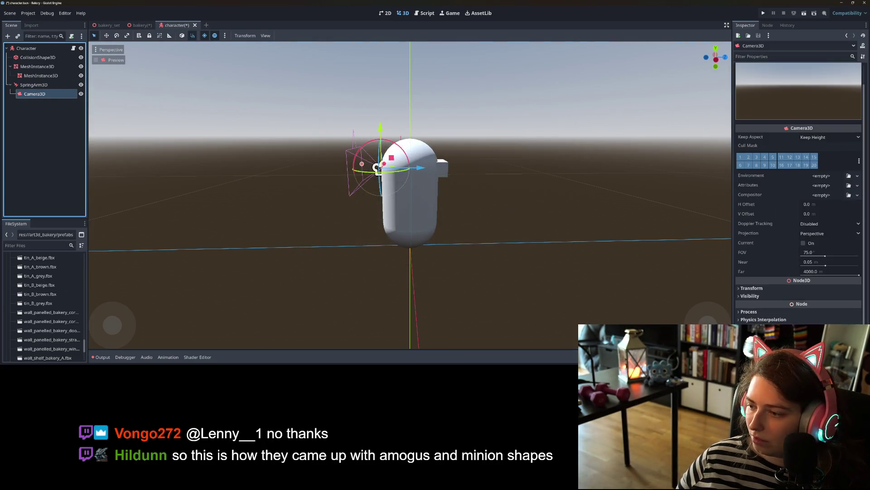
left_click(787, 289)
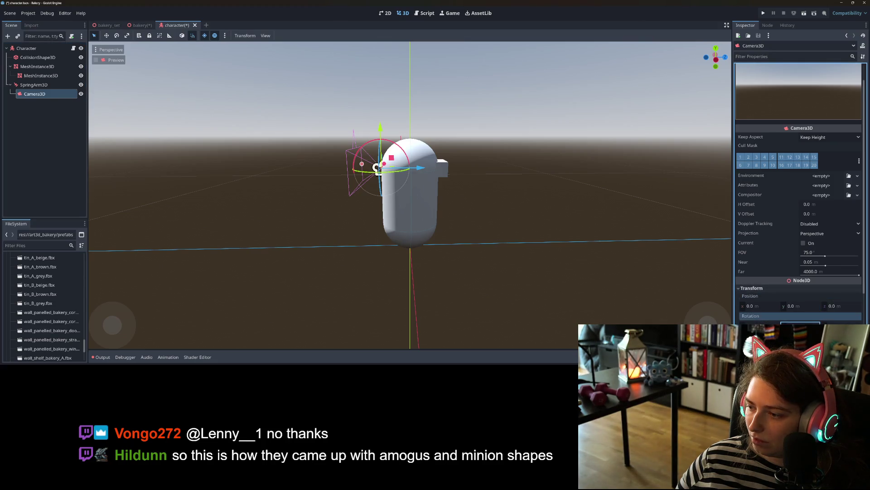
left_click_drag(803, 321, 839, 322)
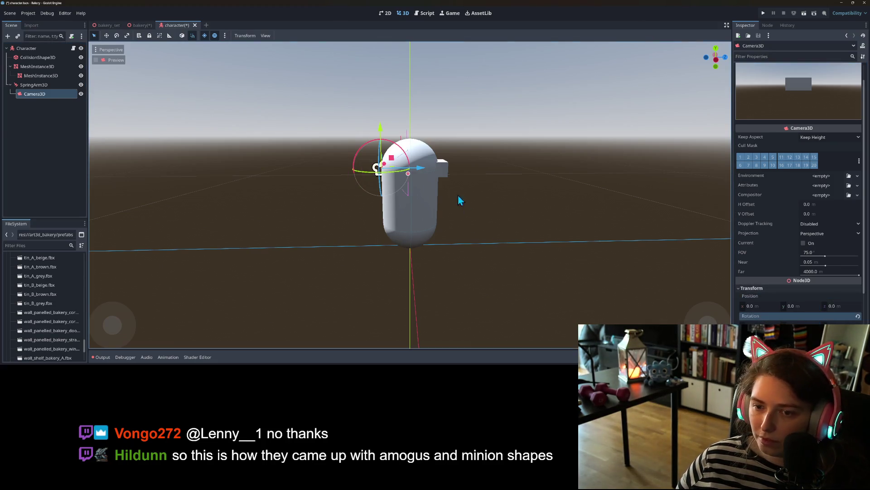
left_click_drag(395, 167, 265, 140)
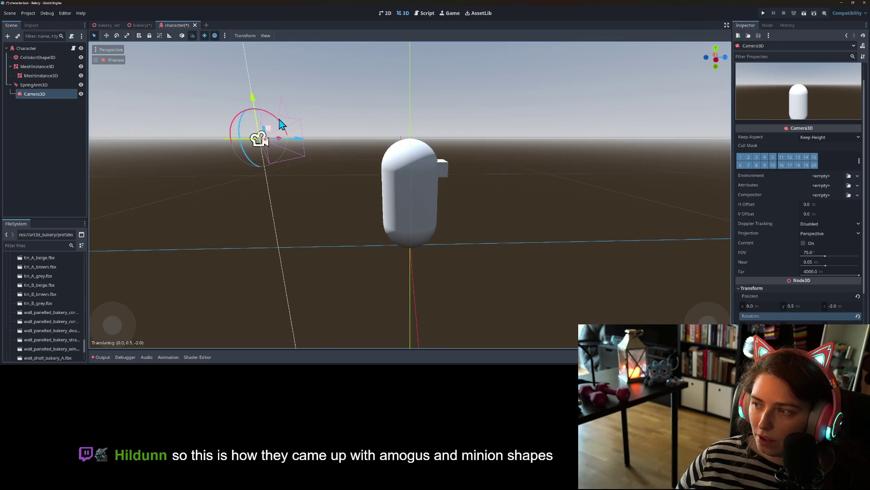
Step: Delete the SpringArm3D with its camera, save the Character scene and return to the bakery scene
left_click(2, 102)
left_click(33, 85)
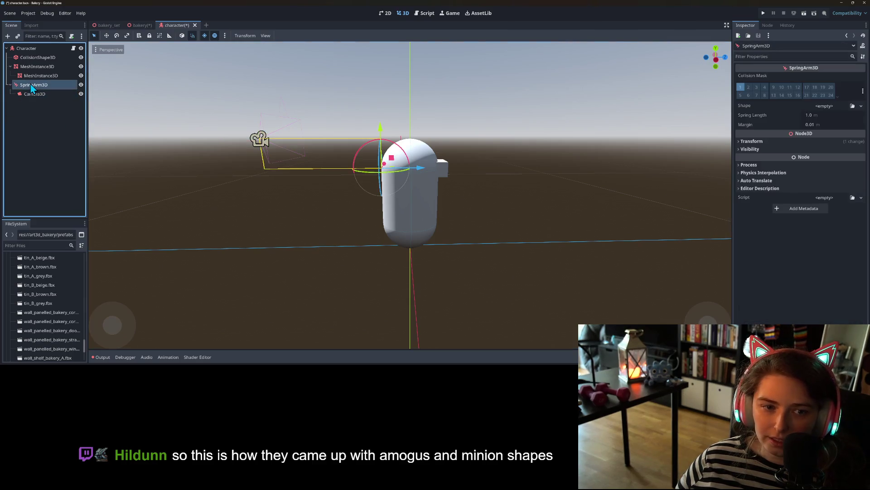
key("Delete")
key("ctrl+s")
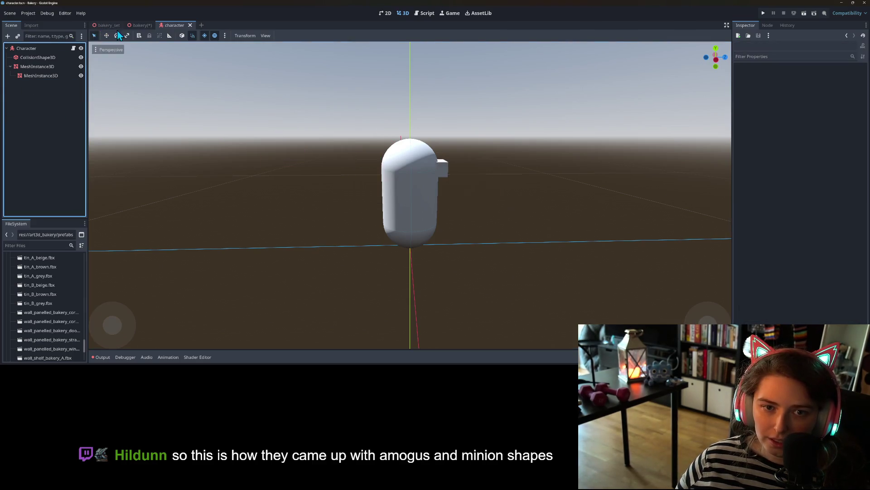
left_click(137, 25)
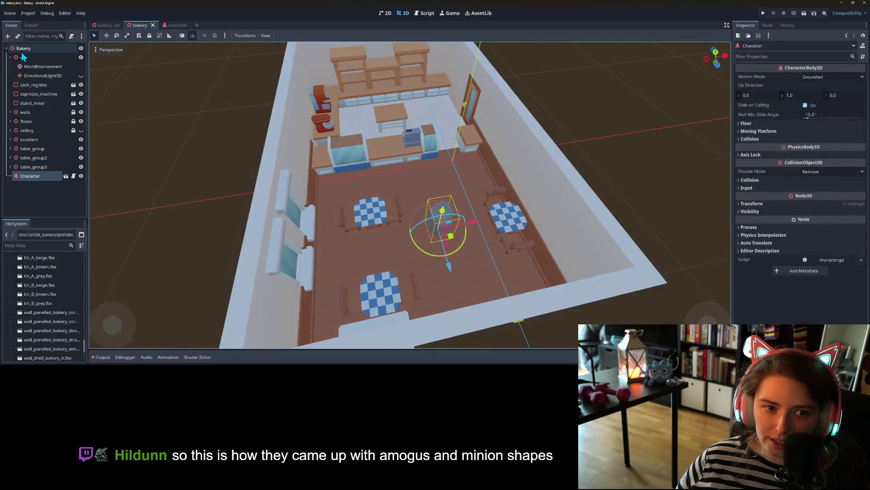
Step: Add a Camera3D to Bakery above the room's near corner, then run with Bakery as main scene
right_click(23, 48)
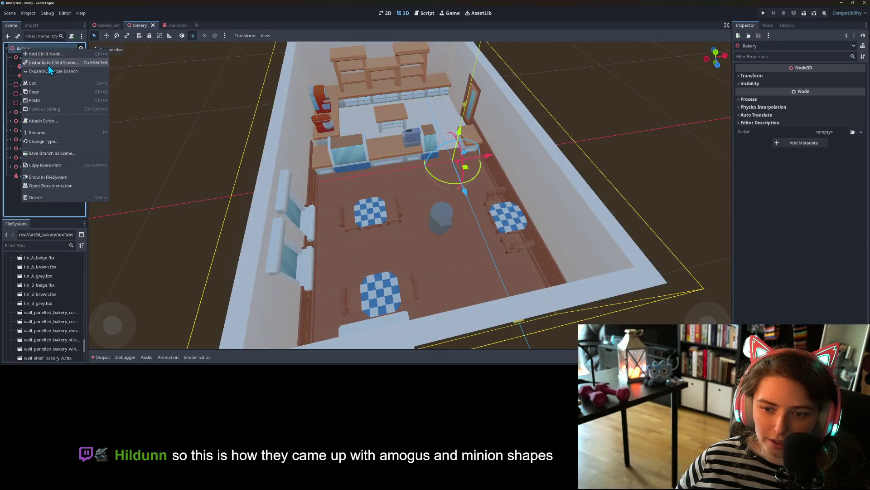
left_click(46, 54)
key("Return")
scroll("down", 3)
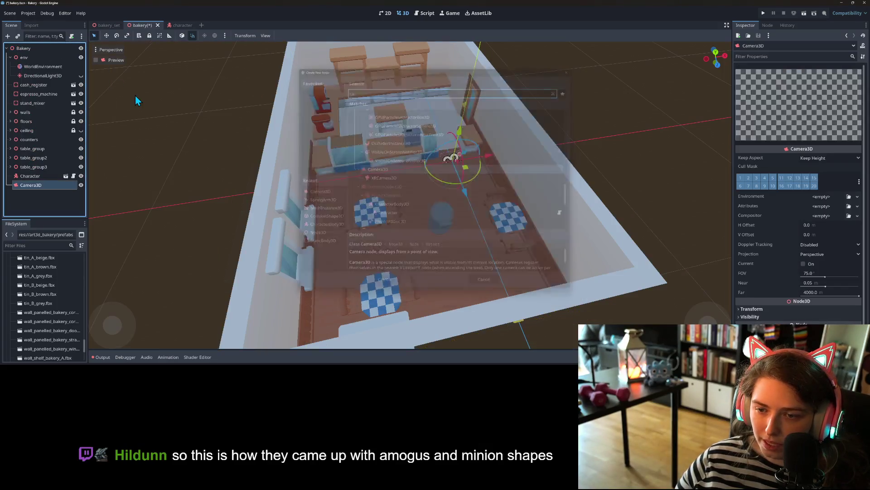
scroll("down", 3)
left_click_drag(456, 239, 406, 278)
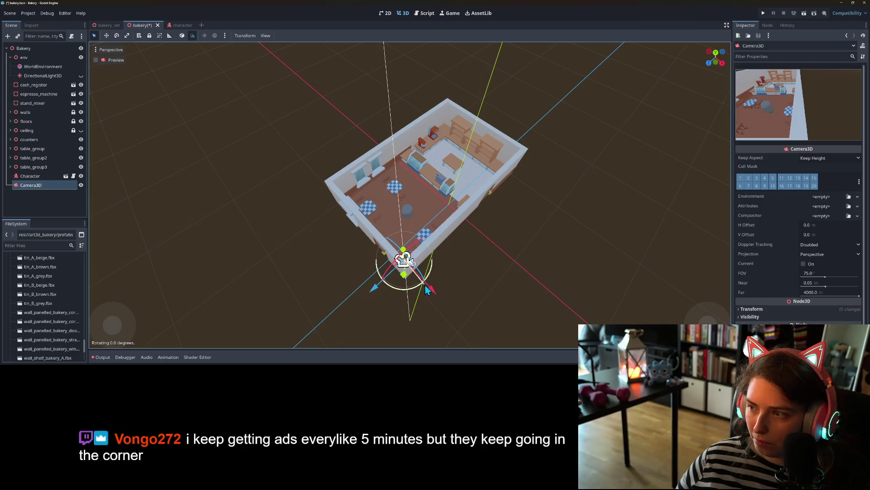
left_click_drag(404, 276, 403, 266)
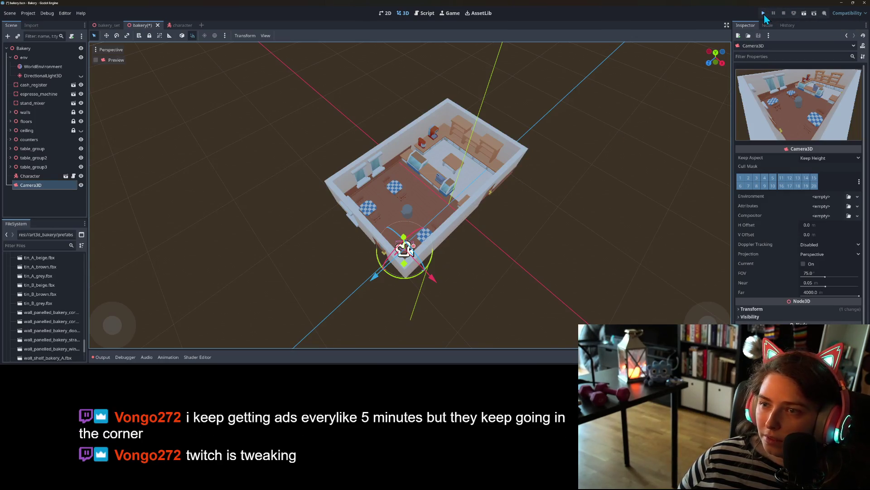
left_click(763, 14)
left_click(474, 192)
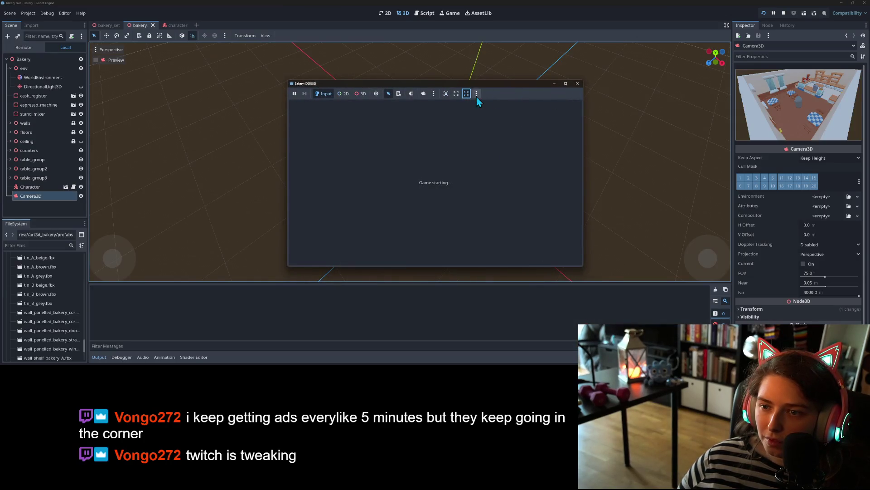
Step: Maximize the game window and walk the capsule to the right-wall table and back to the counter
left_click(565, 84)
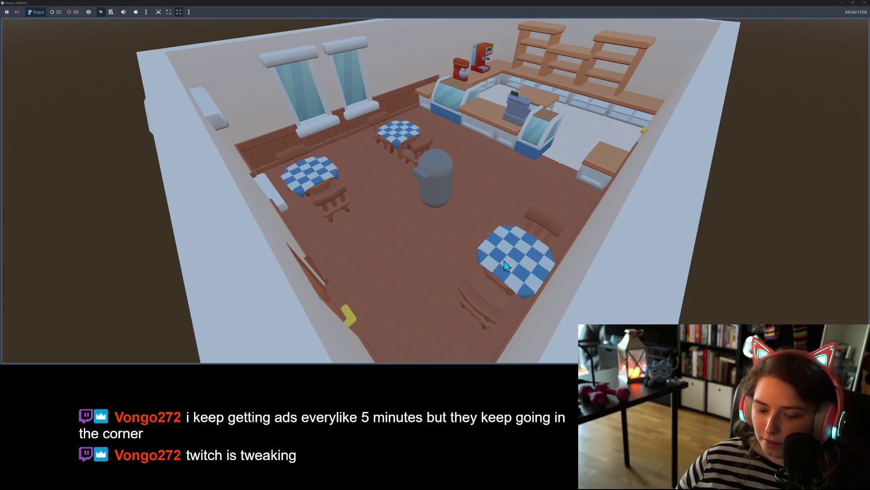
key("w")
key("a")
key("s")
key("d")
key("a")
key("w")
key("d")
key("a")
key("w")
key("d")
key("w")
key("a")
key("d")
key("s")
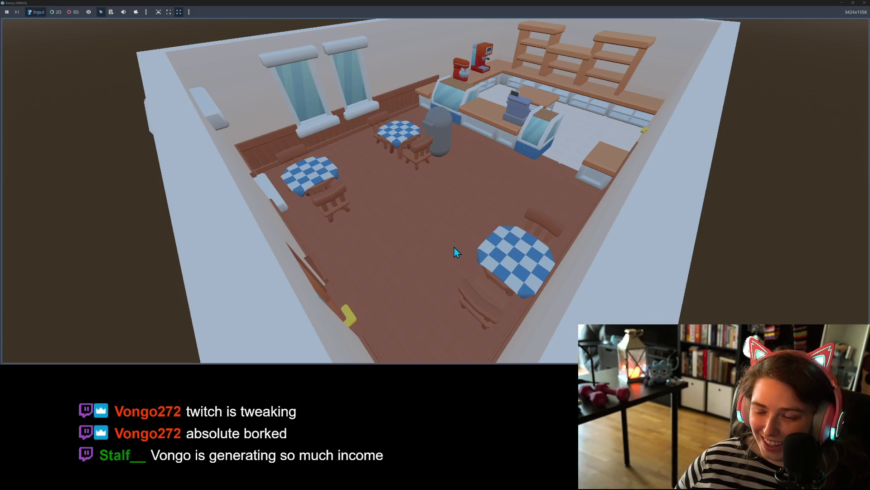
key("d")
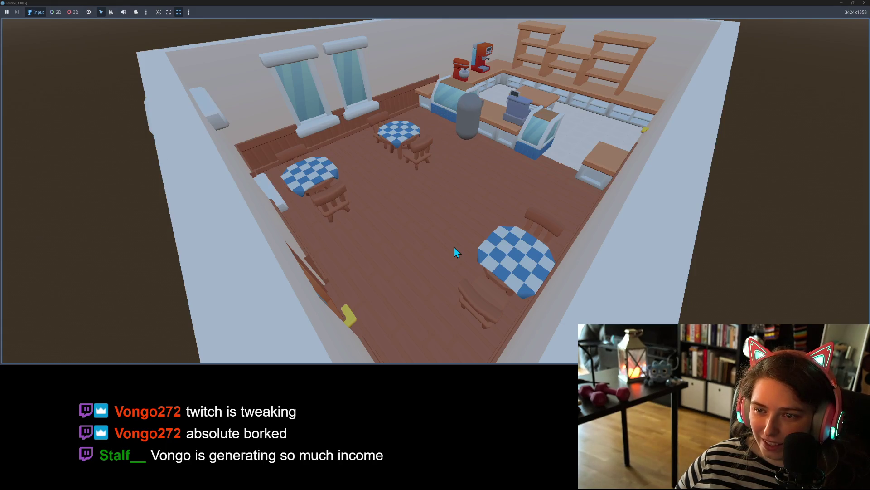
key("d")
key("s")
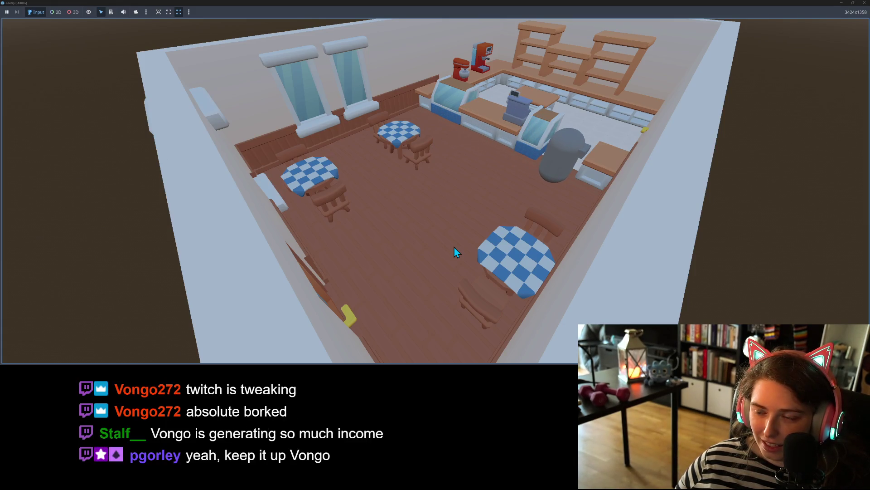
key("s")
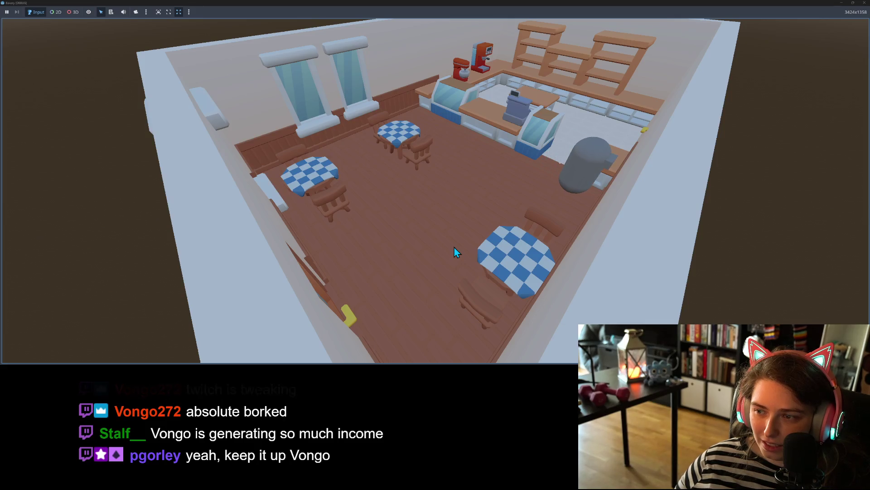
key("s")
key("w")
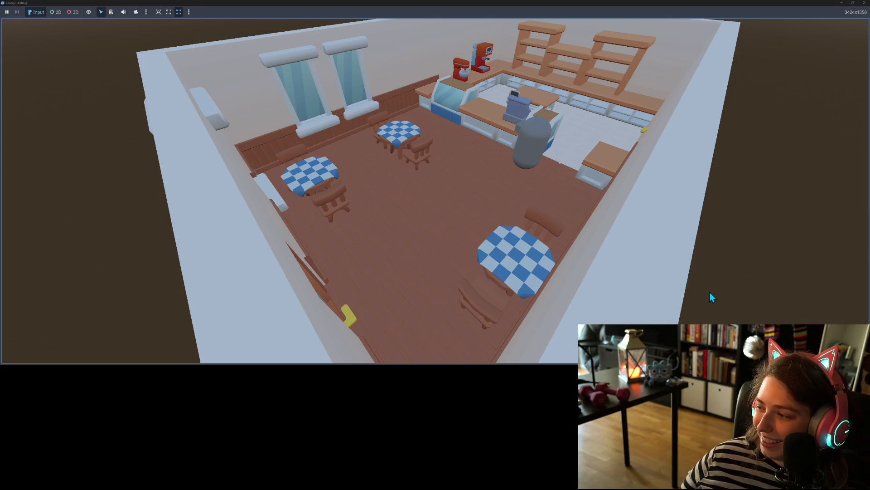
Step: Walk the capsule along the window wall and behind the counter to the cash register, then close the game
key("a")
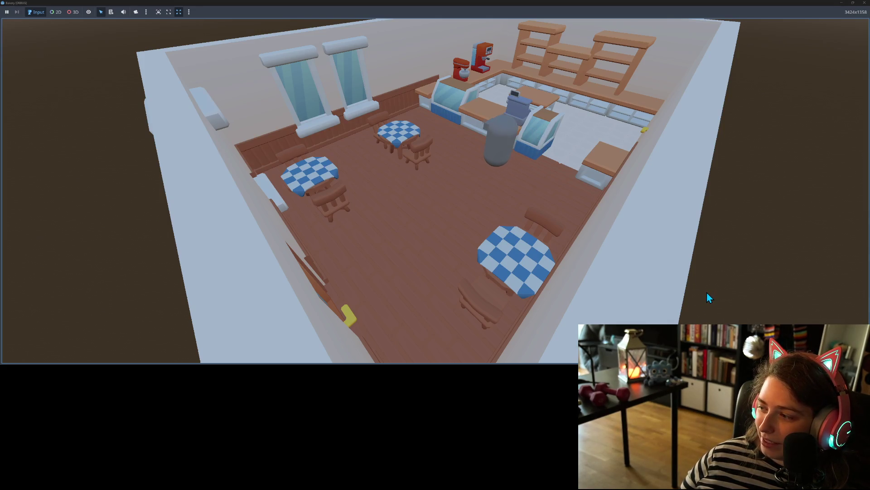
key("a")
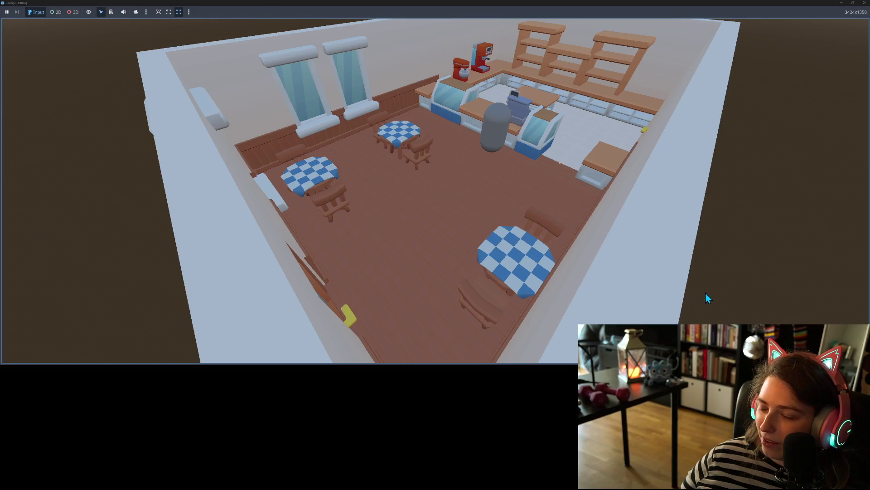
key("s")
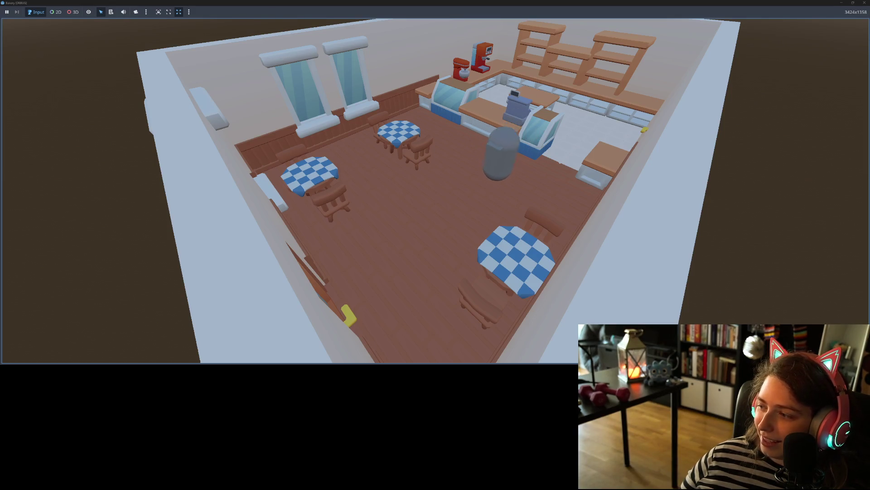
key("w")
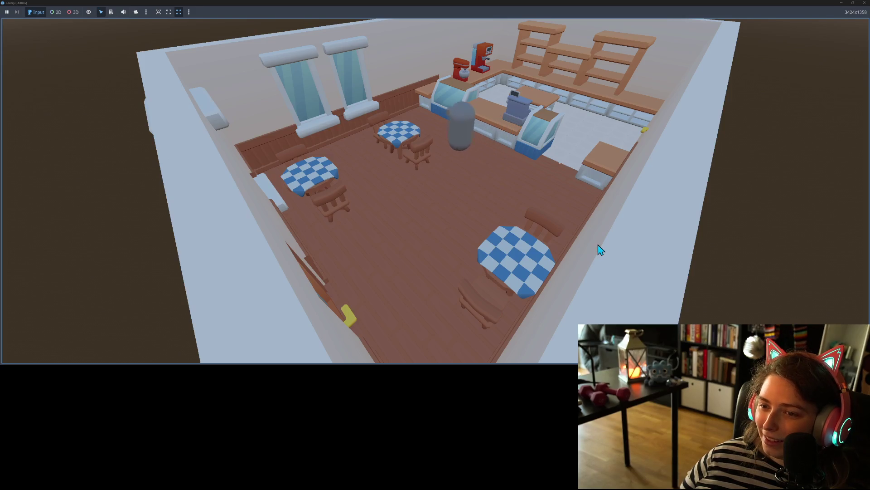
key("a")
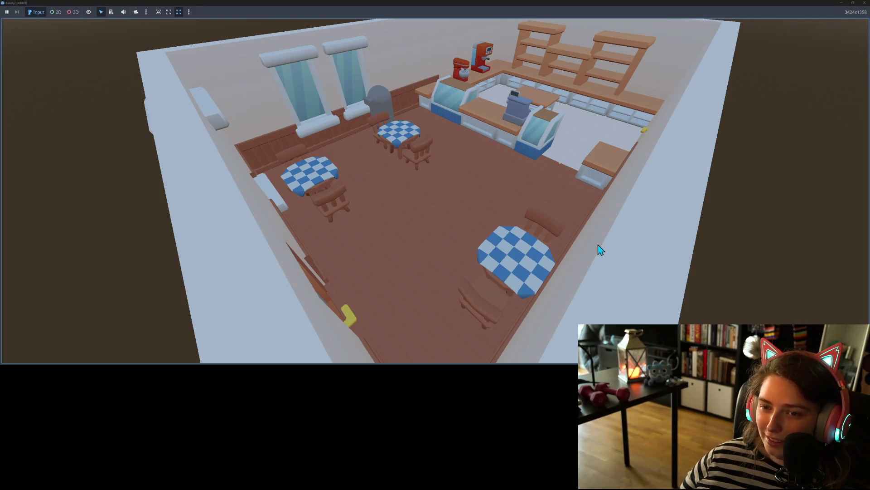
key("d")
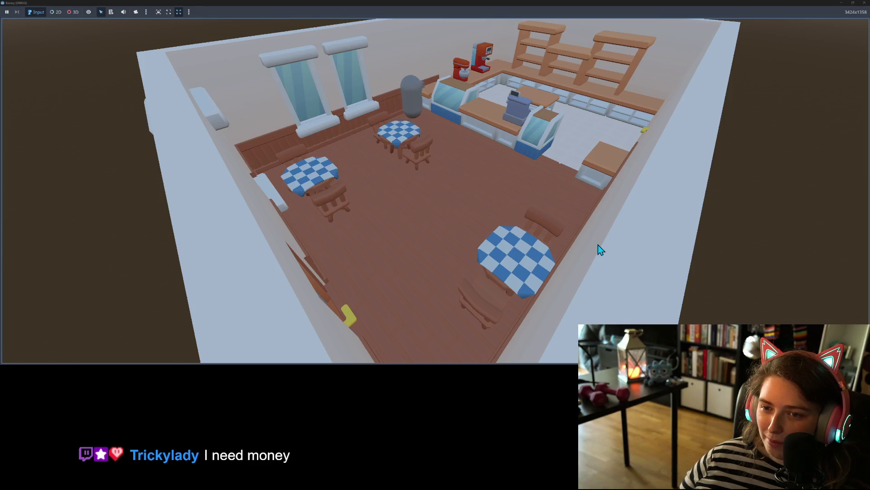
key("s")
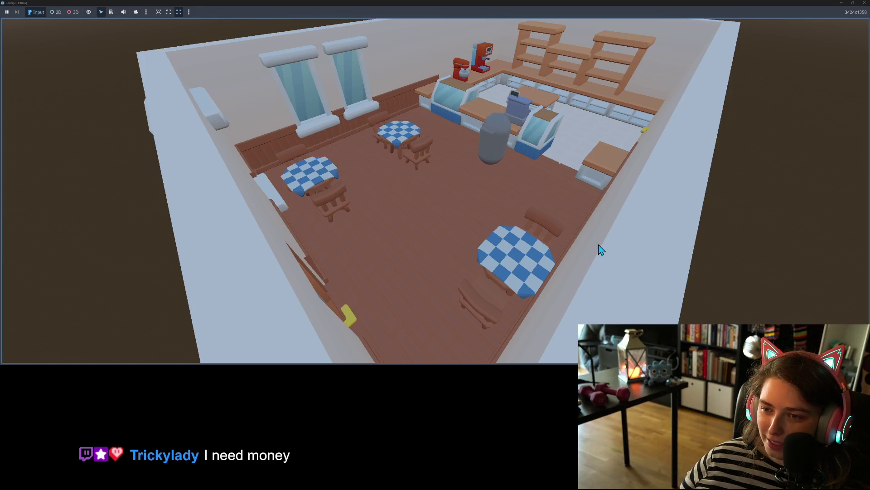
key("w")
key("w")
key("s")
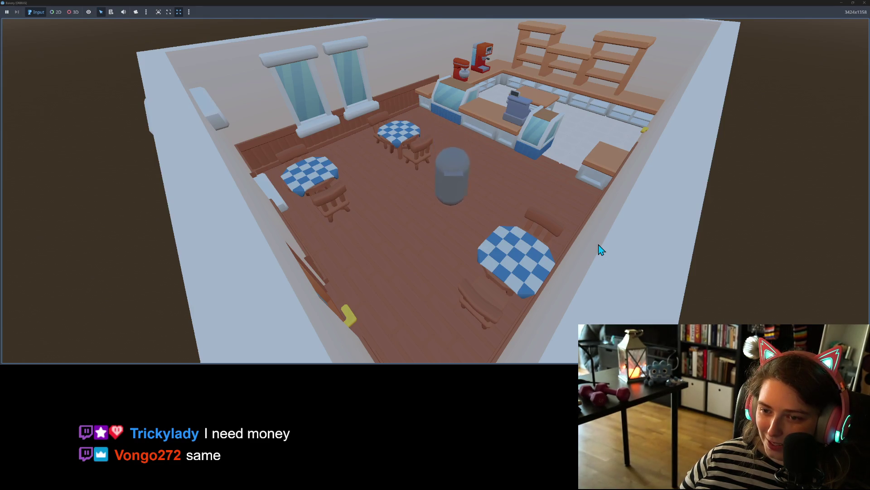
key("w")
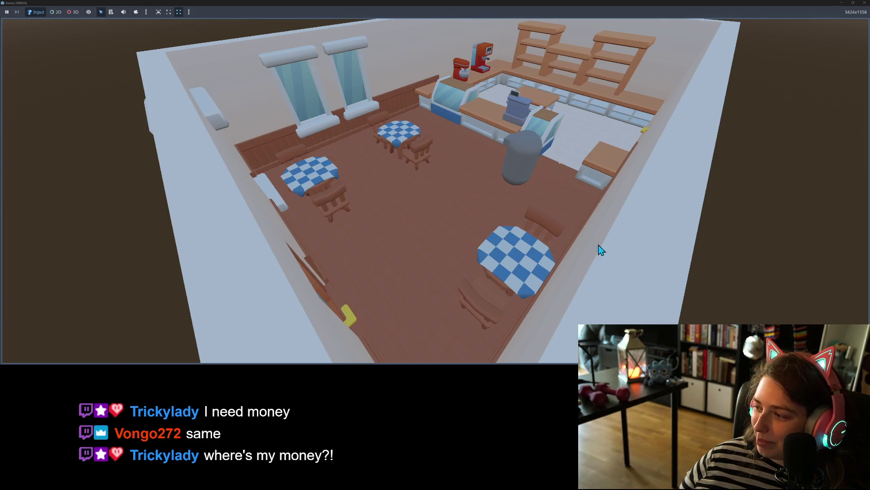
key("a")
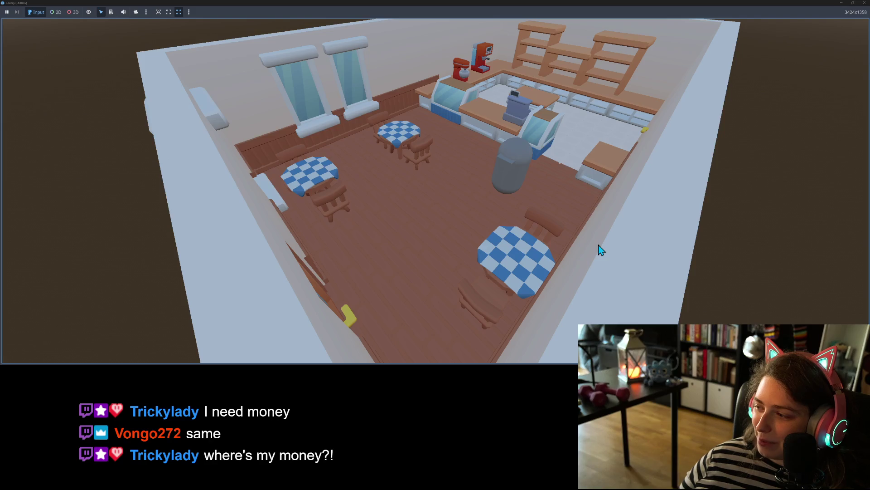
key("w")
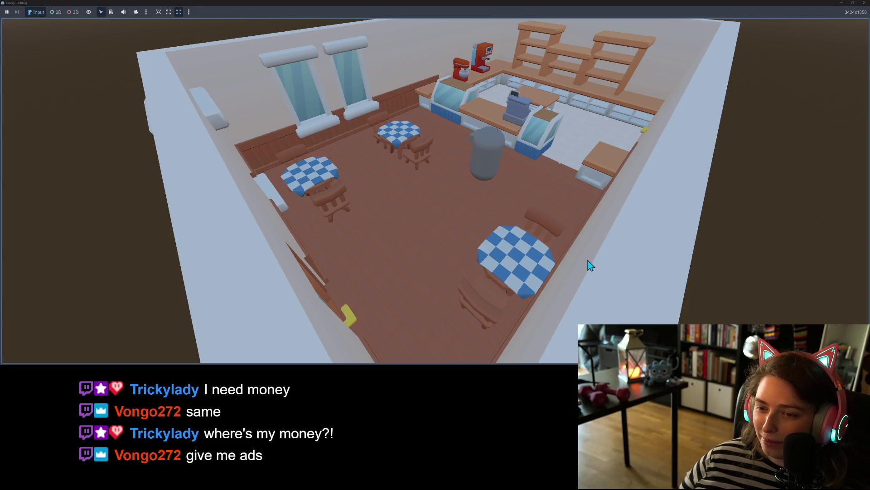
key("d")
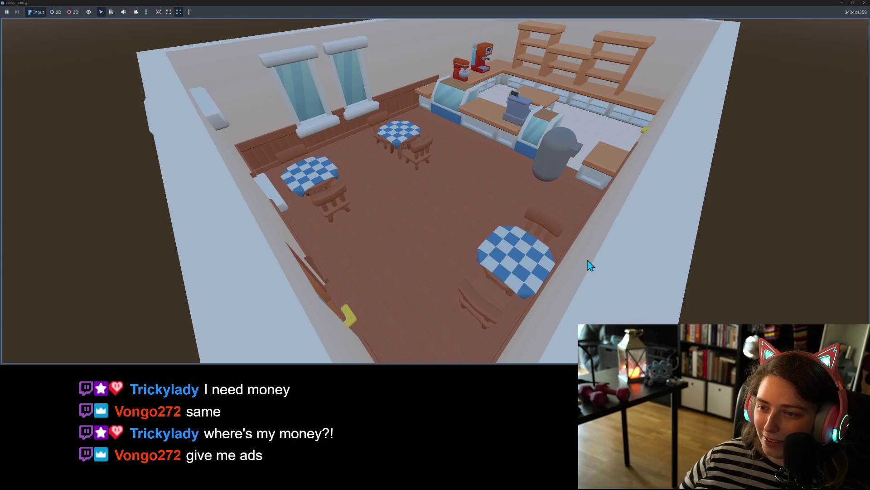
key("d")
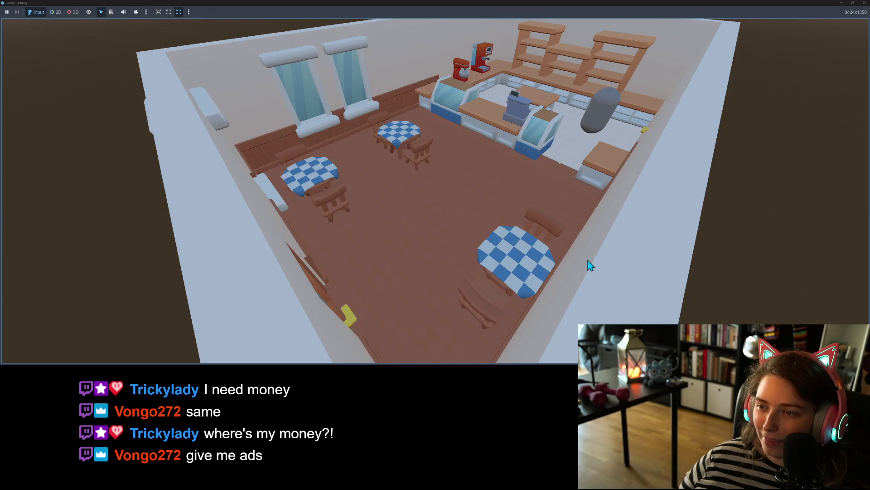
key("d")
key("s")
key("w")
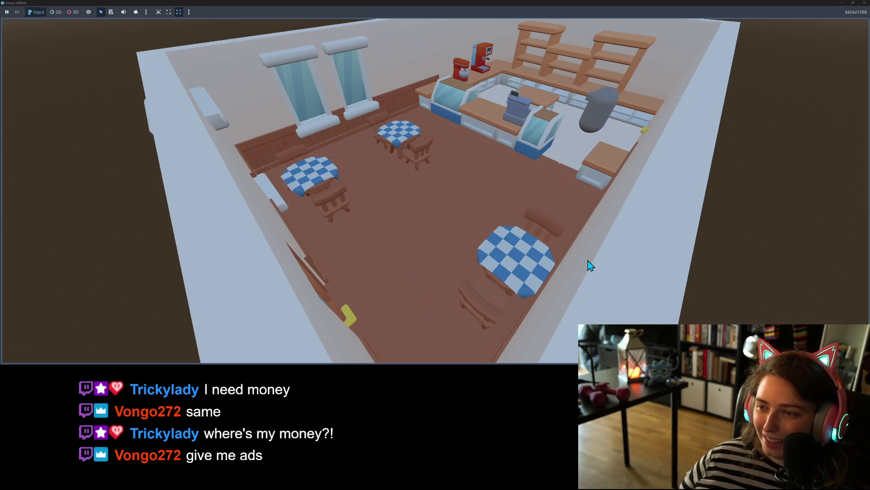
key("d")
key("d")
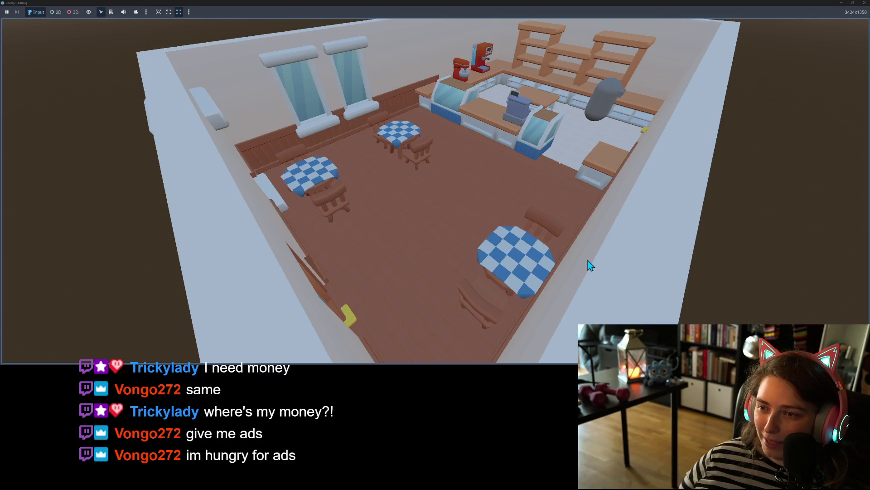
key("w")
key("a")
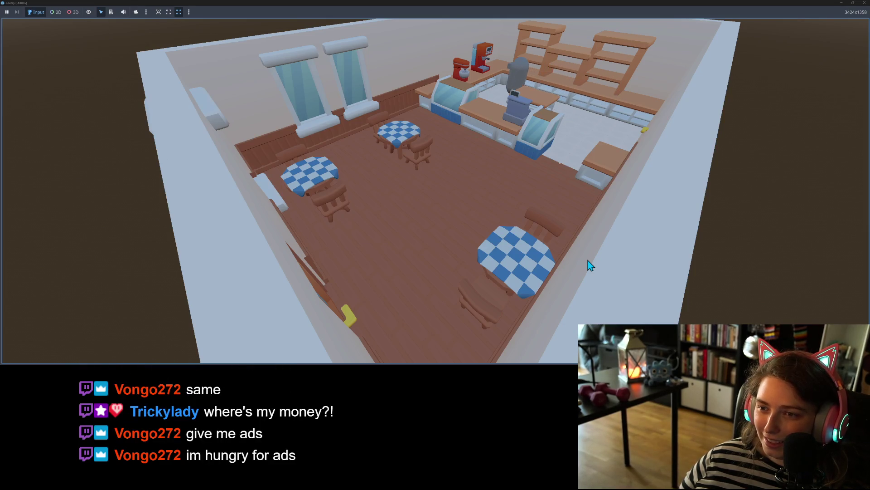
key("a")
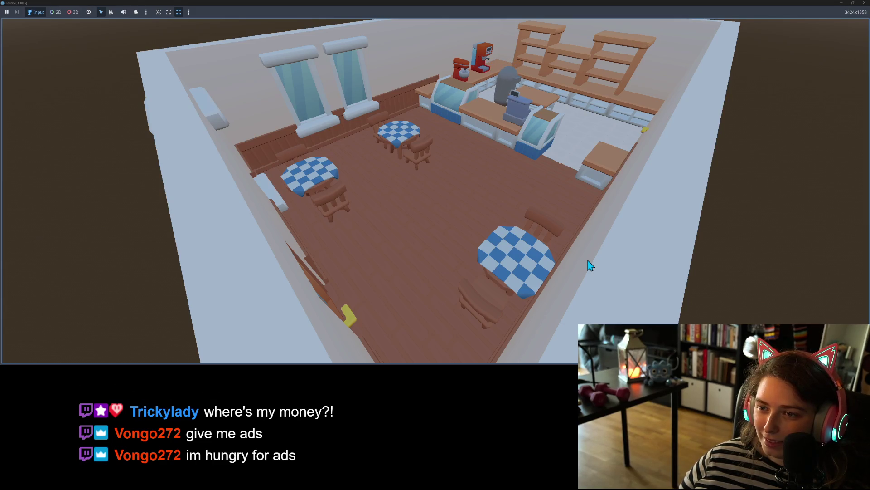
key("a")
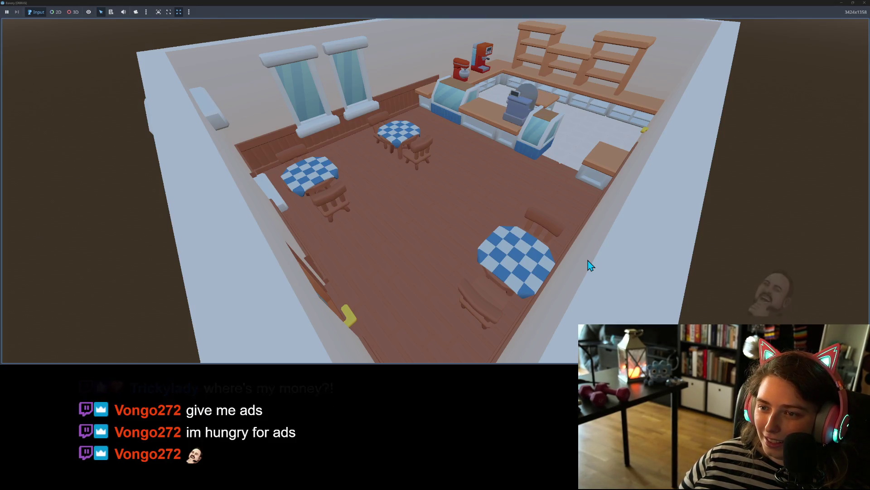
key("a")
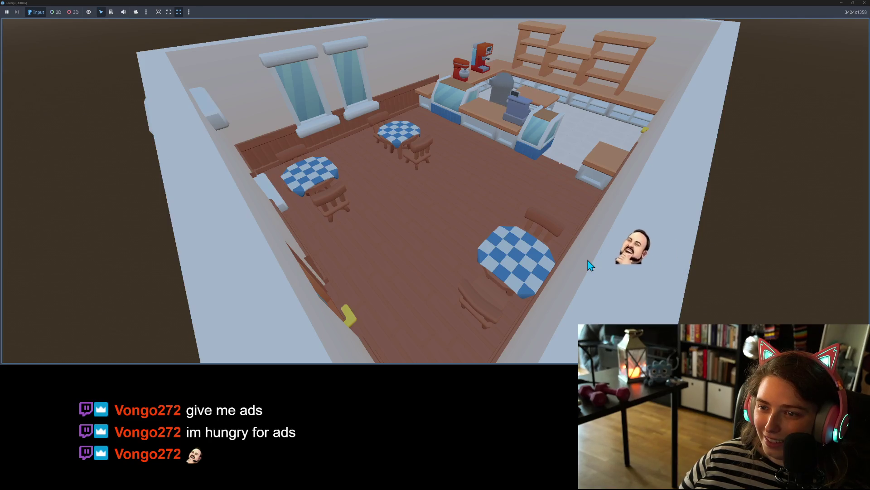
key("d")
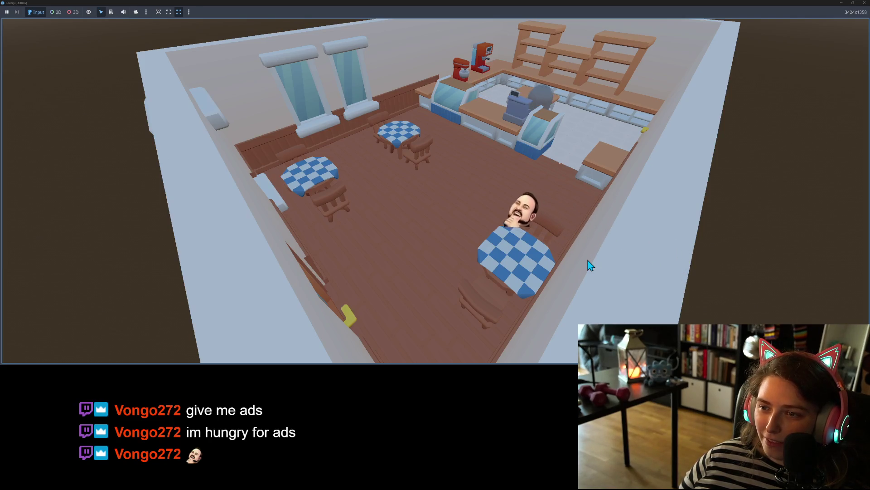
key("a")
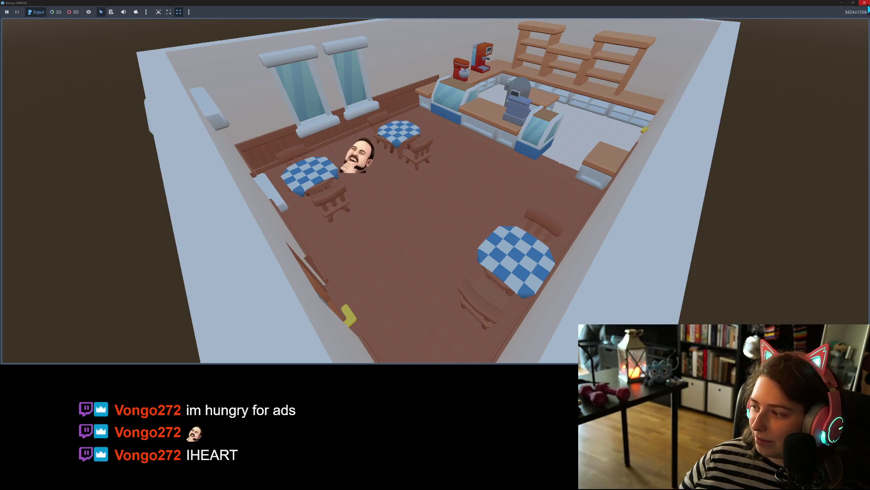
left_click(865, 3)
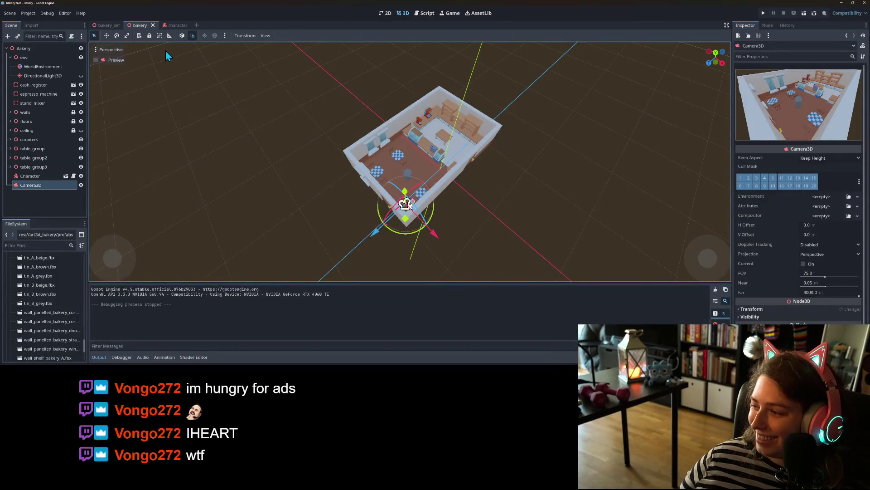
Step: Delete the bakery's Camera3D, then restore SpringArm3D and Camera3D in the Character scene and save it
left_click(62, 201)
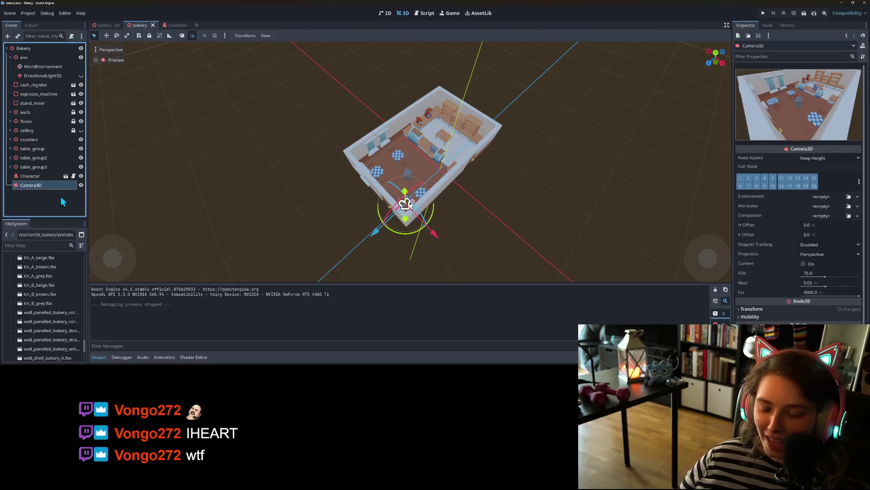
key("Delete")
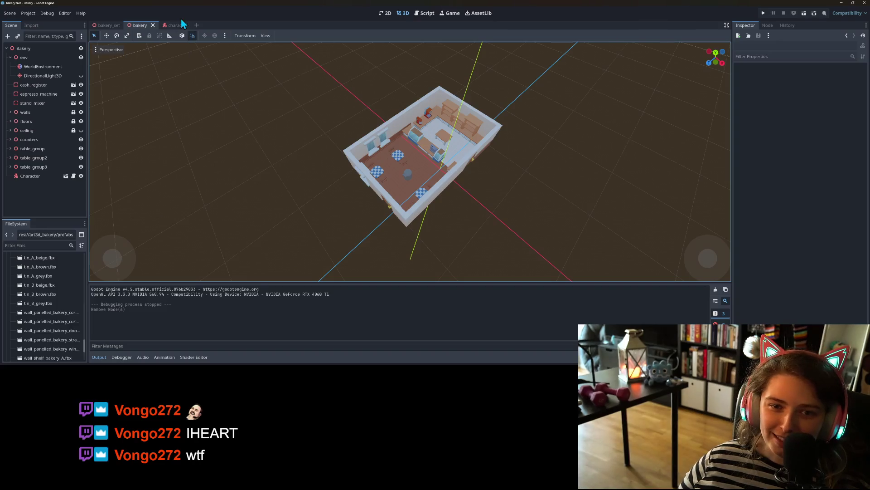
left_click(177, 25)
right_click(51, 49)
key("Escape")
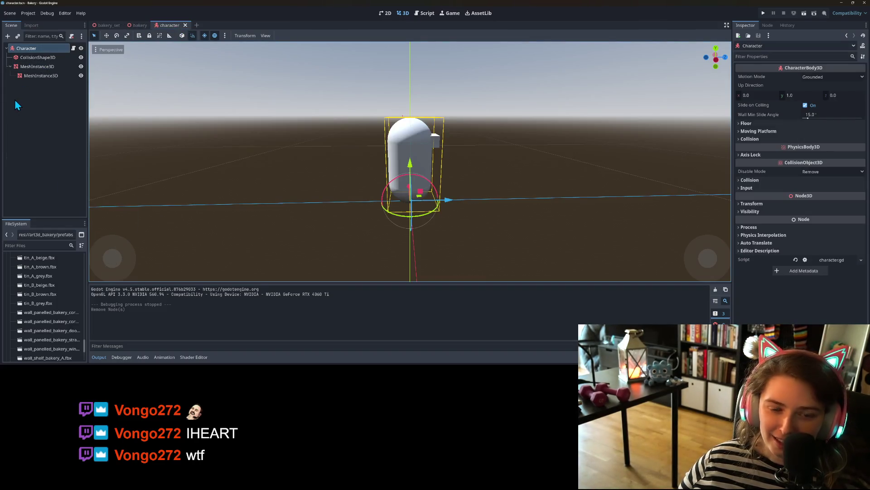
key("ctrl+z")
key("ctrl+s")
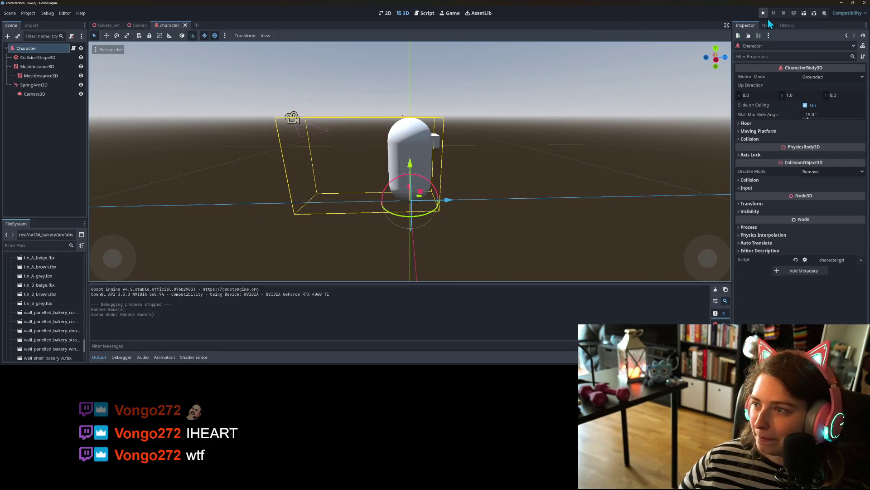
Step: Test-run the game through the spring-arm camera, then stop it
left_click(764, 14)
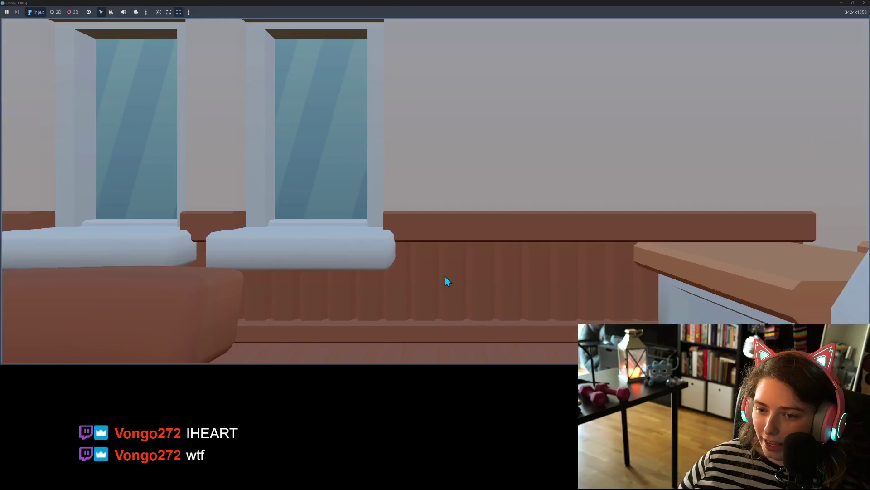
key("F8")
left_click_drag(421, 225, 434, 231)
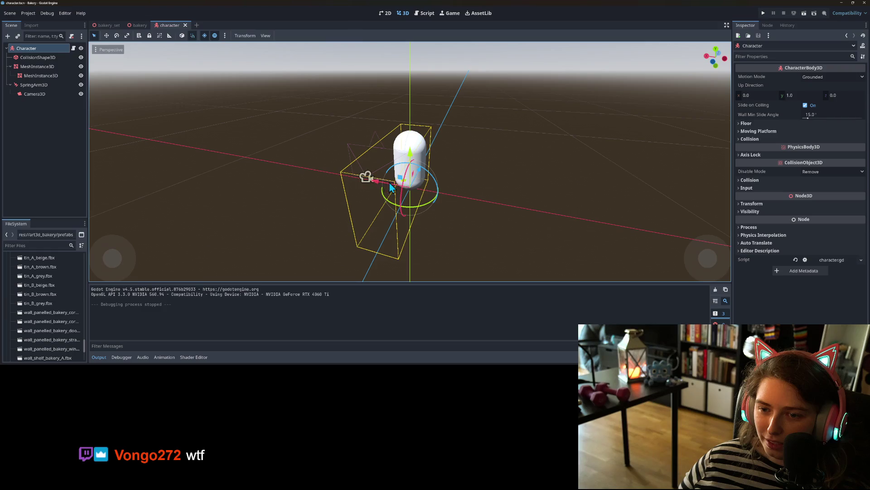
Step: Raise the character's Camera3D to height 1.0 tilted downward, save, and run the game
left_click(42, 94)
left_click(46, 87)
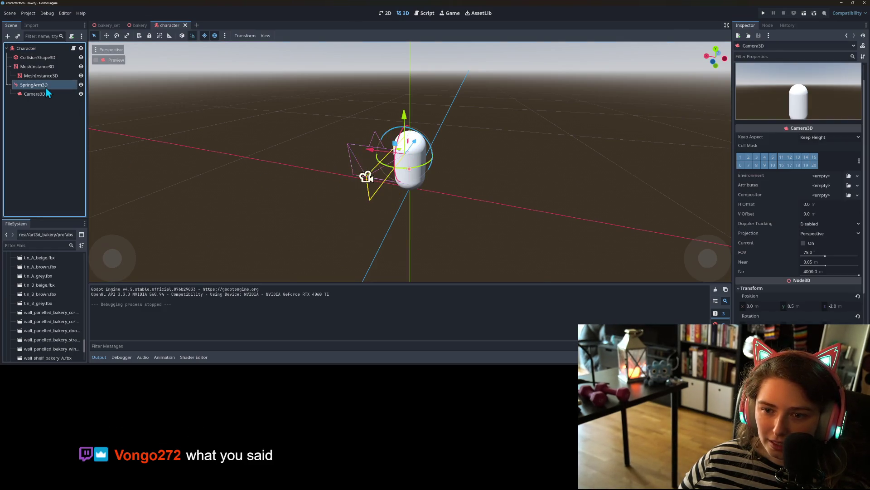
left_click_drag(349, 174, 334, 167)
left_click(25, 94)
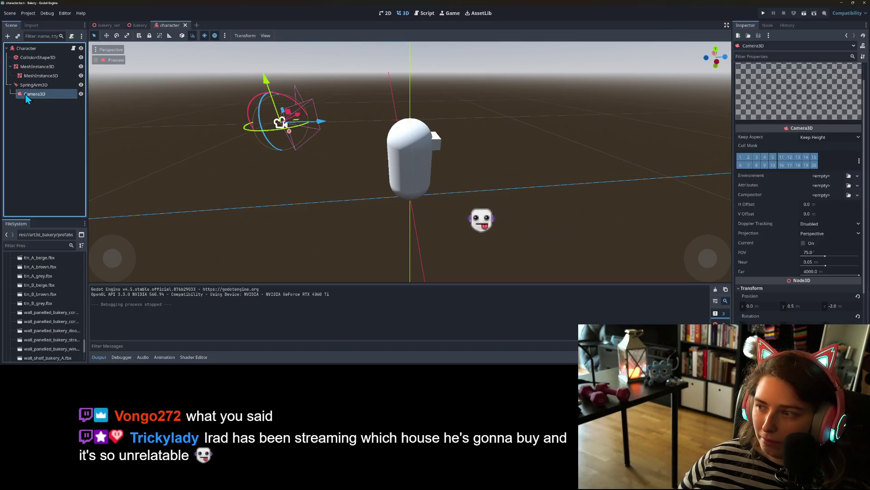
left_click_drag(270, 92, 247, 70)
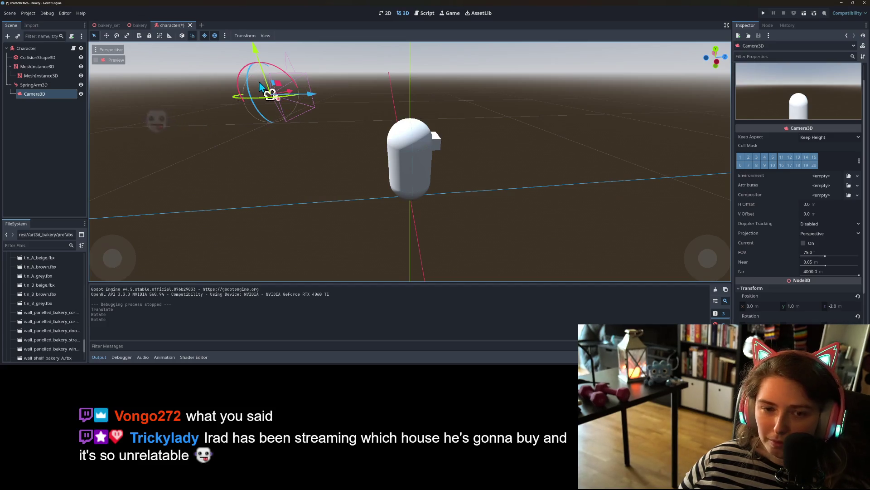
key("ctrl+s")
left_click(763, 14)
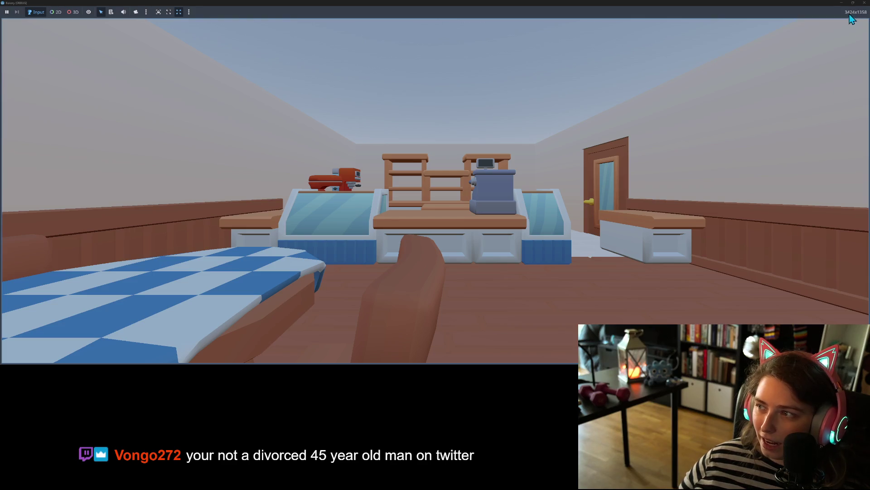
Step: Move the SpringArm3D up and back, then test-run the game
left_click(865, 3)
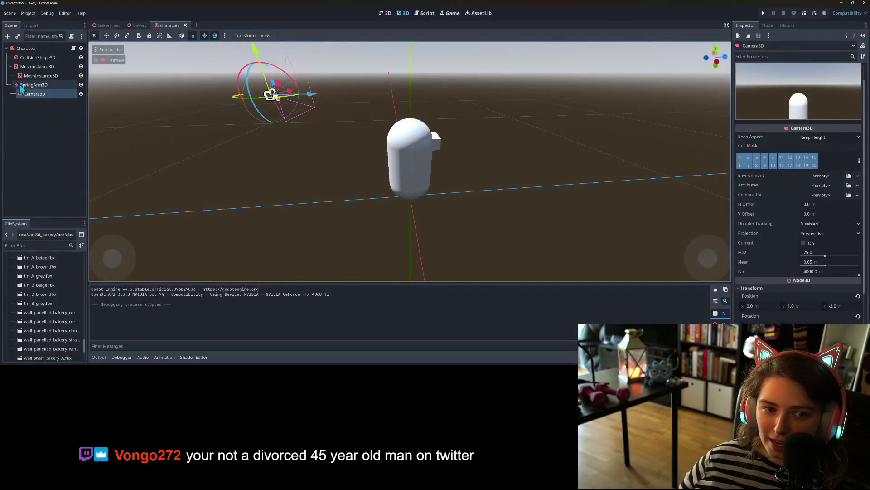
left_click(21, 84)
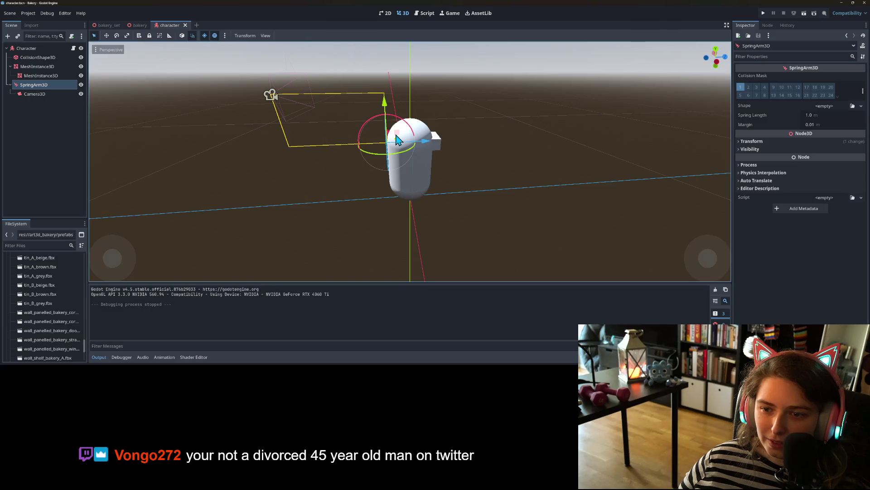
left_click_drag(396, 140, 358, 113)
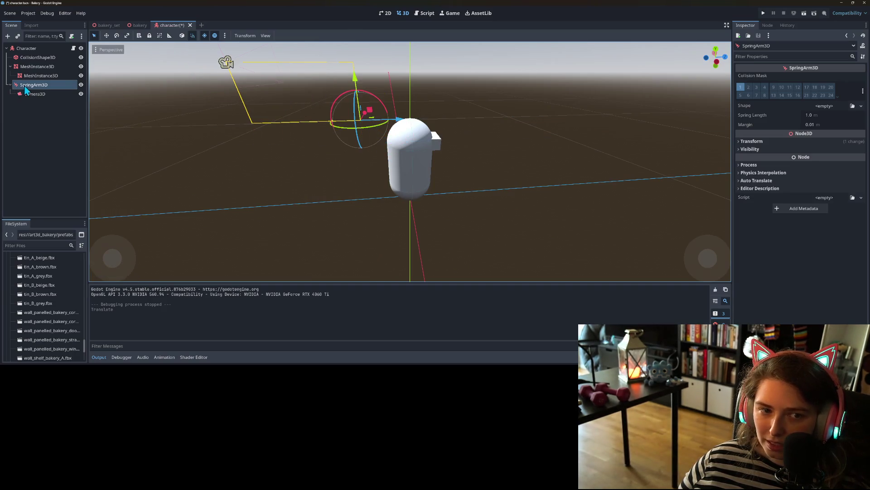
left_click(31, 94)
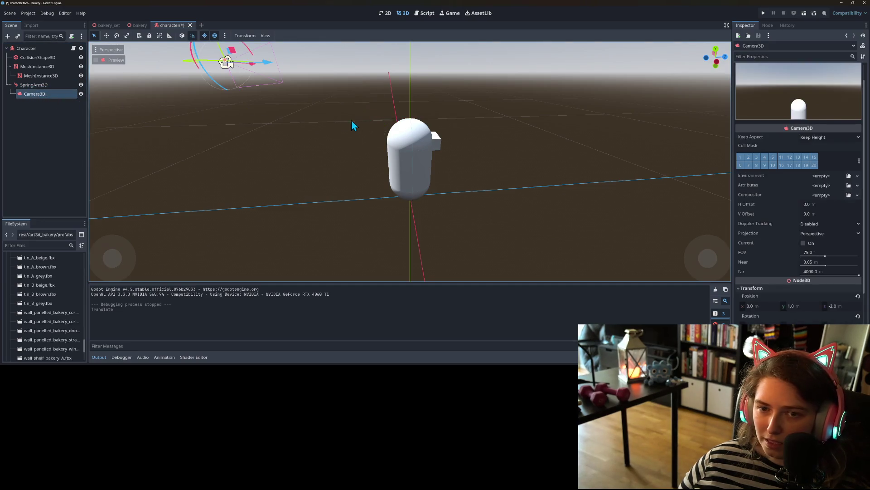
left_click(763, 13)
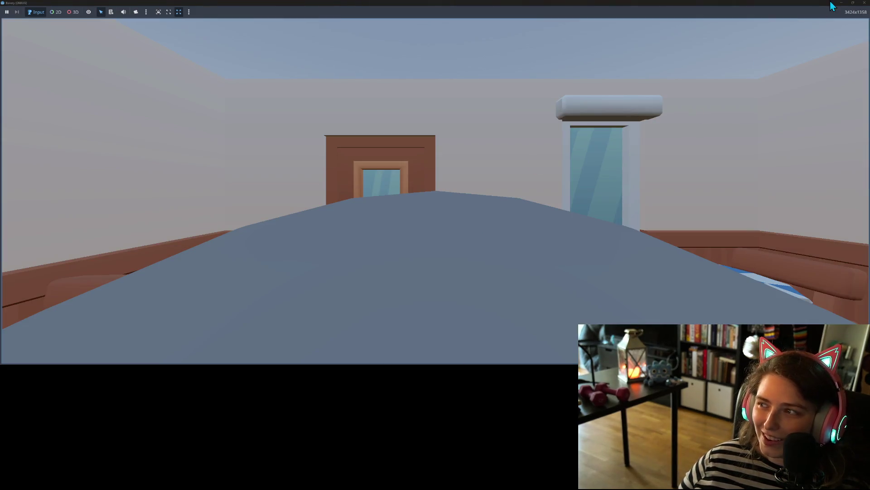
left_click(865, 3)
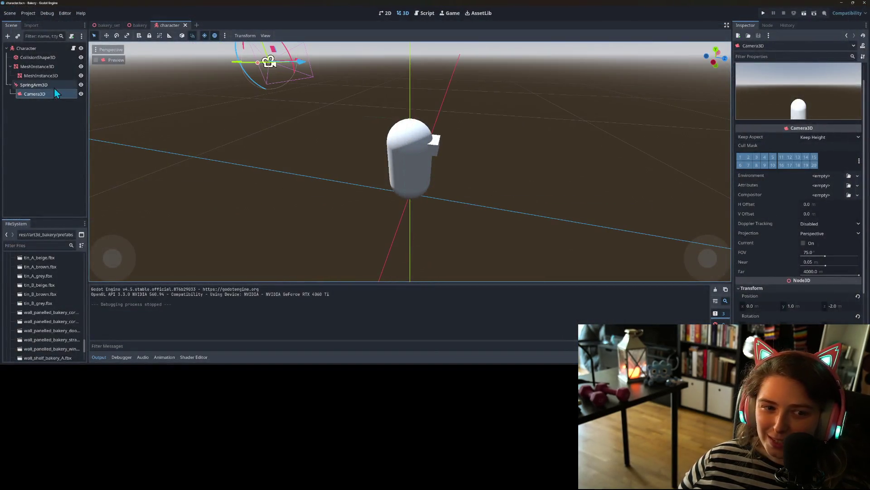
Step: Raise the spring arm further, reset Camera3D position to (0, 0, 0), save, and run again
left_click(34, 85)
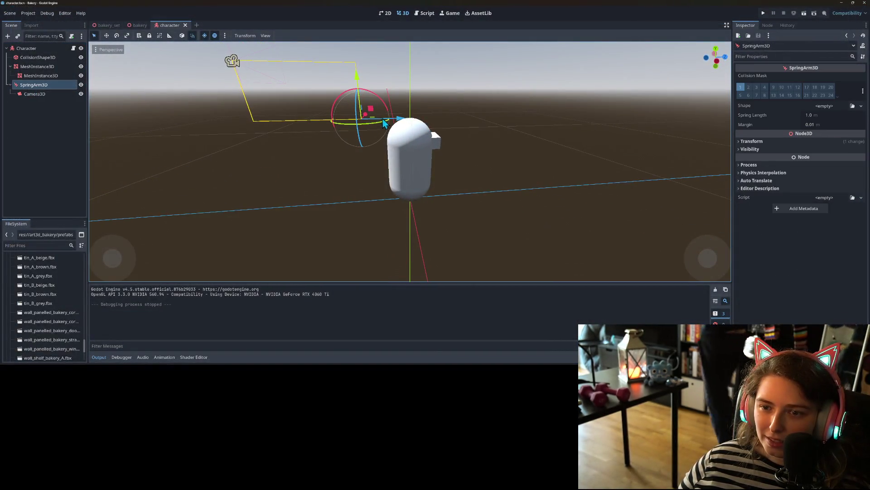
left_click_drag(384, 123, 314, 85)
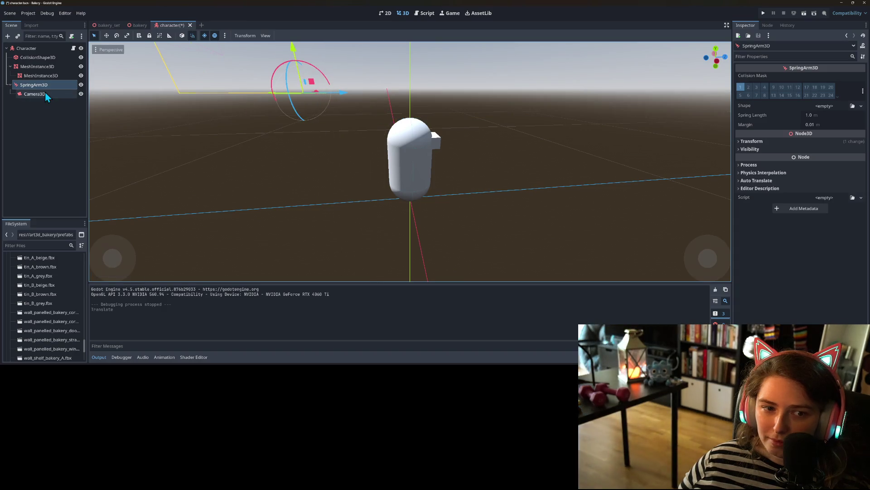
left_click(36, 94)
scroll("down", 3)
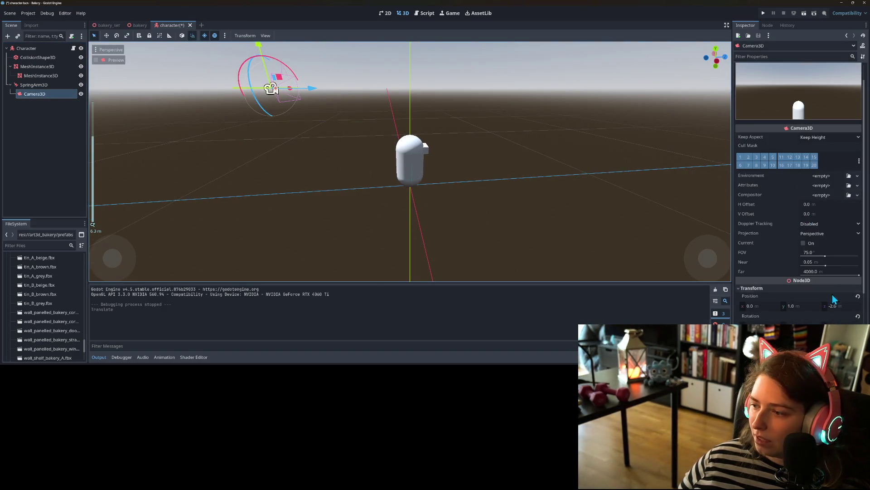
left_click(857, 296)
key("ctrl+s")
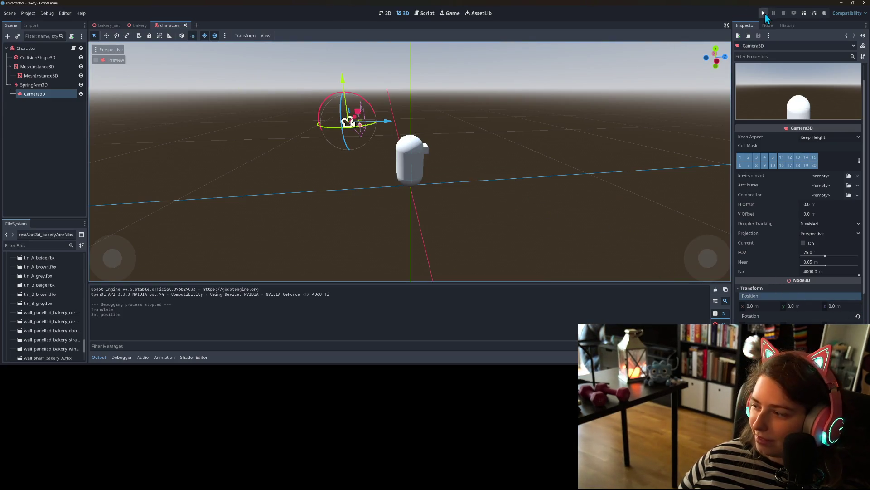
left_click(764, 13)
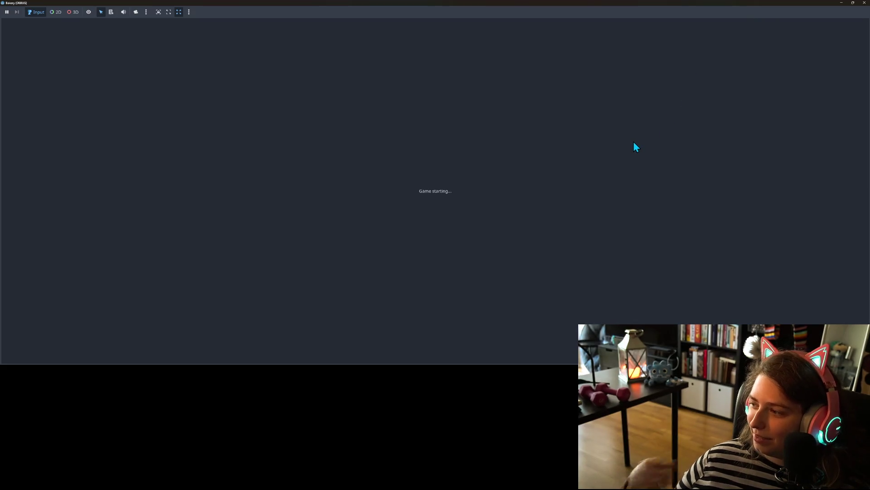